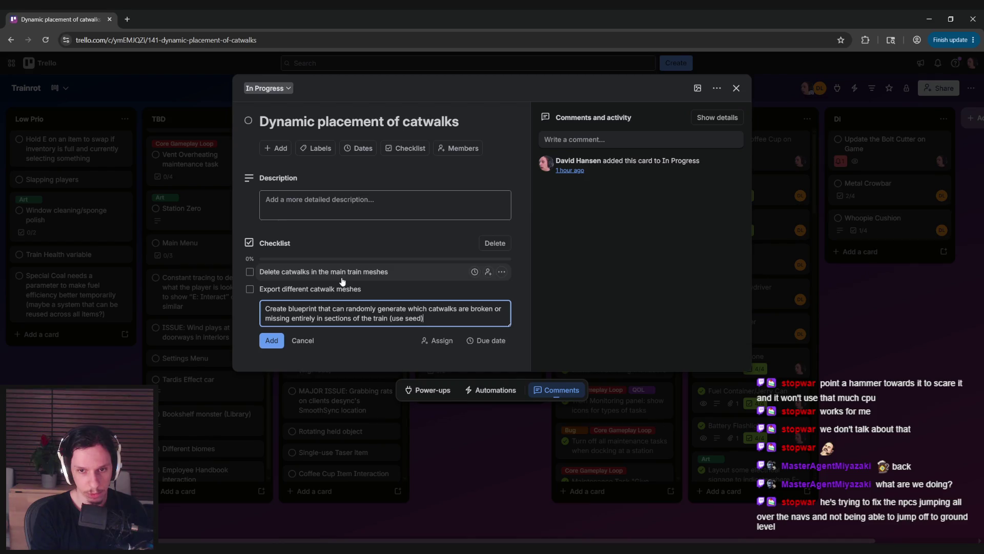
# Step: Add the 'create randomizing blueprint' checklist item and close the catwalks card to the board
pyautogui.press('Return')
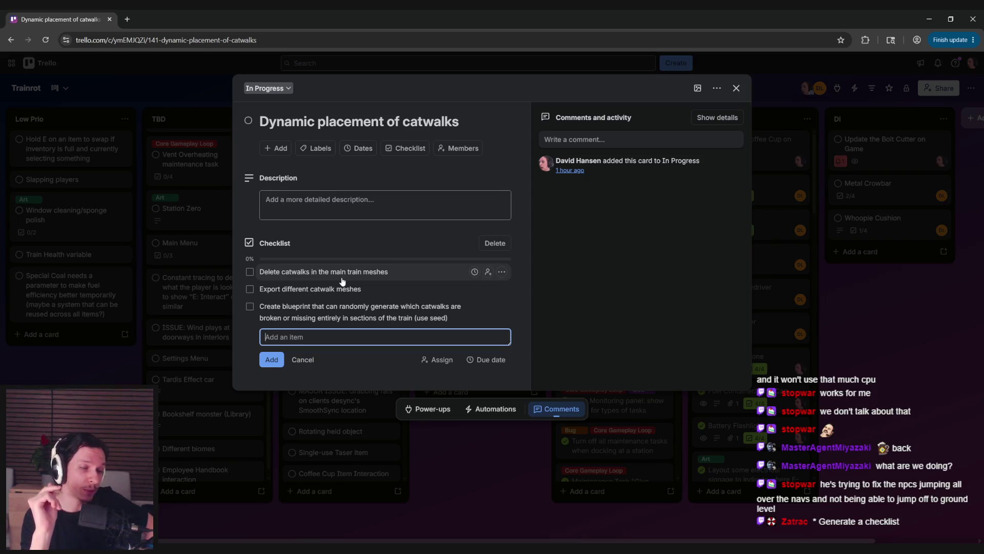
pyautogui.click(281, 379)
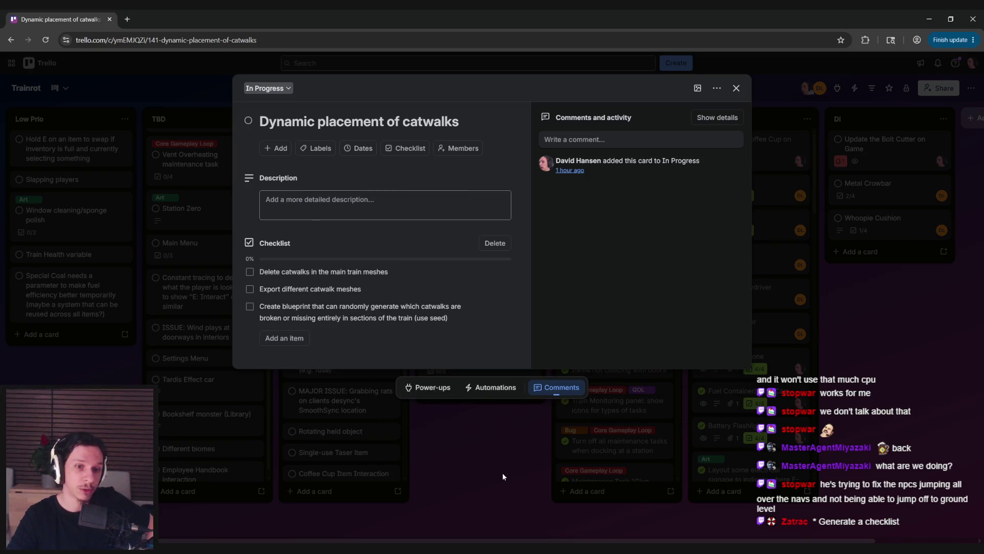
pyautogui.click(502, 472)
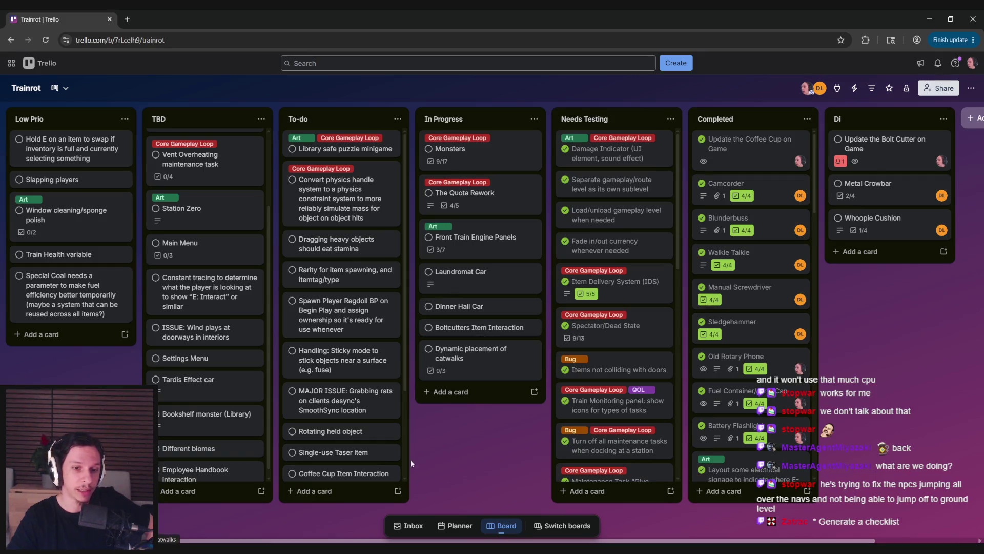
# Step: Minimize the Blueprint editor and open LevelTrain_Cabin-Flatbed from Content/1_Levels/TrainTemplates
pyautogui.click(358, 514)
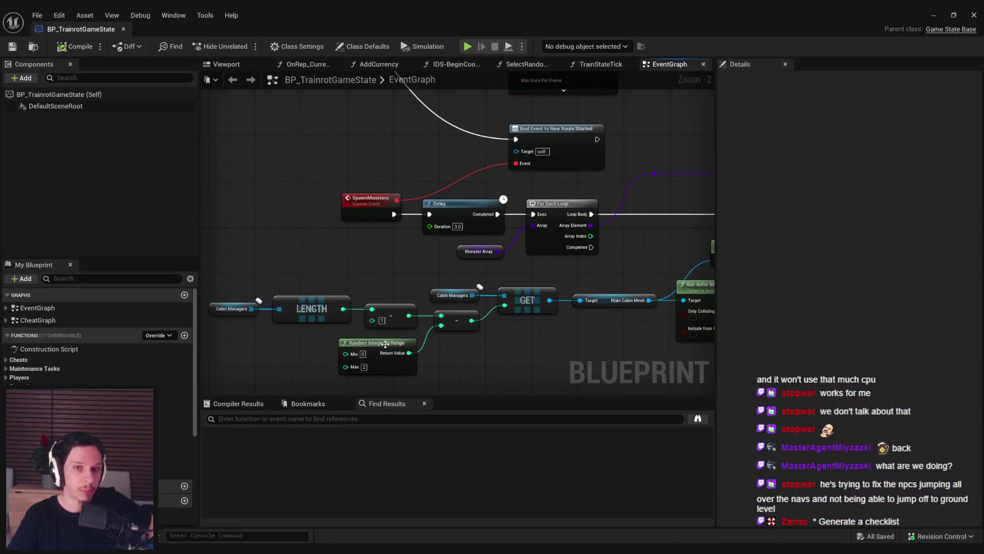
pyautogui.click(940, 17)
pyautogui.click(35, 15)
pyautogui.moveTo(102, 85)
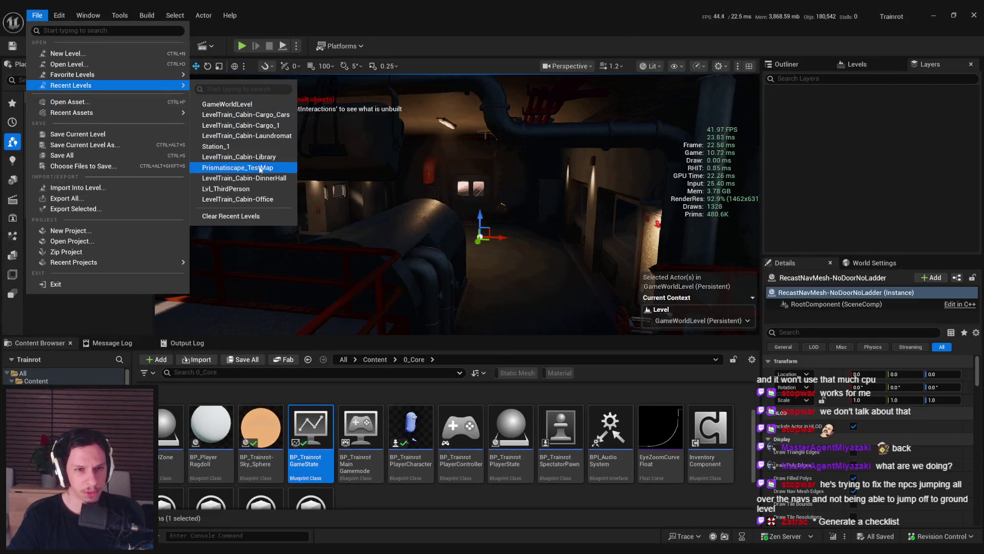
pyautogui.click(375, 359)
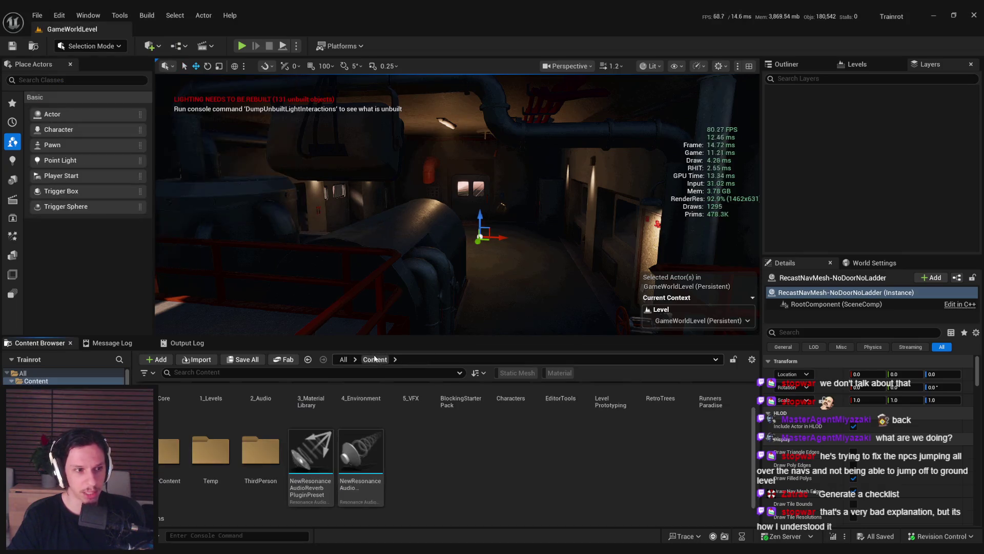
pyautogui.scroll(2, 416, 465)
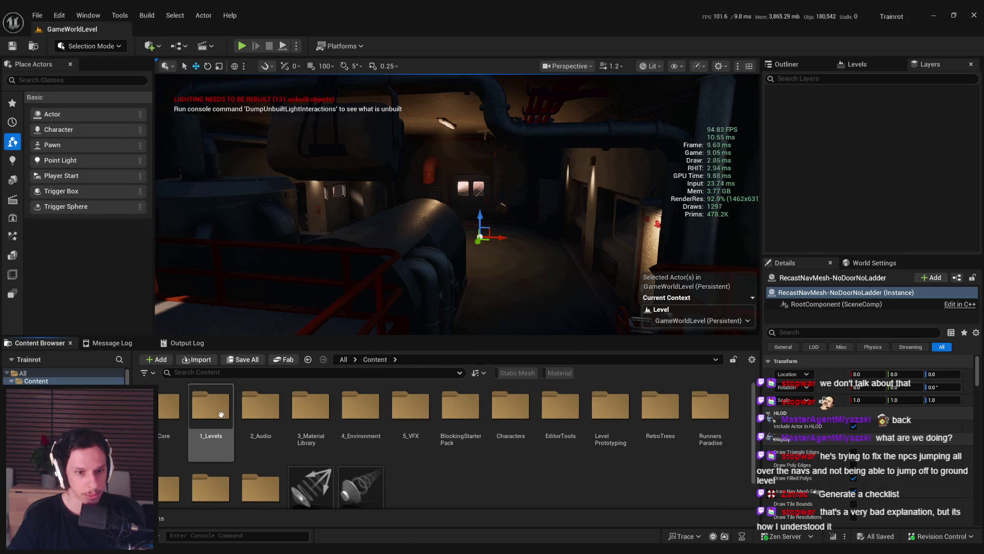
pyautogui.doubleClick(223, 419)
pyautogui.doubleClick(261, 410)
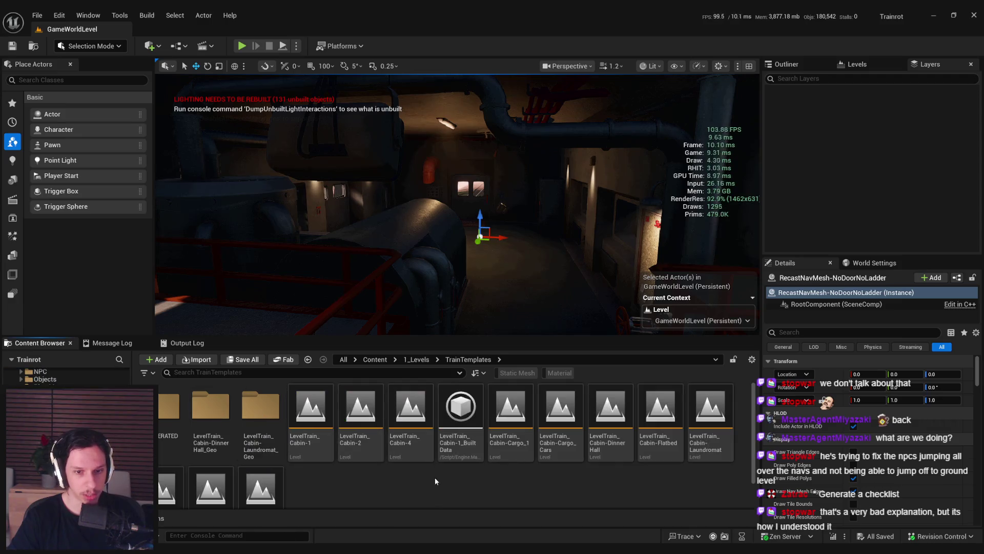
pyautogui.doubleClick(660, 410)
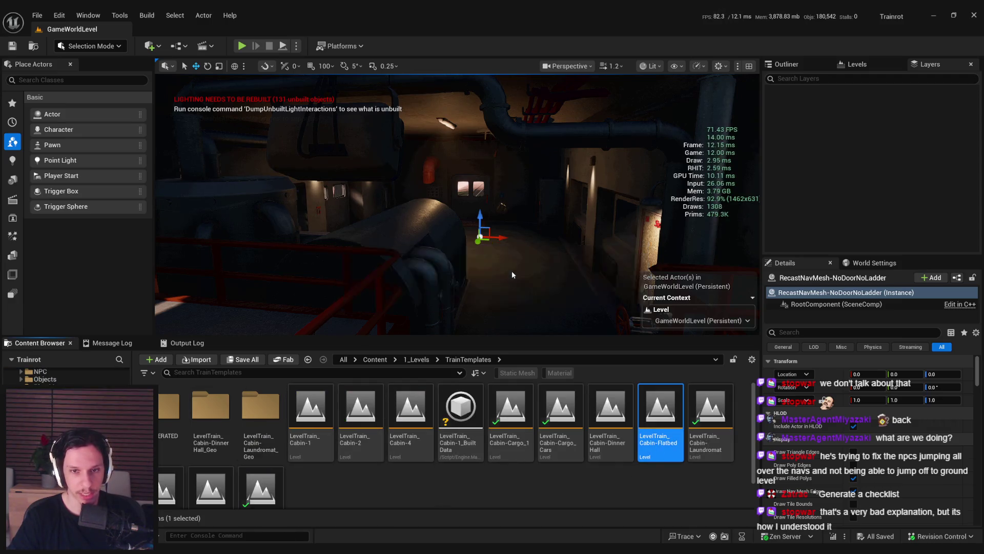
# Step: Switch the viewport view mode to Buffer Visualization > Shaded Unlit
pyautogui.click(649, 67)
pyautogui.moveTo(695, 231)
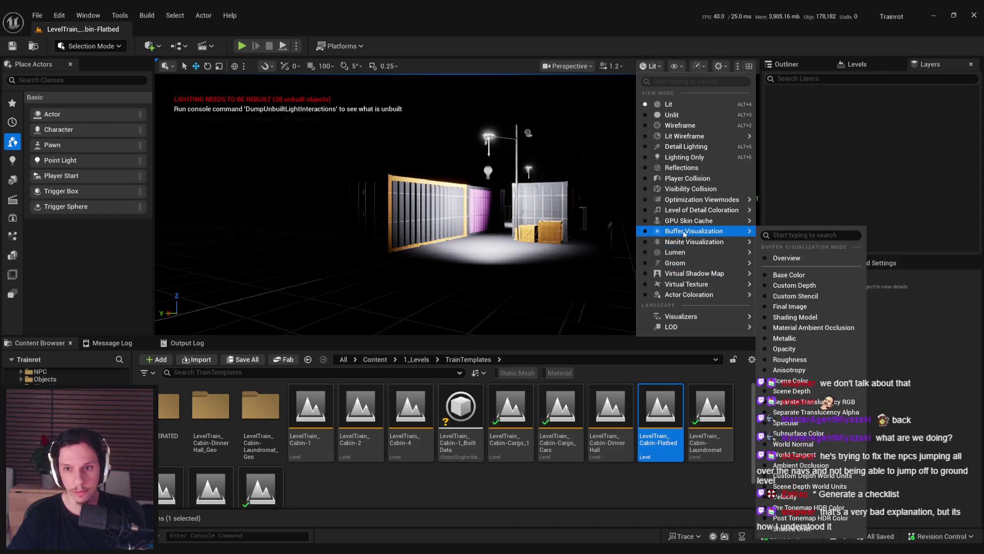
pyautogui.click(804, 533)
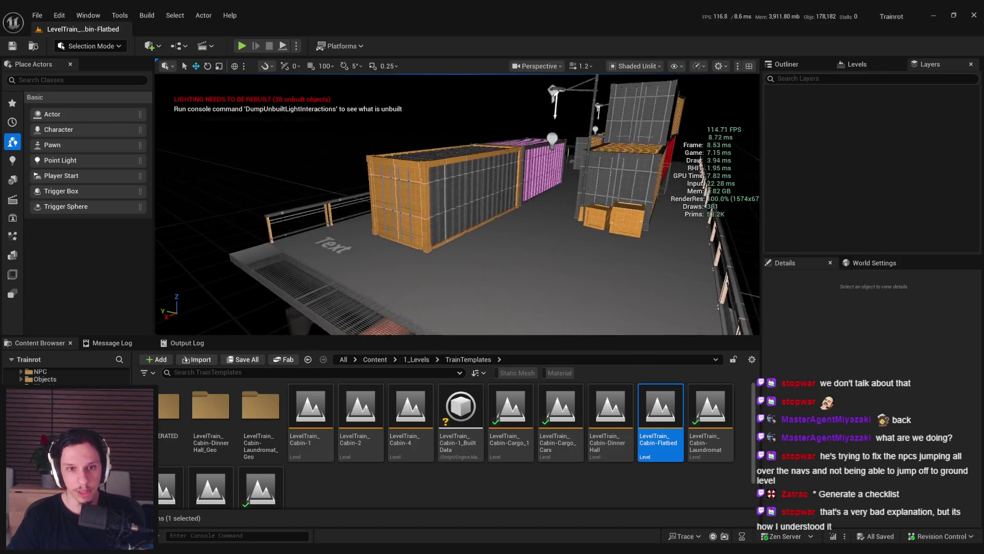
# Step: Fly the camera around the shipping containers and select the grey container
pyautogui.press('w')
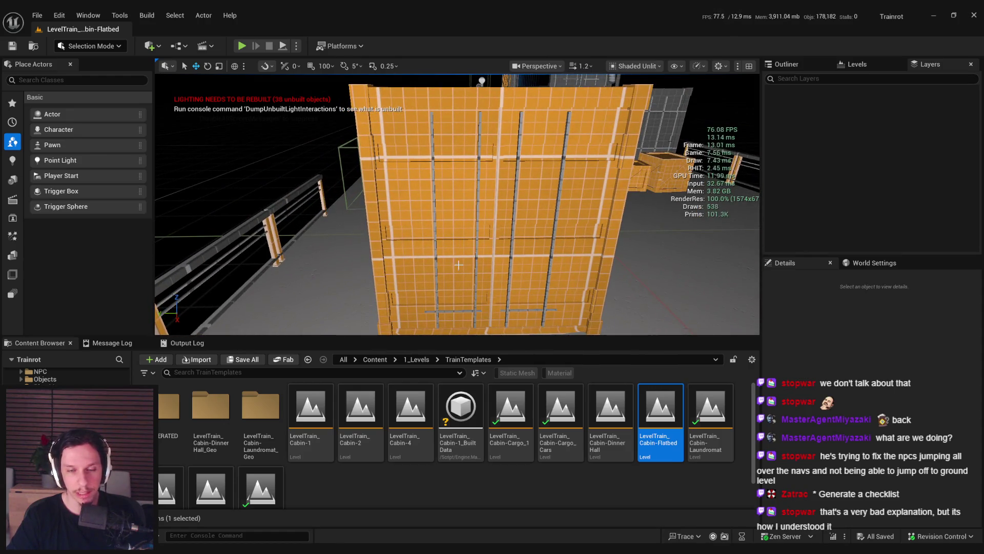
pyautogui.press('s')
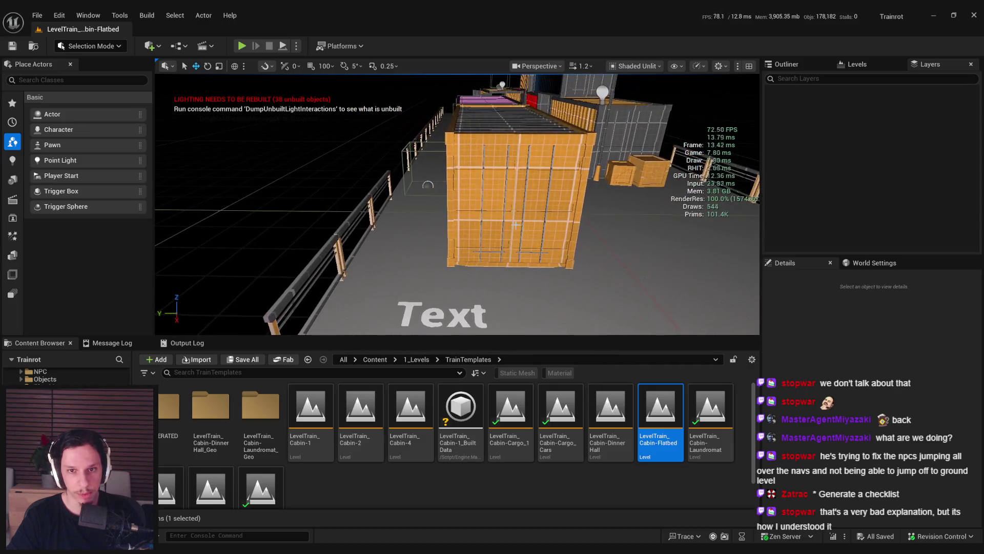
pyautogui.press('w')
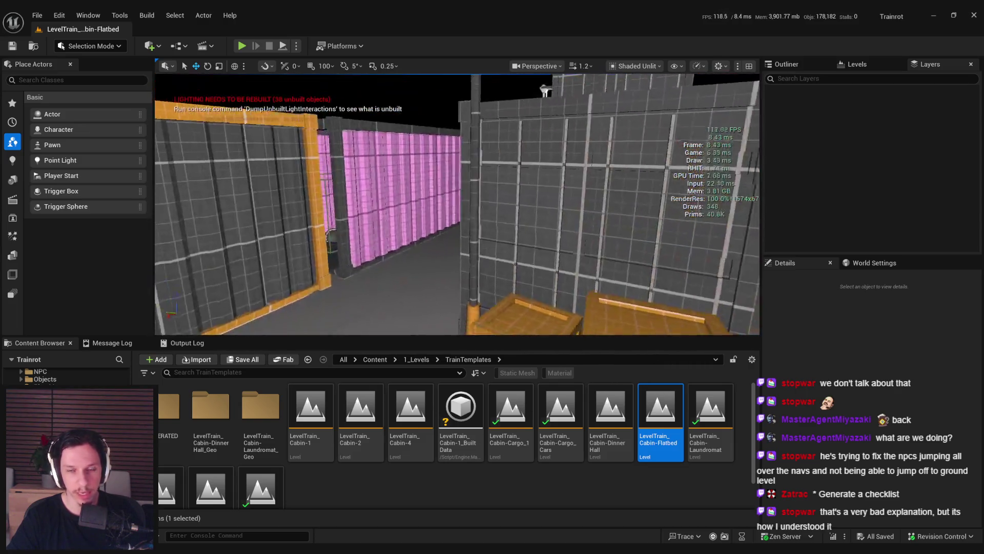
pyautogui.press('s')
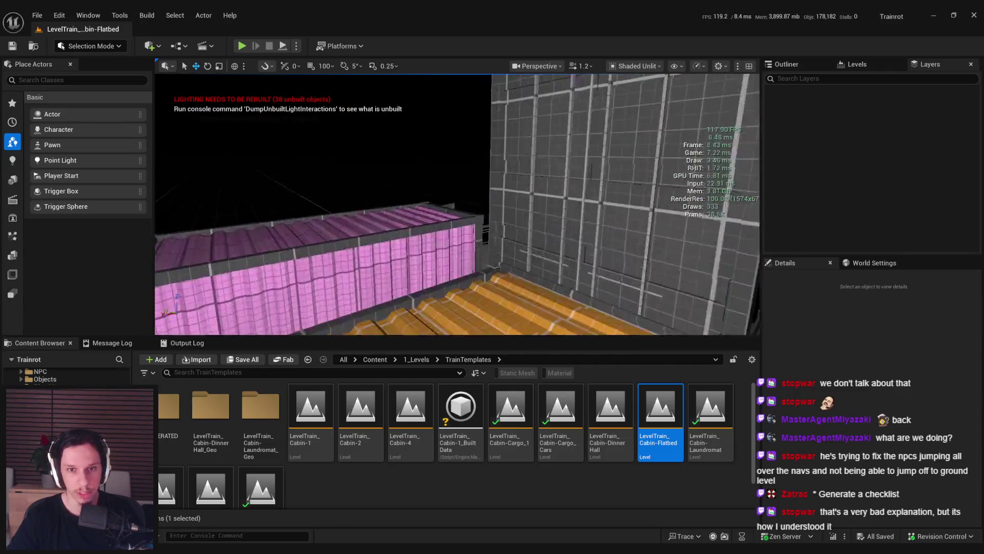
pyautogui.press('s')
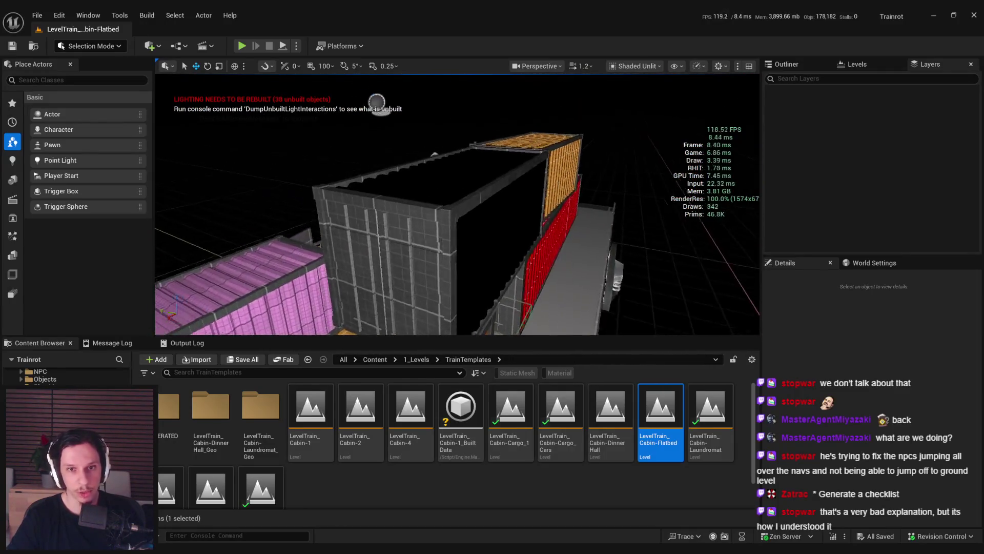
pyautogui.click(533, 206)
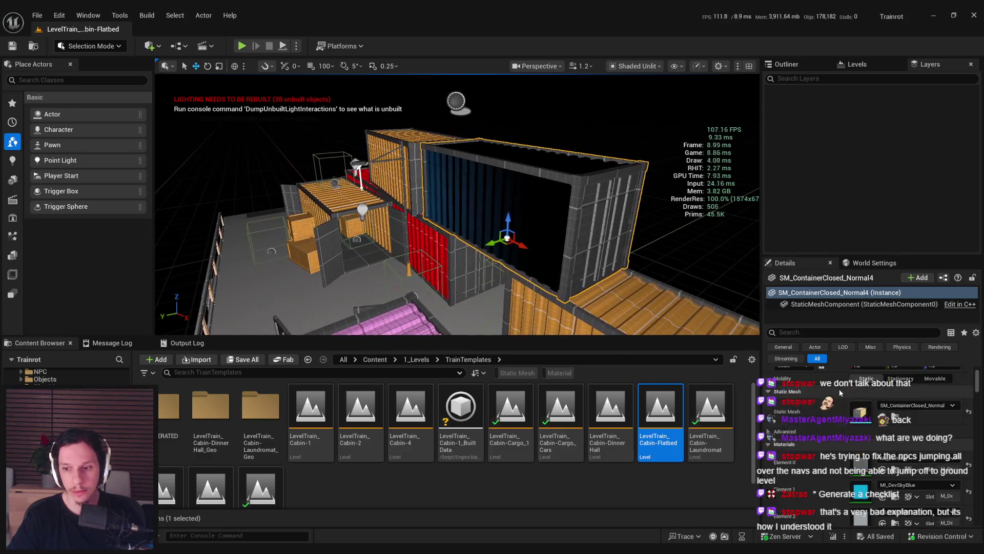
# Step: Look around the grey container, undoing its accidental move and rotation
pyautogui.press('w')
pyautogui.press('s')
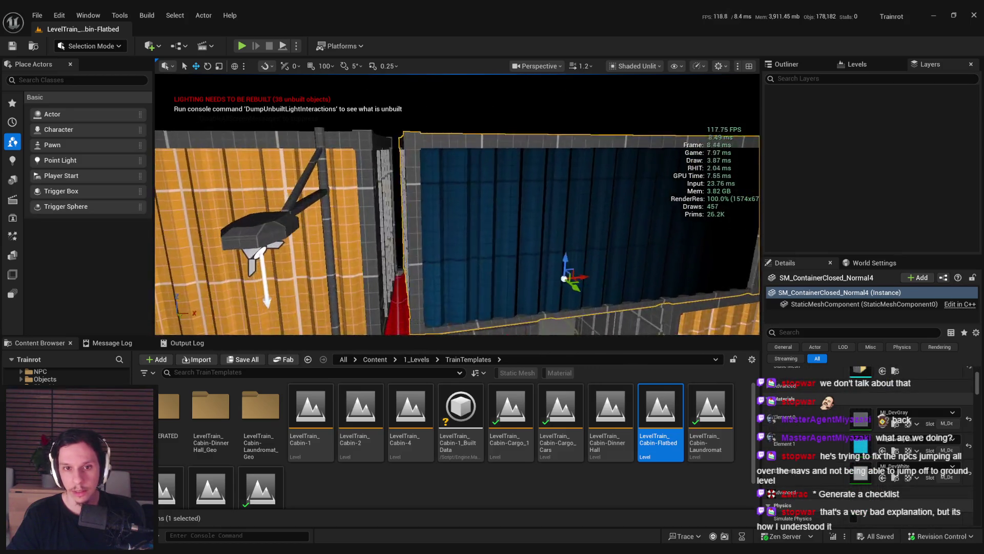
pyautogui.click(530, 245)
pyautogui.hotkey('ctrl', 'z')
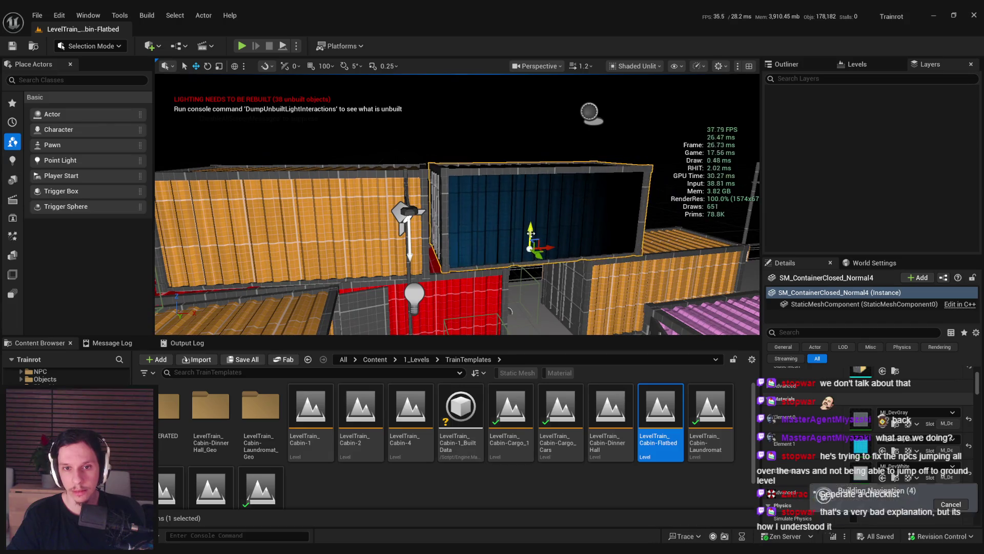
pyautogui.moveTo(516, 232); pyautogui.dragTo(477, 233)
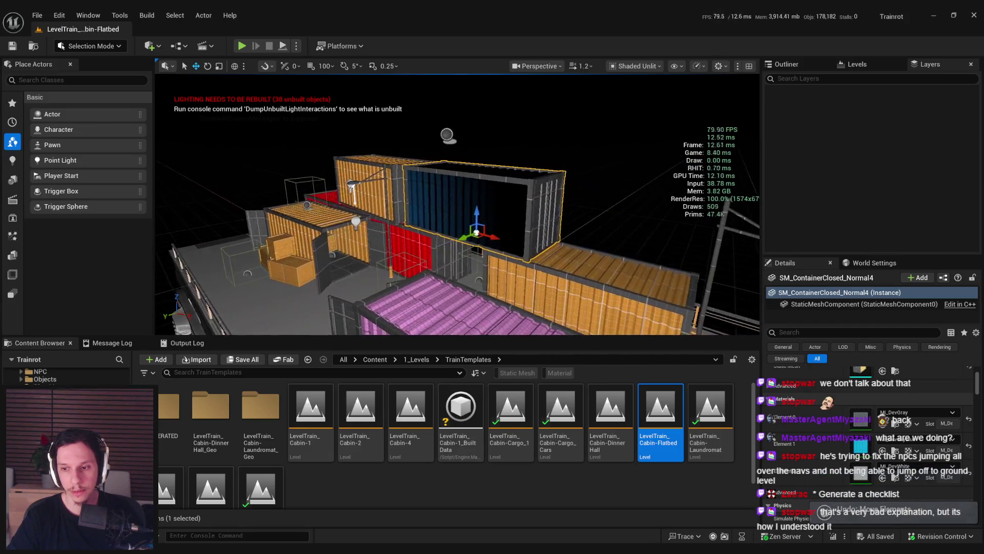
pyautogui.moveTo(393, 274)
pyautogui.mouseDown()
pyautogui.moveTo(361, 277)
pyautogui.moveTo(402, 224)
pyautogui.mouseUp()
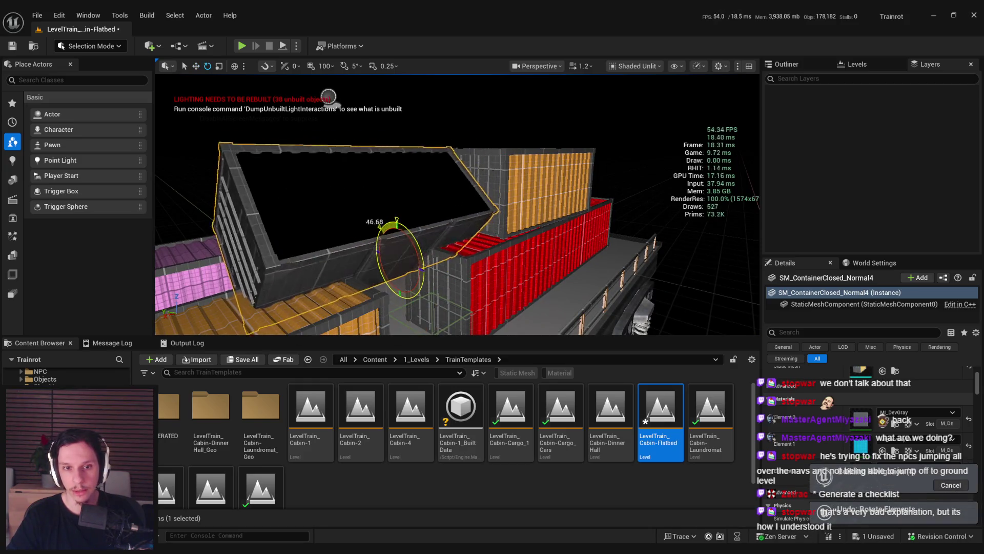
pyautogui.hotkey('ctrl', 'z')
# Step: Orbit and fly over the containers to view them from above
pyautogui.moveTo(481, 275)
pyautogui.mouseDown()
pyautogui.moveTo(477, 294)
pyautogui.moveTo(421, 244)
pyautogui.mouseUp()
pyautogui.click(522, 285)
pyautogui.moveTo(492, 247); pyautogui.dragTo(492, 247)
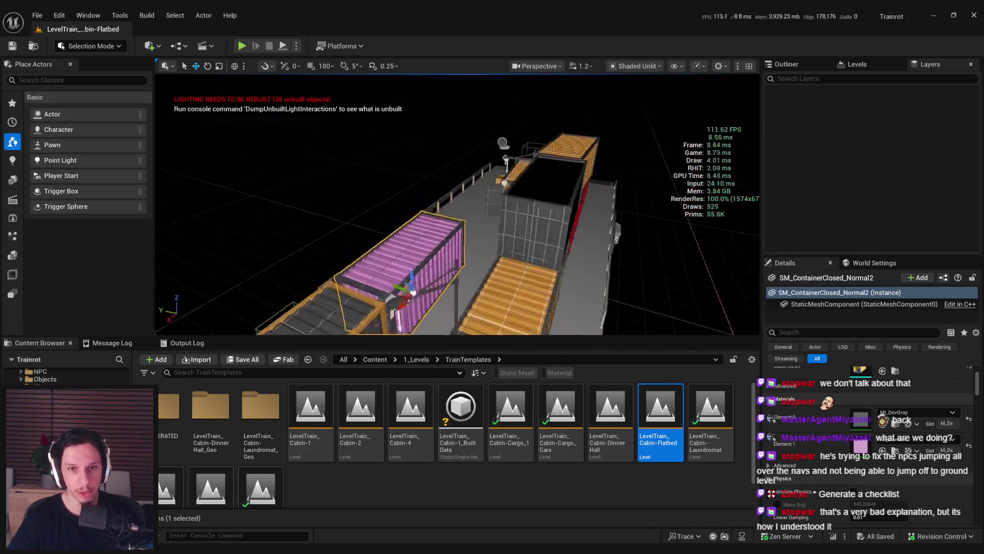
pyautogui.moveTo(492, 247); pyautogui.dragTo(490, 250)
# Step: Switch over to the Trello board
pyautogui.hotkey('alt', 'Tab')
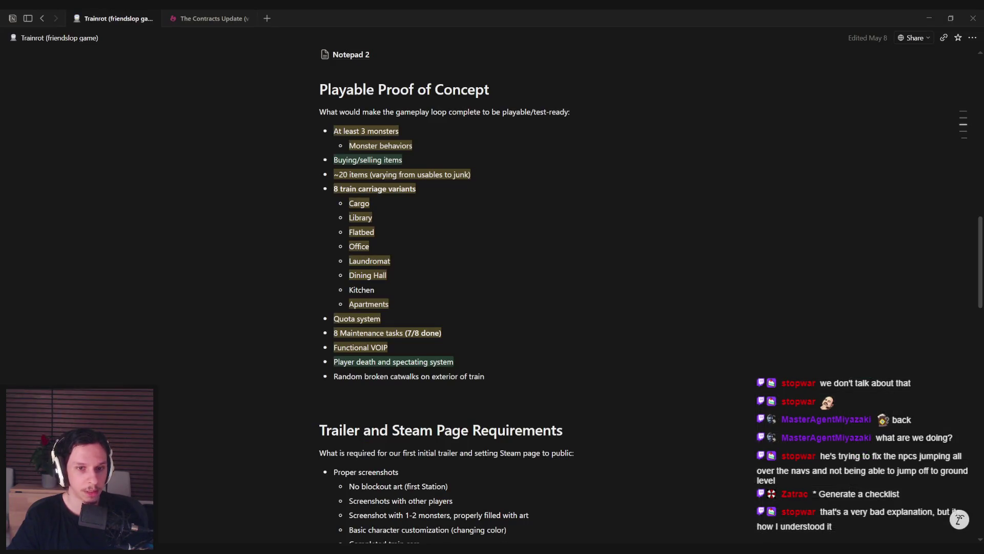
pyautogui.hotkey('alt', 'Tab')
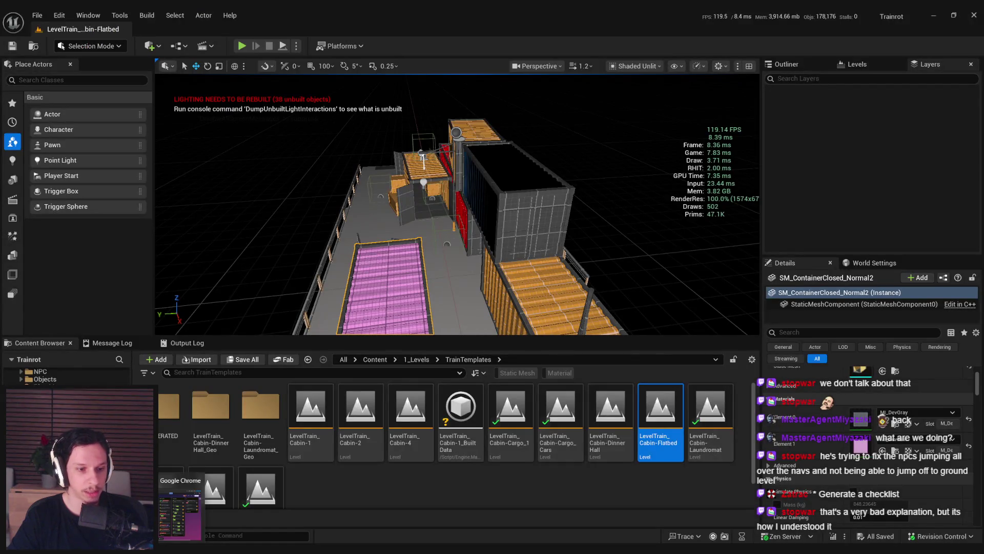
pyautogui.hotkey('alt', 'Tab')
pyautogui.scroll(-3, 345, 424)
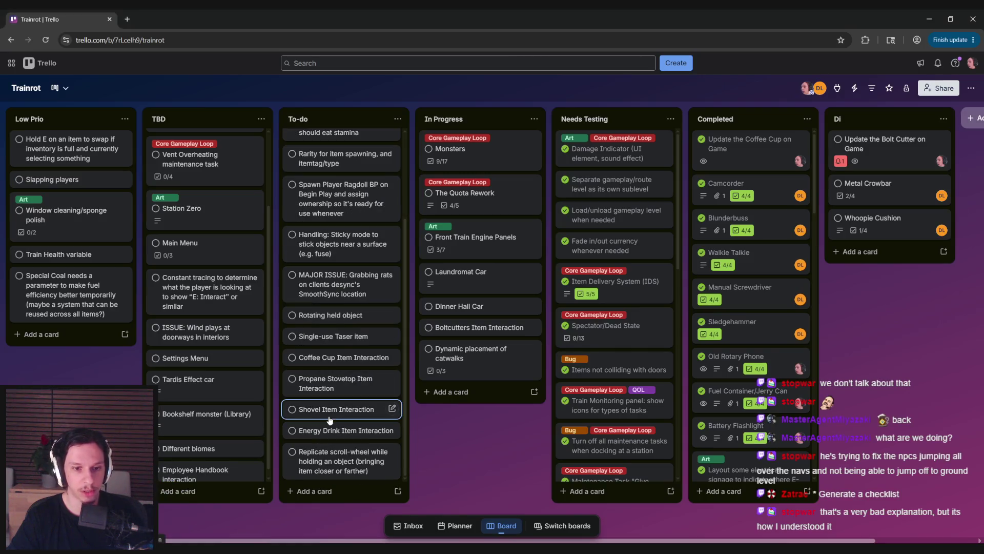
# Step: Review the Dynamic placement of catwalks card's checklist, then return to Unreal Editor
pyautogui.click(449, 329)
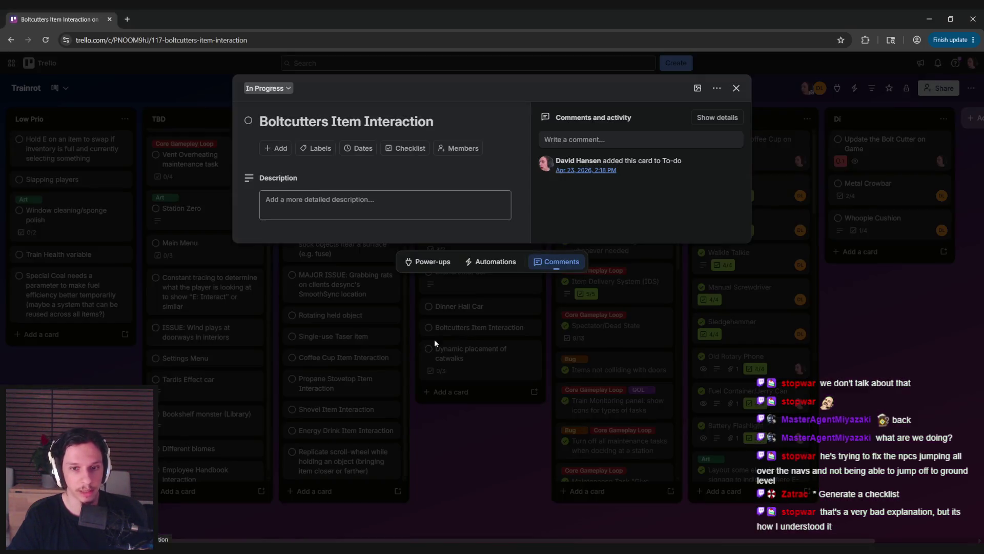
pyautogui.click(391, 357)
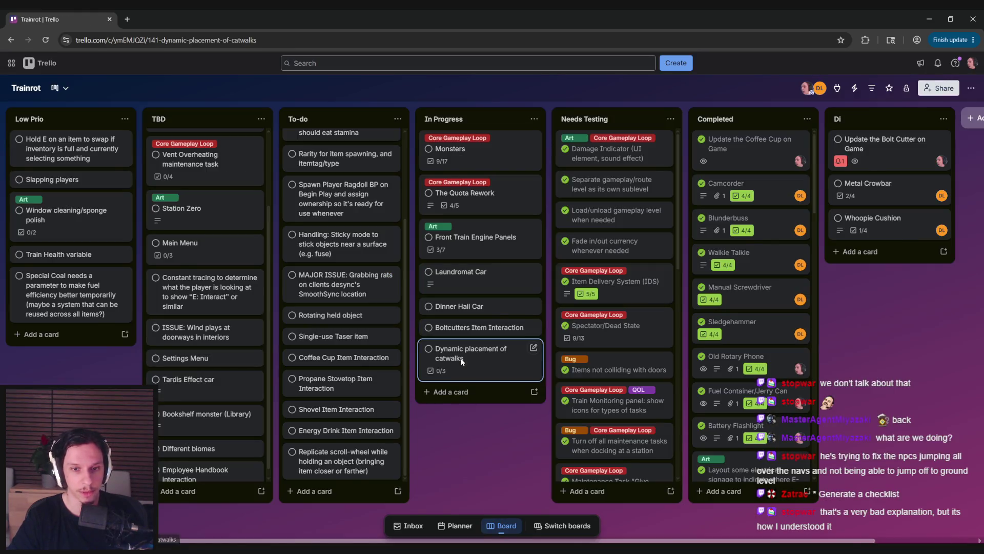
pyautogui.click(460, 357)
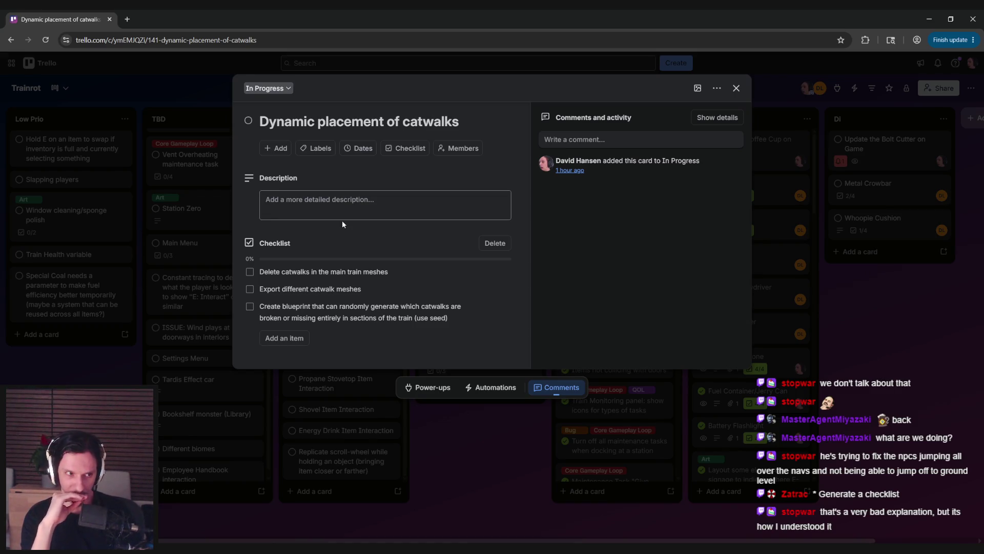
pyautogui.hotkey('alt', 'Tab')
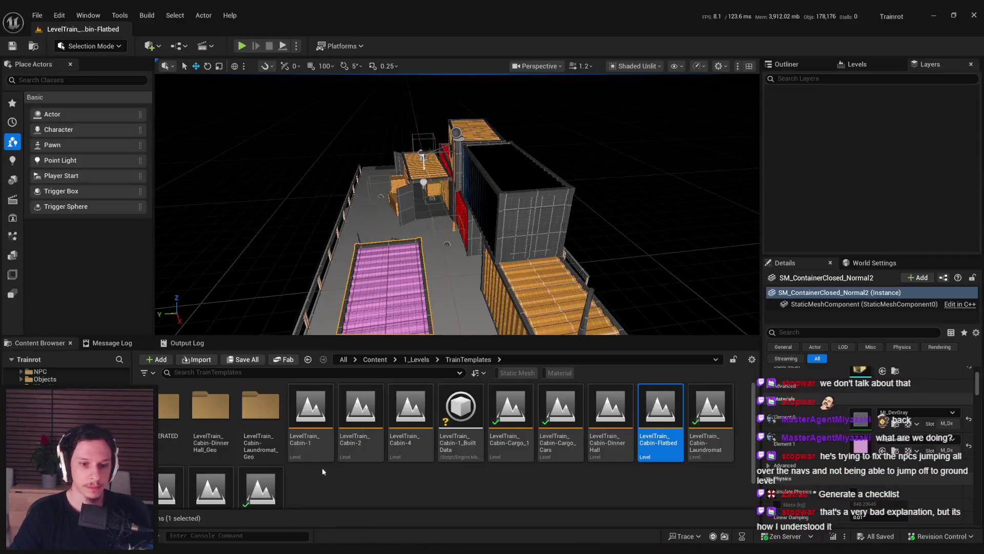
# Step: Open the LevelTrain_Cabin-Cargo_Cars level and select the S_Cabin-1 cargo car
pyautogui.doubleClick(610, 420)
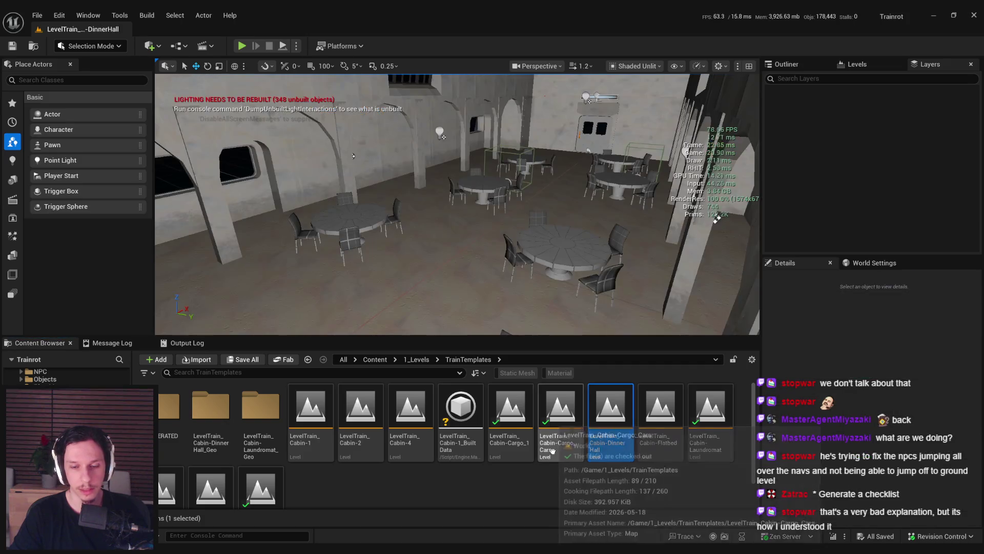
pyautogui.doubleClick(568, 451)
pyautogui.scroll(-10, 496, 291)
pyautogui.scroll(5, 377, 177)
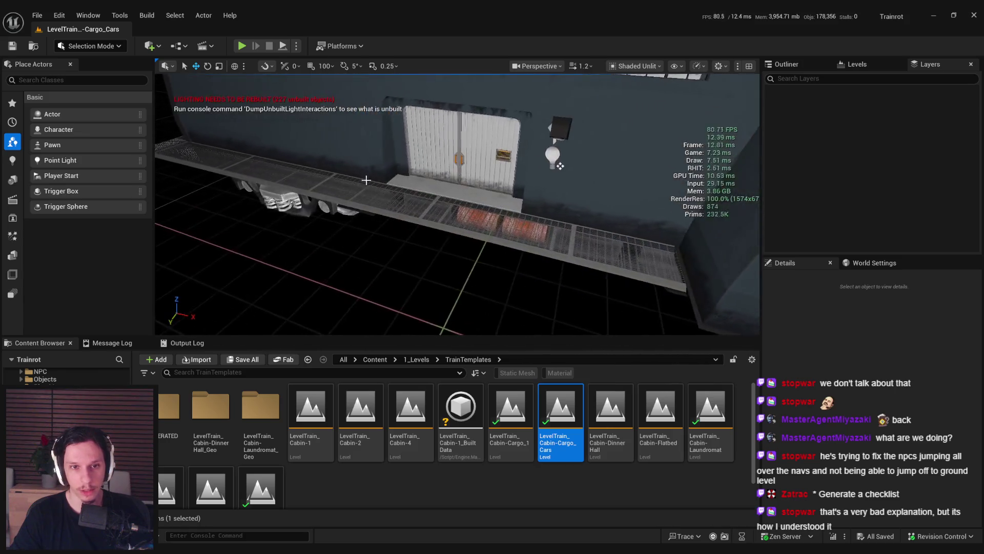
pyautogui.click(564, 210)
pyautogui.moveTo(436, 224)
pyautogui.mouseDown()
pyautogui.moveTo(461, 224)
pyautogui.moveTo(437, 224)
pyautogui.mouseUp()
# Step: Apply Visibility > Show Only Selected to the cargo car
pyautogui.rightClick(415, 224)
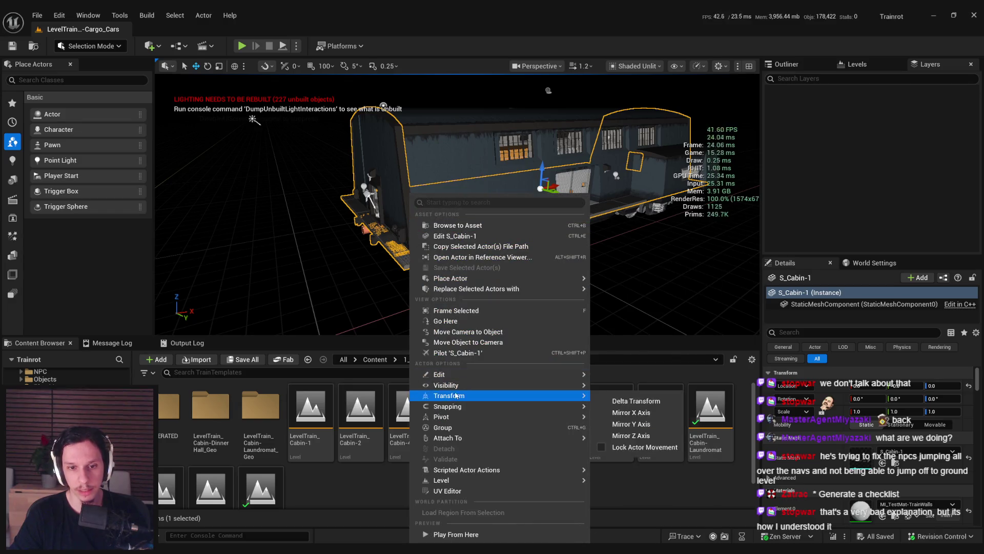
pyautogui.moveTo(451, 385)
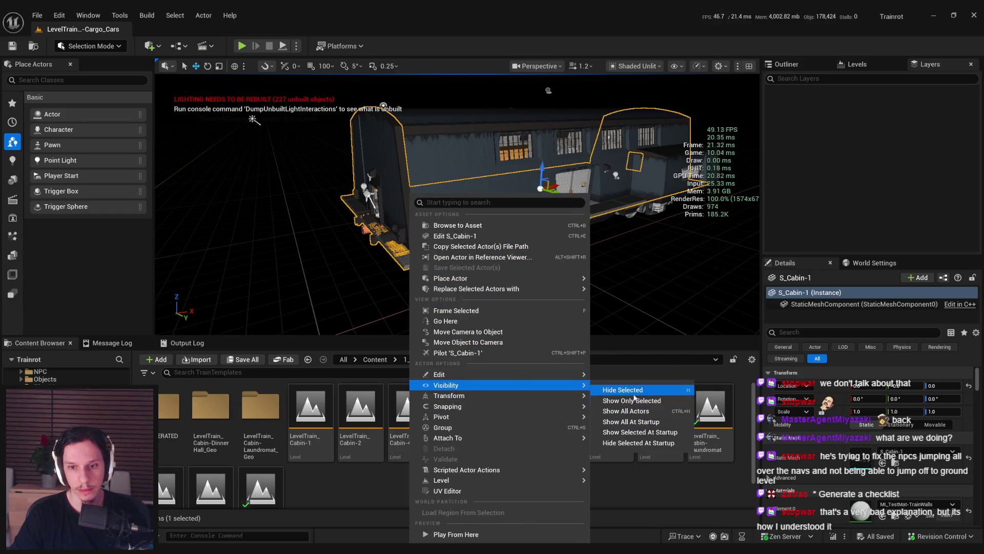
pyautogui.click(634, 400)
# Step: Fly around the isolated car and switch to the Front view
pyautogui.moveTo(363, 215); pyautogui.dragTo(362, 215)
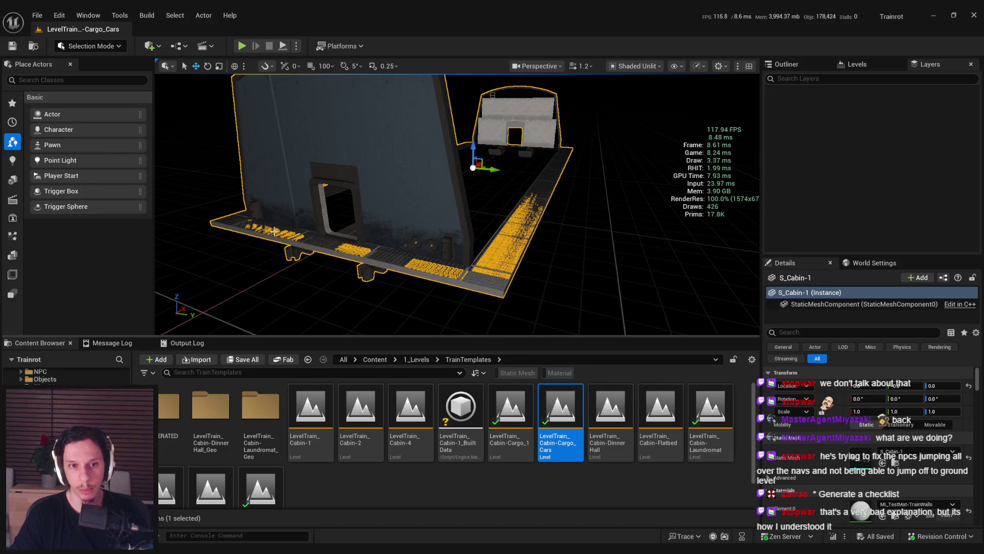
pyautogui.moveTo(400, 159); pyautogui.dragTo(400, 159)
pyautogui.moveTo(497, 251); pyautogui.dragTo(497, 252)
pyautogui.hotkey('alt', 'h')
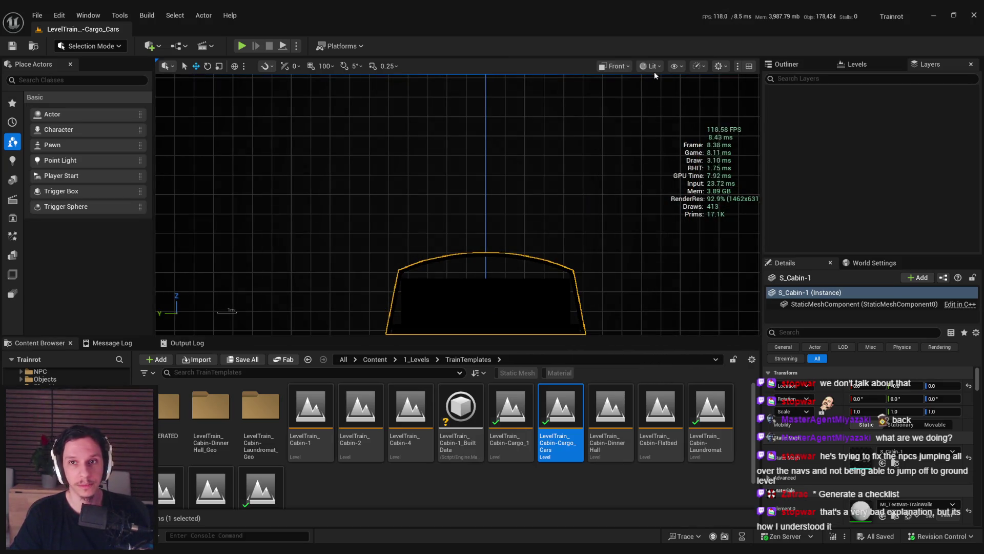
# Step: Set the viewport to Unlit shading and Perspective view
pyautogui.click(650, 66)
pyautogui.click(671, 104)
pyautogui.click(589, 65)
pyautogui.click(635, 104)
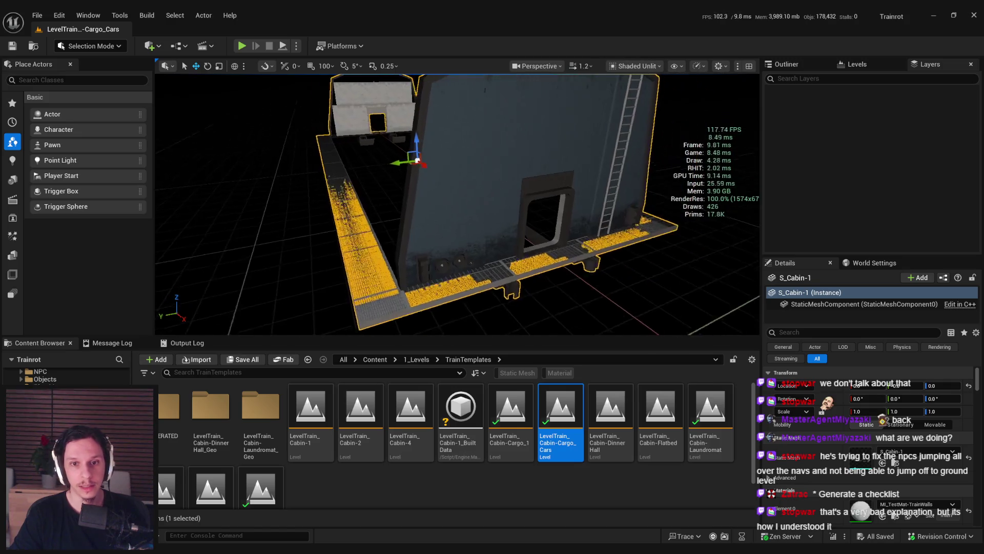
# Step: Move in to a close side view of the car's door, ladder and Text label
pyautogui.scroll(3, 574, 259)
pyautogui.moveTo(579, 302)
pyautogui.mouseDown()
pyautogui.moveTo(574, 129)
pyautogui.moveTo(503, 179)
pyautogui.moveTo(385, 204)
pyautogui.mouseUp()
pyautogui.moveTo(468, 275); pyautogui.dragTo(467, 274)
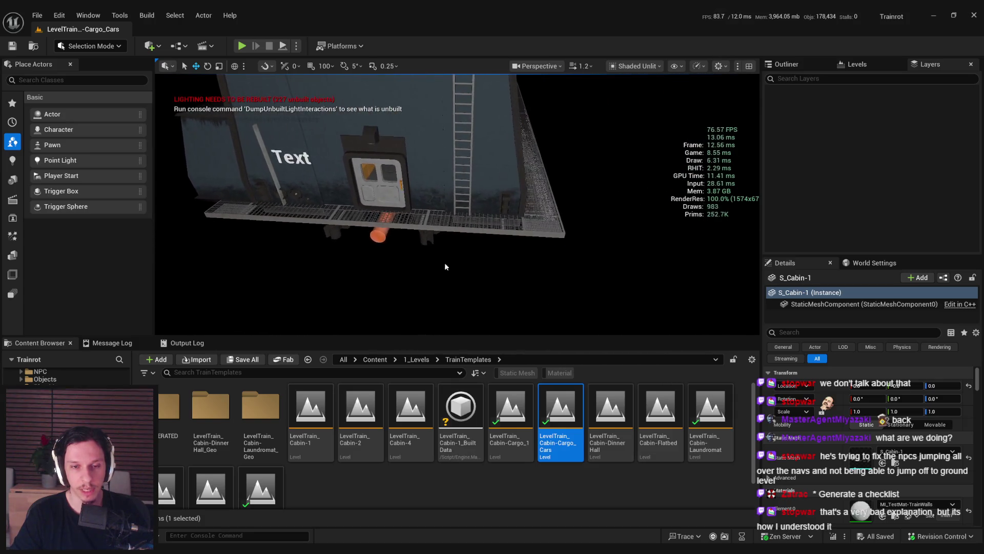
pyautogui.moveTo(509, 240)
pyautogui.mouseDown()
pyautogui.moveTo(415, 234)
pyautogui.moveTo(557, 275)
pyautogui.moveTo(541, 294)
pyautogui.moveTo(459, 284)
pyautogui.mouseUp()
pyautogui.moveTo(563, 216)
pyautogui.mouseDown()
pyautogui.moveTo(611, 182)
pyautogui.moveTo(594, 210)
pyautogui.moveTo(345, 234)
pyautogui.moveTo(486, 290)
pyautogui.mouseUp()
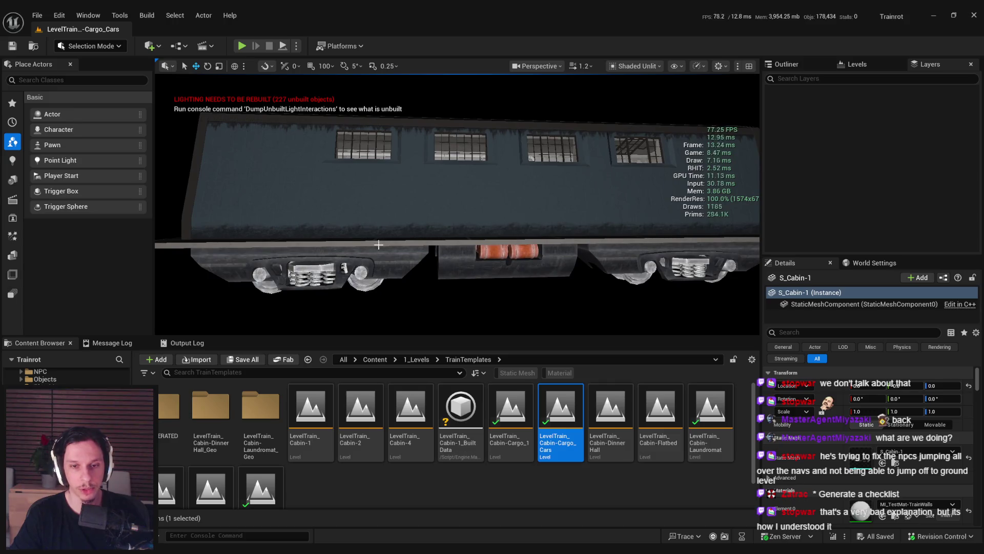
pyautogui.moveTo(515, 190)
pyautogui.mouseDown()
pyautogui.moveTo(491, 270)
pyautogui.moveTo(444, 207)
pyautogui.mouseUp()
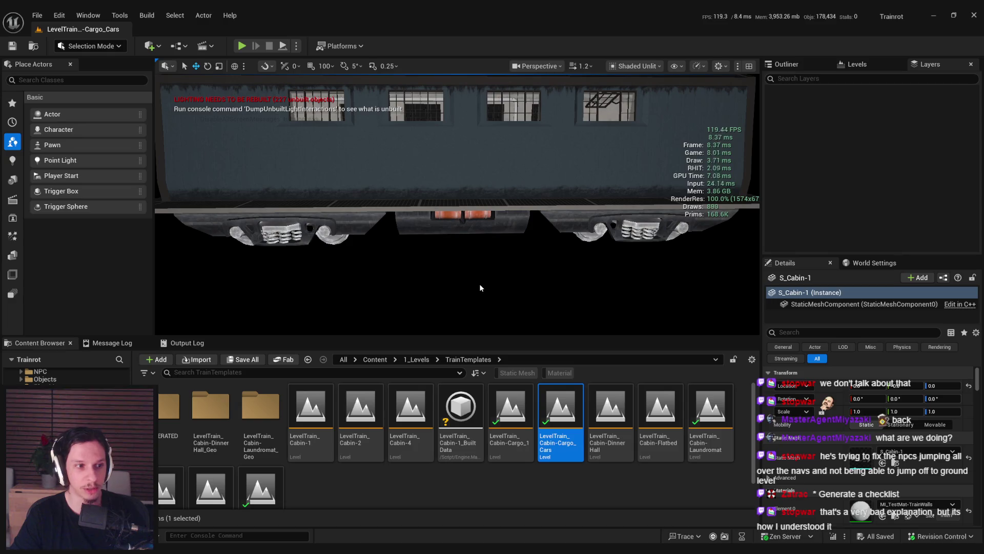
pyautogui.moveTo(480, 288); pyautogui.dragTo(440, 220)
pyautogui.moveTo(465, 160); pyautogui.dragTo(448, 215)
pyautogui.moveTo(456, 267)
pyautogui.mouseDown()
pyautogui.moveTo(438, 302)
pyautogui.moveTo(323, 234)
pyautogui.mouseUp()
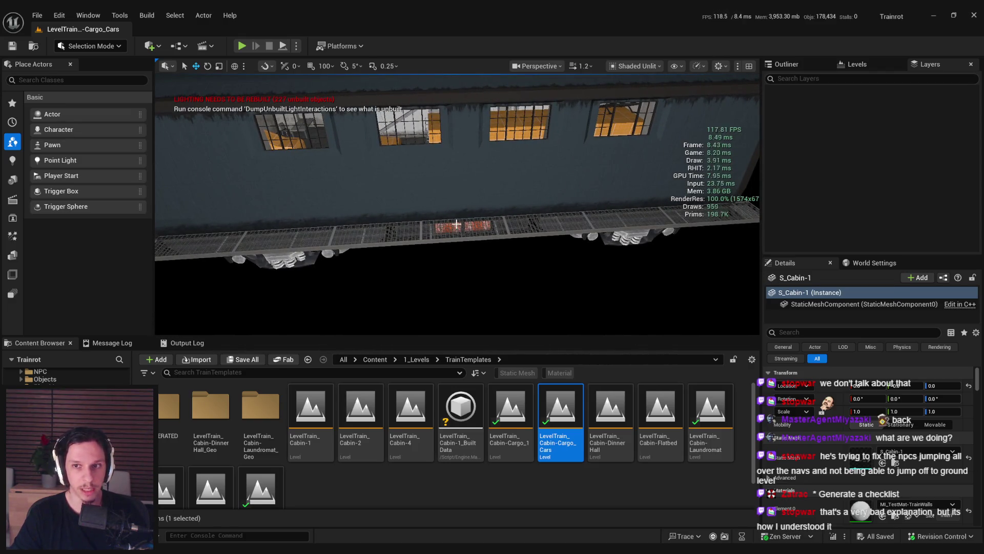
pyautogui.moveTo(449, 226); pyautogui.dragTo(450, 213)
pyautogui.moveTo(456, 205)
pyautogui.mouseDown()
pyautogui.moveTo(430, 194)
pyautogui.moveTo(451, 205)
pyautogui.moveTo(361, 243)
pyautogui.mouseUp()
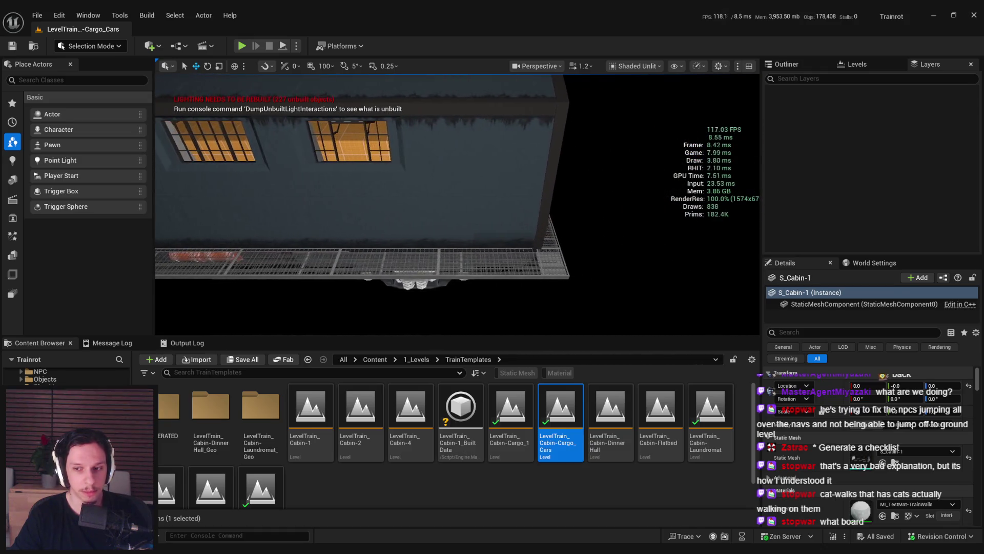
pyautogui.moveTo(362, 243); pyautogui.dragTo(354, 246)
# Step: Switch to the Move tool on the outer wall piece and save the level with Ctrl+S
pyautogui.moveTo(545, 275)
pyautogui.mouseDown()
pyautogui.moveTo(545, 259)
pyautogui.moveTo(545, 275)
pyautogui.mouseUp()
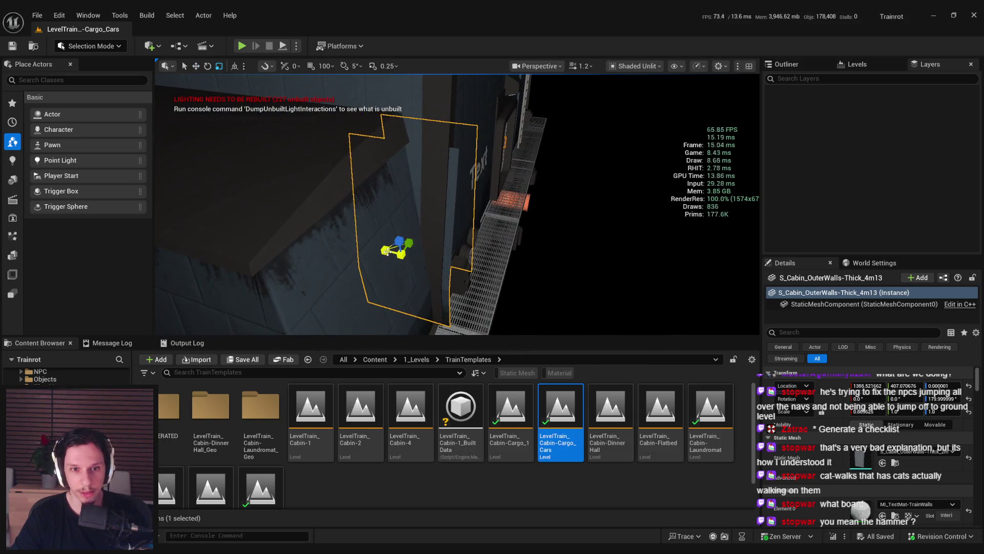
pyautogui.moveTo(545, 275); pyautogui.dragTo(537, 269)
pyautogui.press('w')
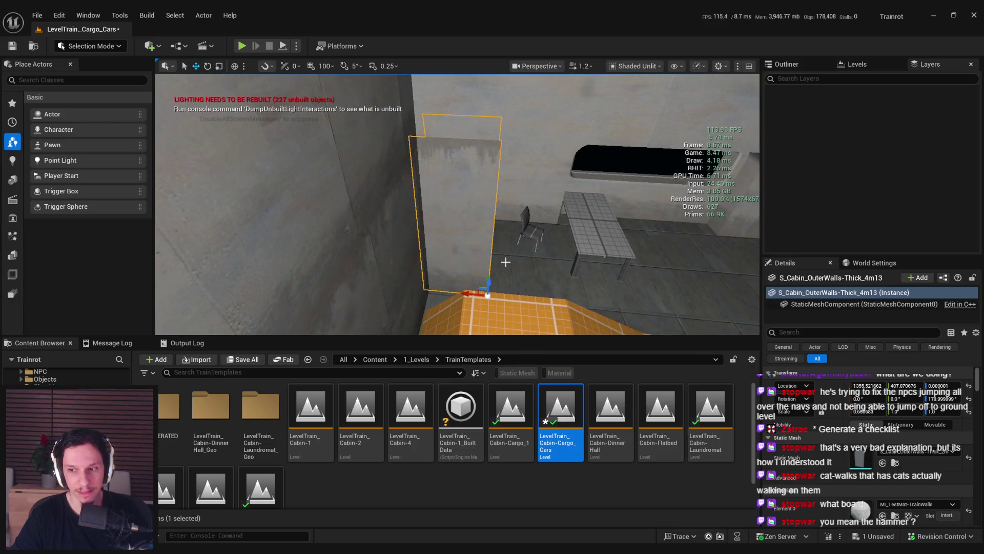
pyautogui.hotkey('ctrl', 's')
pyautogui.moveTo(506, 262)
pyautogui.mouseDown()
pyautogui.moveTo(521, 251)
pyautogui.moveTo(427, 281)
pyautogui.mouseUp()
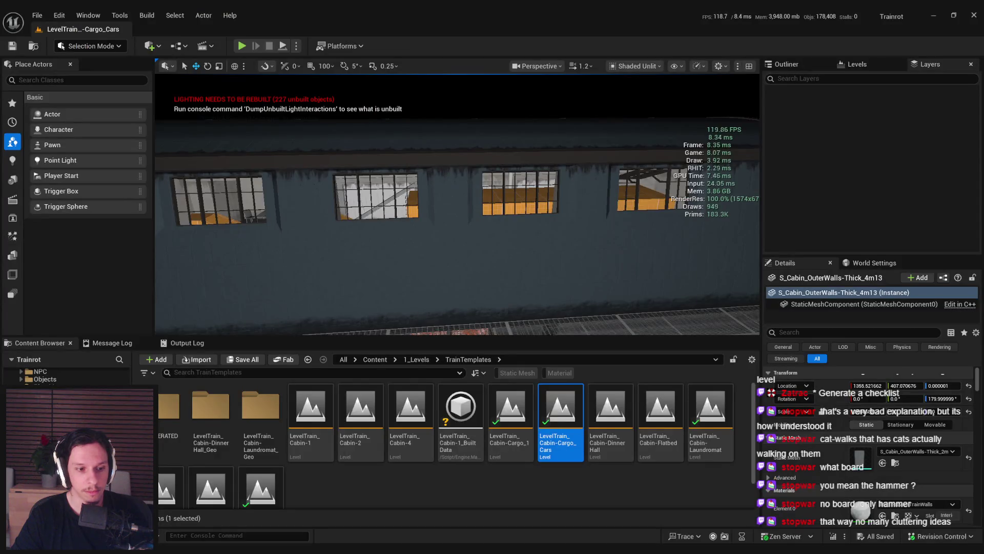
pyautogui.hotkey('alt', 'Tab')
# Step: Add the In Progress card 'Add noise events to jumping and landing', then return to Unreal
pyautogui.click(414, 447)
pyautogui.click(457, 394)
pyautogui.write('Add noise events to jump')
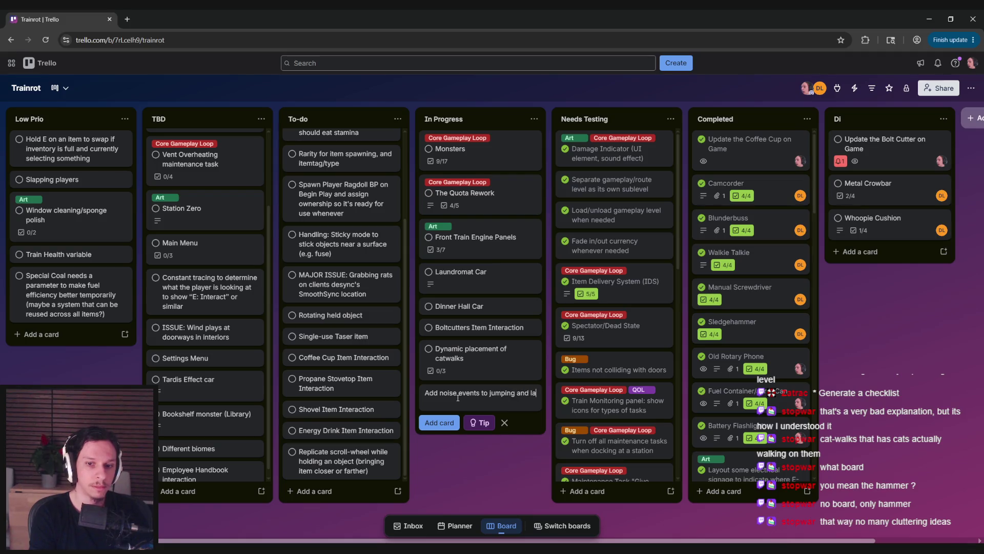
pyautogui.write('ing')
pyautogui.press('Return')
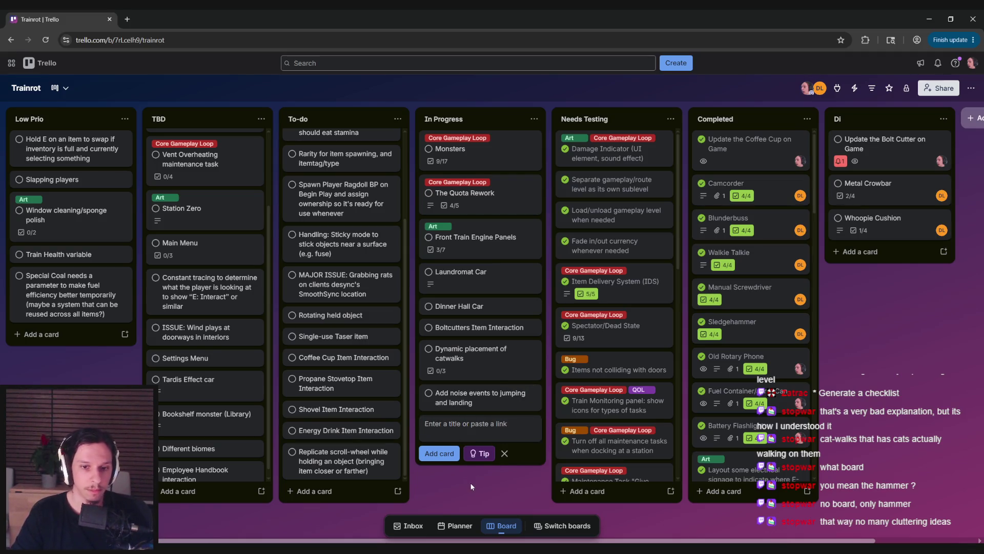
pyautogui.hotkey('alt', 'Tab')
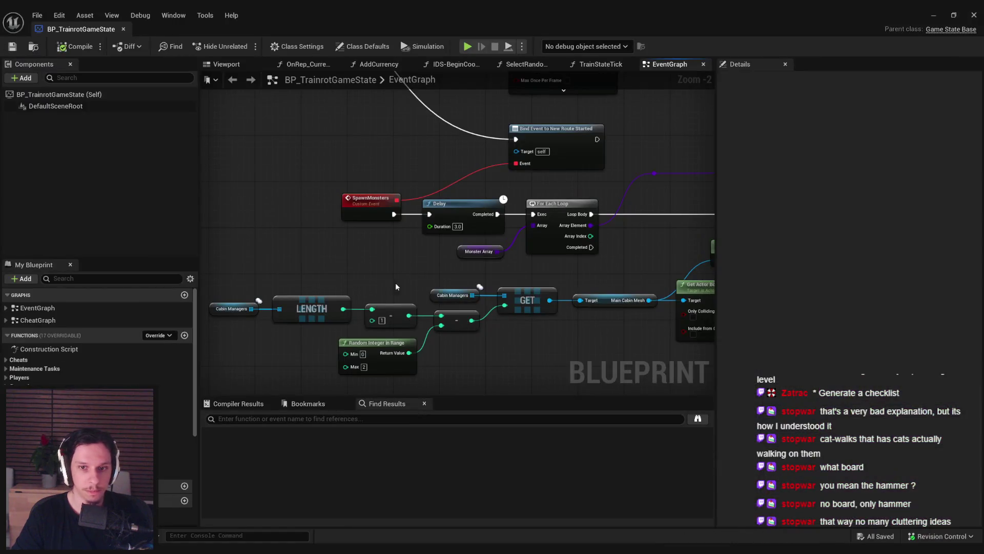
# Step: Return to the Unreal cargo car level, view the train cabin from a new angle, then bring Blender forward
pyautogui.hotkey('alt', 'Tab')
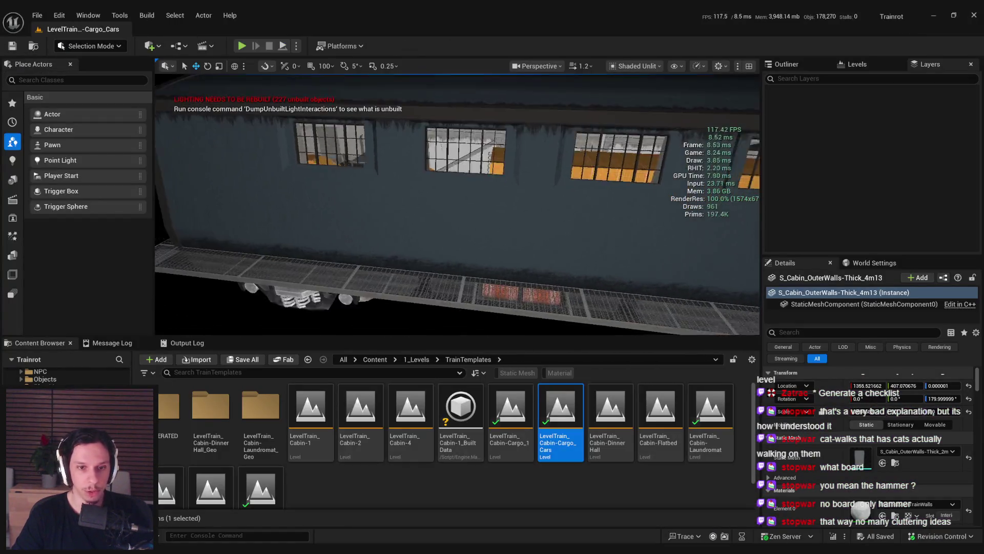
pyautogui.moveTo(373, 241); pyautogui.dragTo(374, 257)
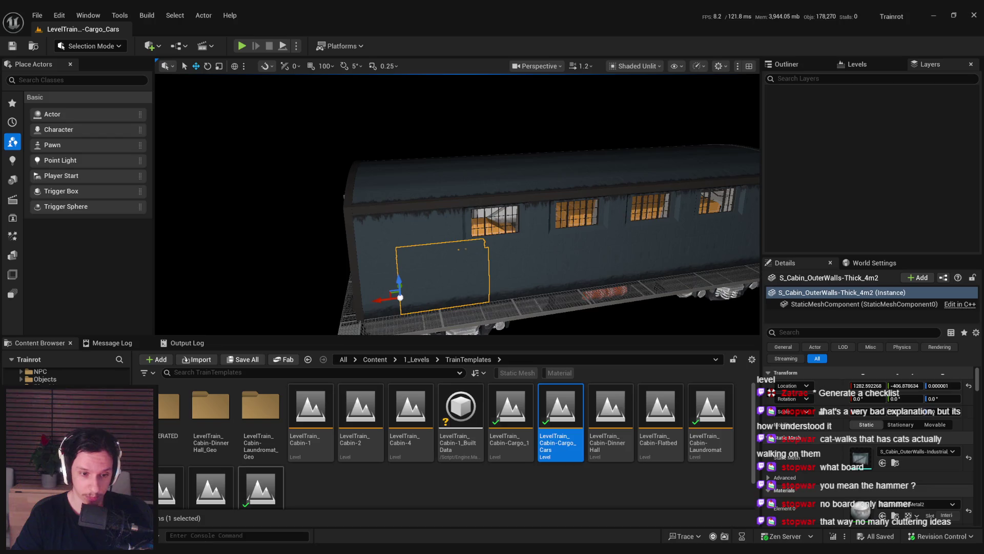
pyautogui.moveTo(205, 551)
pyautogui.click(211, 514)
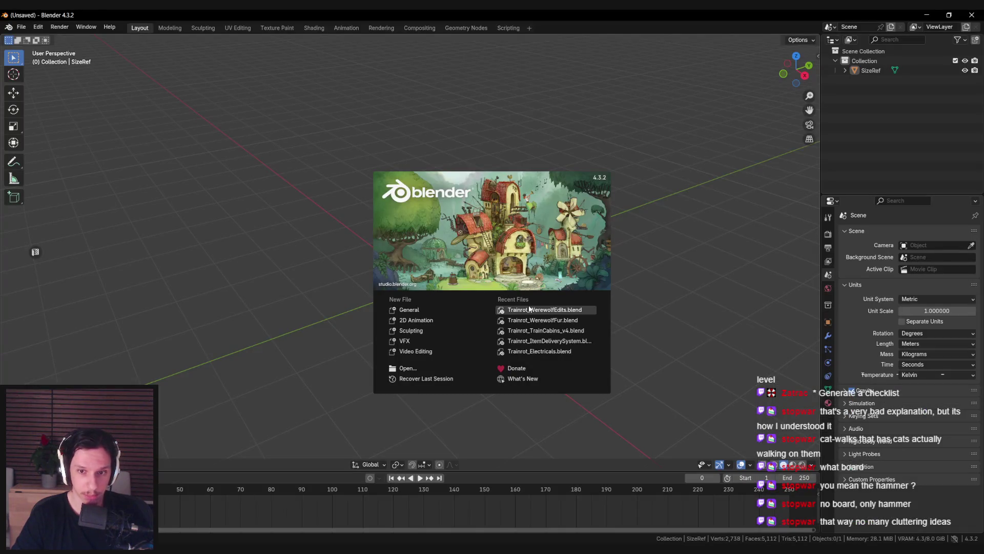
pyautogui.click(531, 334)
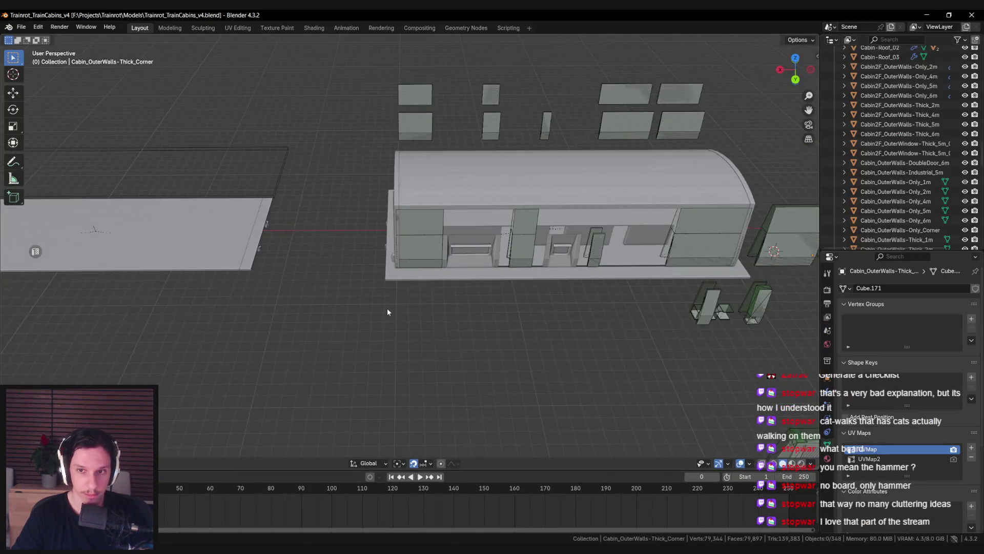
pyautogui.hscroll(-5, 358, 302)
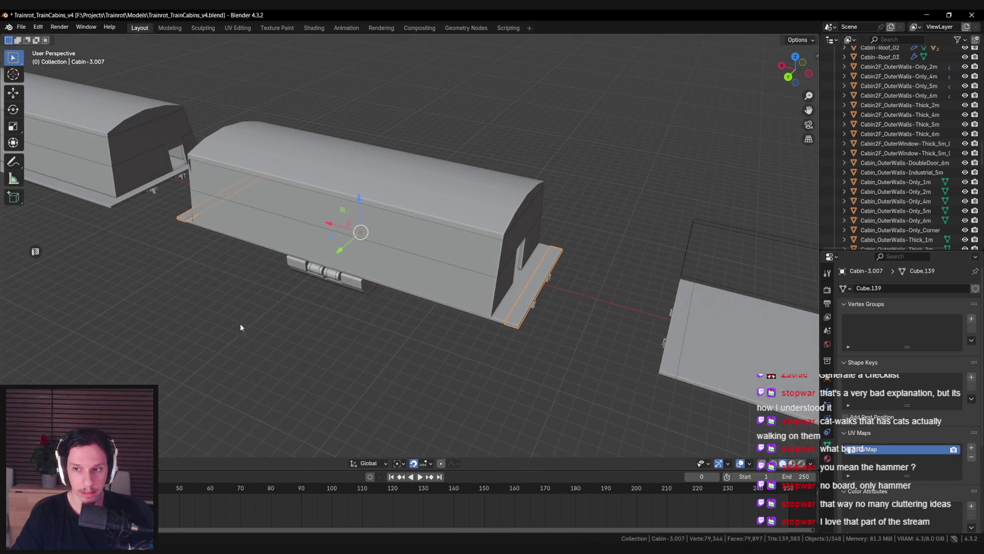
pyautogui.hscroll(-5, 238, 327)
pyautogui.click(373, 305)
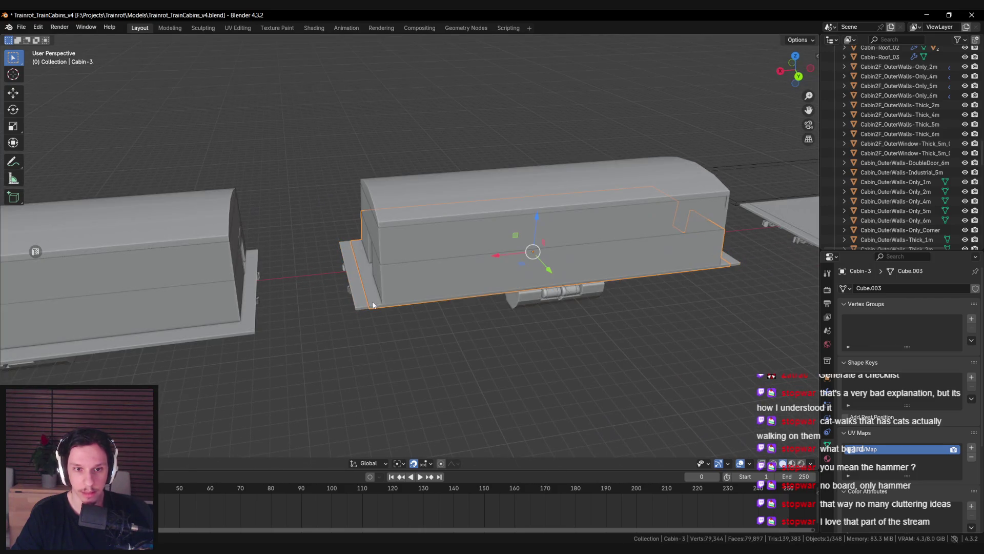
pyautogui.hscroll(-5, 327, 315)
pyautogui.hotkey('ctrl', 's')
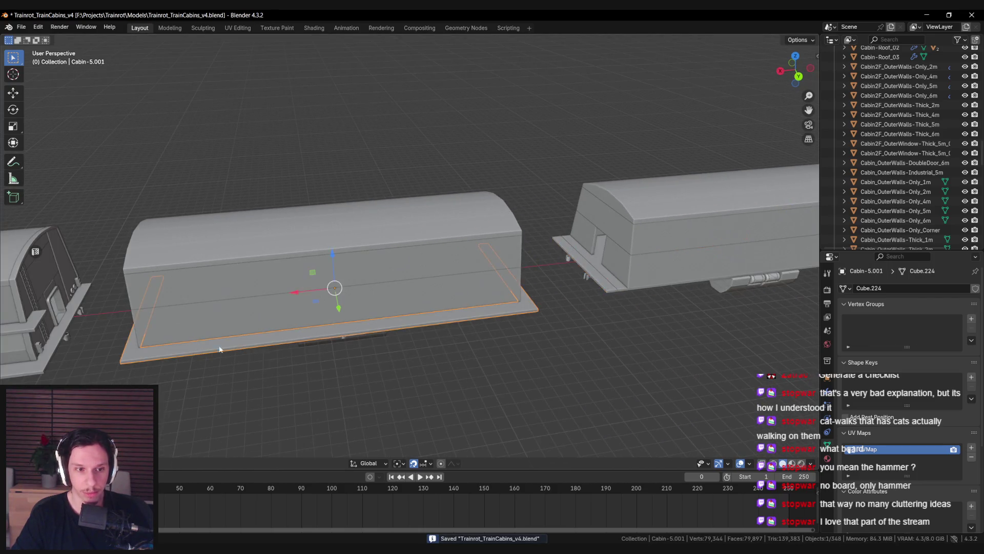
pyautogui.hscroll(-10, 204, 349)
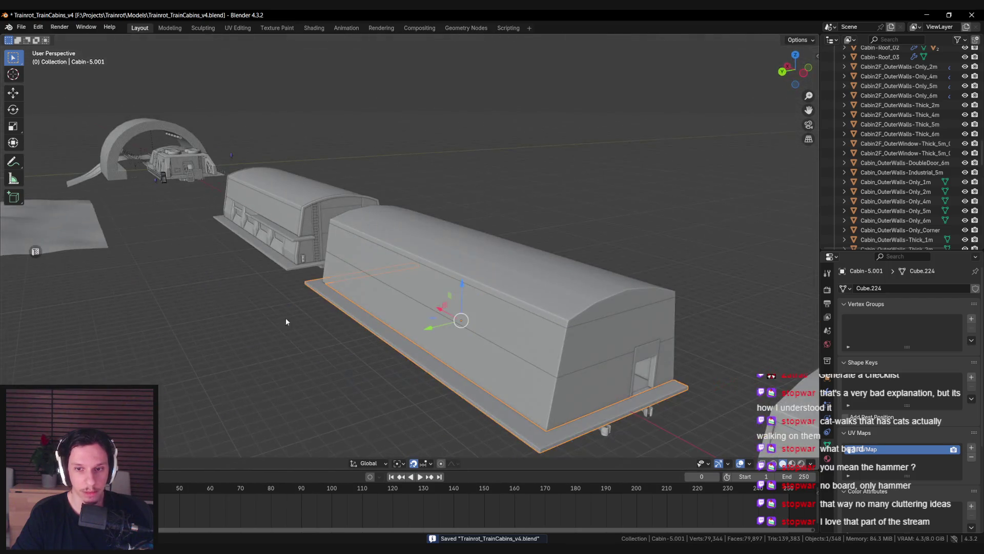
pyautogui.hscroll(-10, 273, 321)
pyautogui.hscroll(-10, 317, 345)
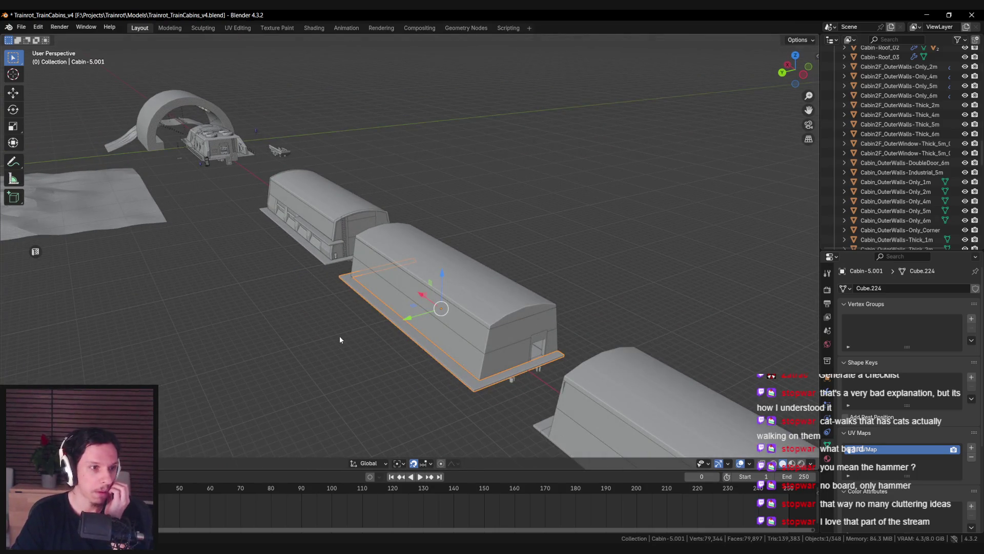
pyautogui.hscroll(-10, 340, 339)
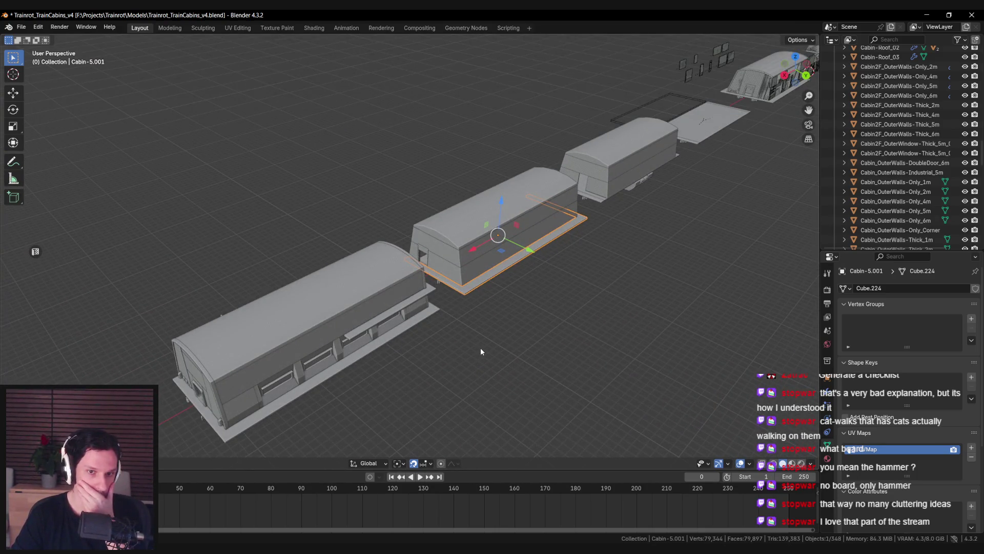
pyautogui.hscroll(-10, 480, 352)
pyautogui.scroll(5, 330, 299)
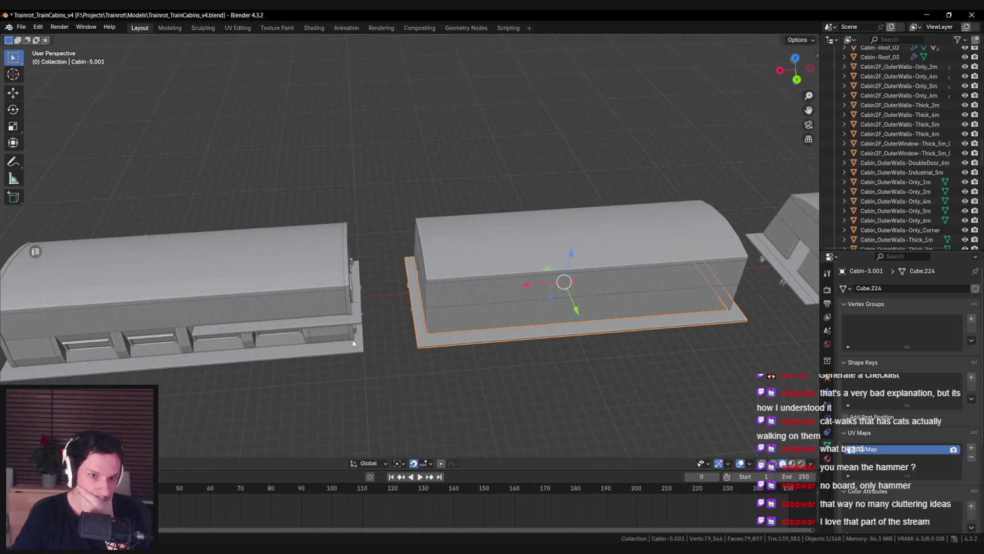
pyautogui.hscroll(-15, 353, 343)
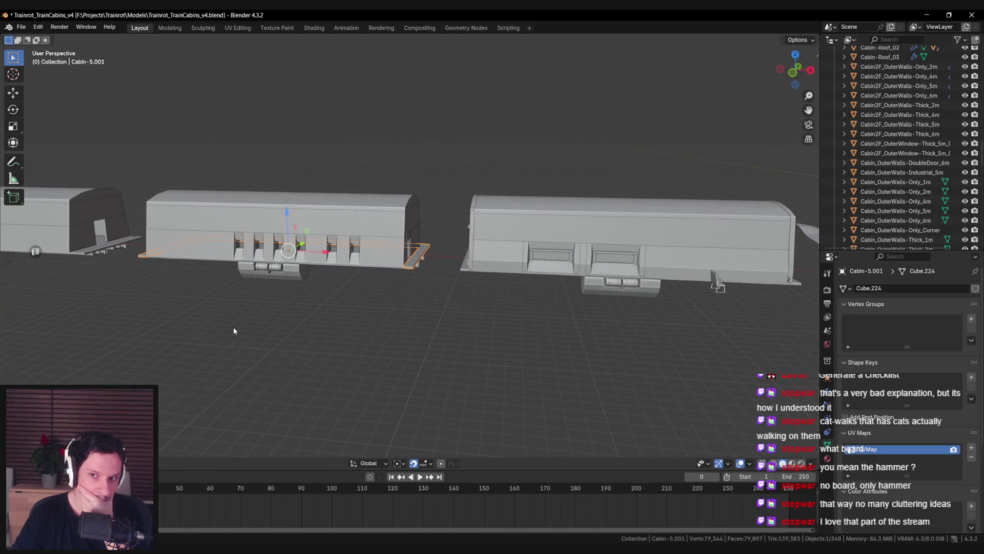
pyautogui.hscroll(-15, 409, 343)
pyautogui.scroll(5, 425, 328)
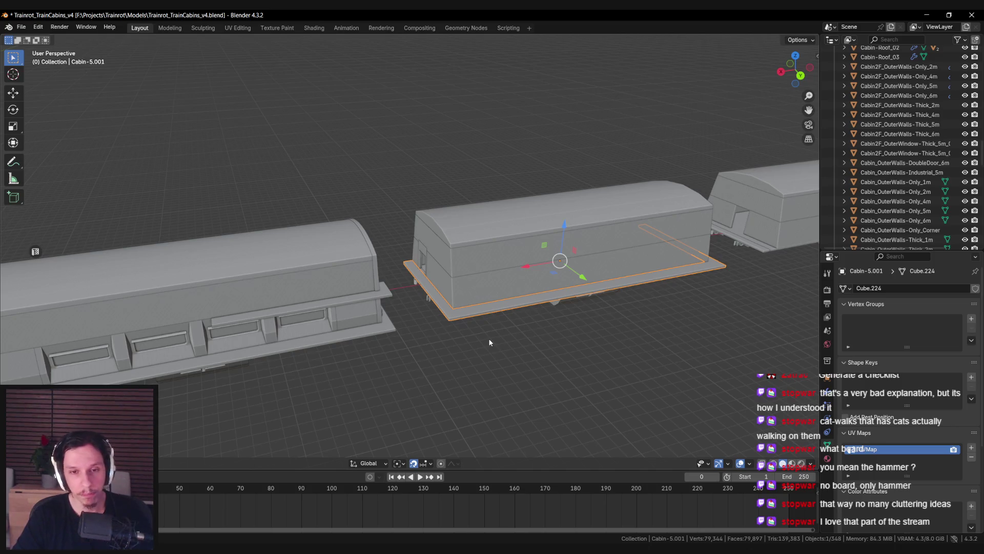
pyautogui.hscroll(10, 489, 343)
pyautogui.hscroll(-5, 450, 358)
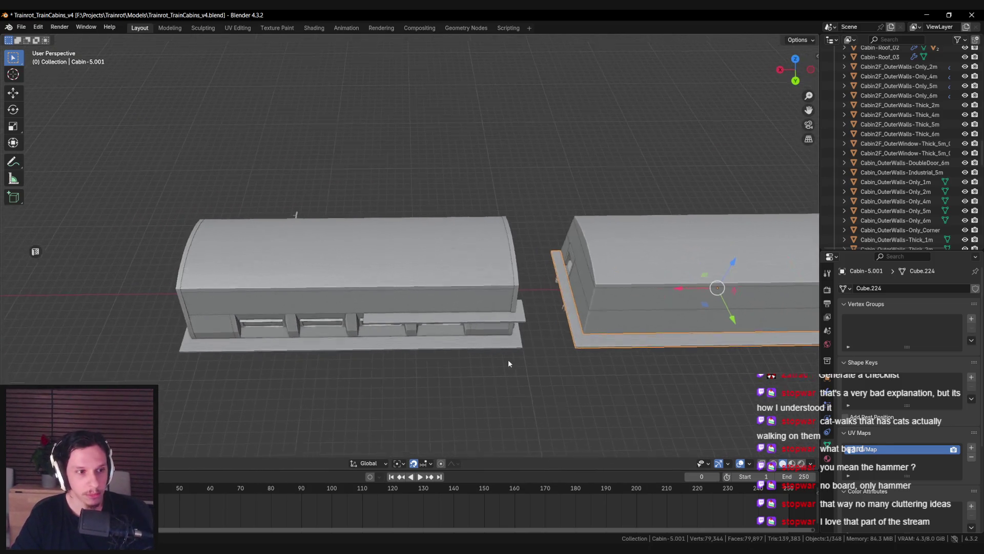
pyautogui.scroll(5, 376, 343)
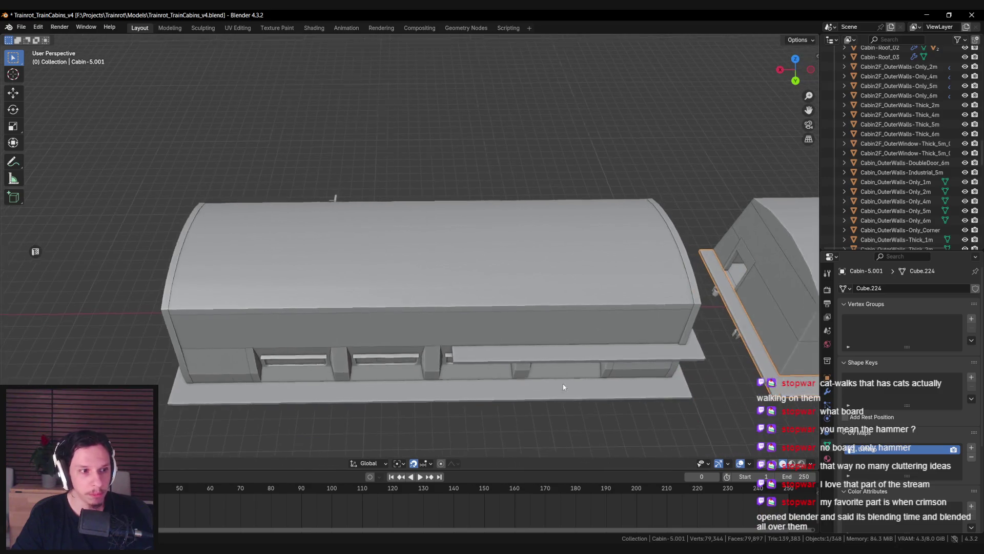
pyautogui.hscroll(10, 577, 387)
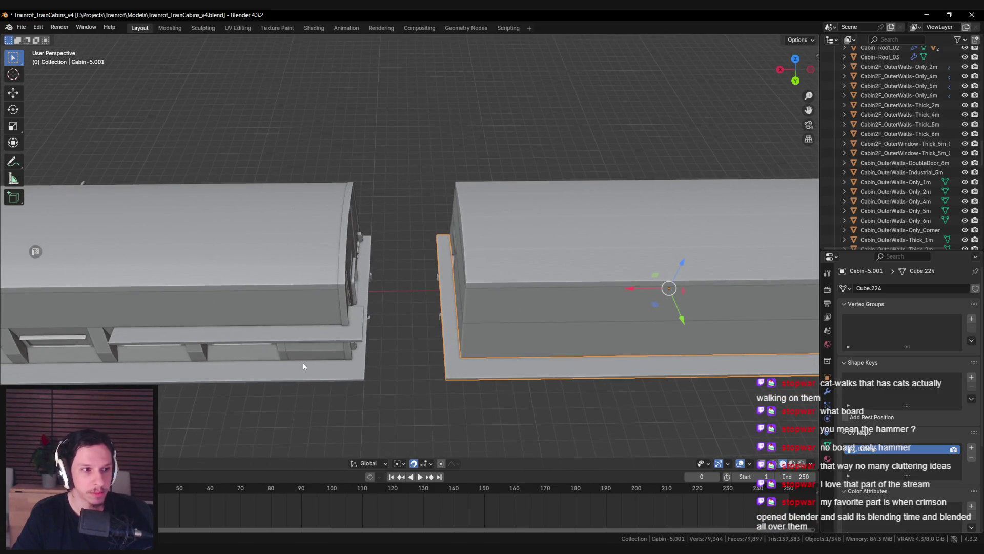
pyautogui.scroll(-5, 303, 363)
pyautogui.scroll(3, 463, 294)
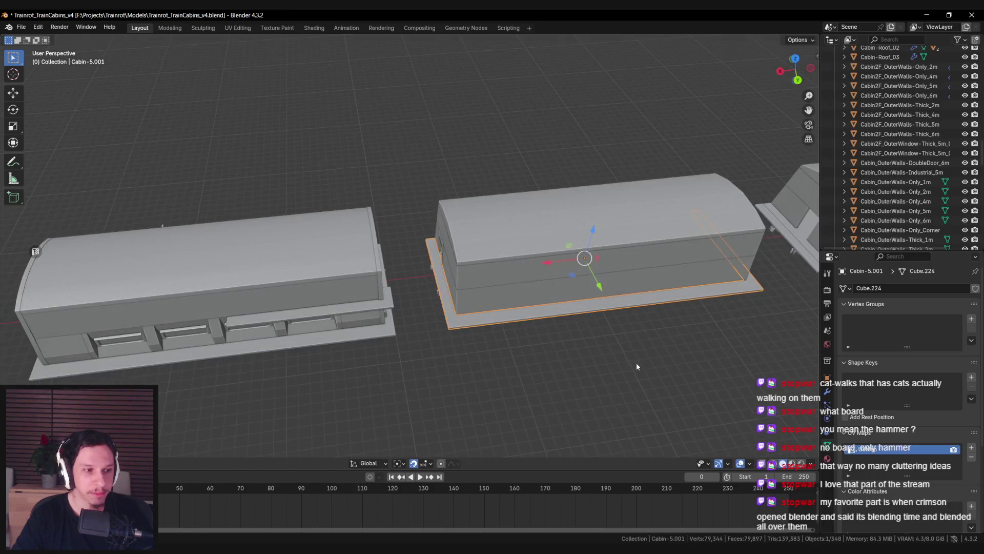
pyautogui.moveTo(640, 365); pyautogui.dragTo(454, 382)
pyautogui.moveTo(633, 396)
pyautogui.mouseDown()
pyautogui.moveTo(704, 376)
pyautogui.moveTo(583, 404)
pyautogui.moveTo(676, 391)
pyautogui.moveTo(574, 402)
pyautogui.moveTo(690, 389)
pyautogui.moveTo(468, 374)
pyautogui.mouseUp()
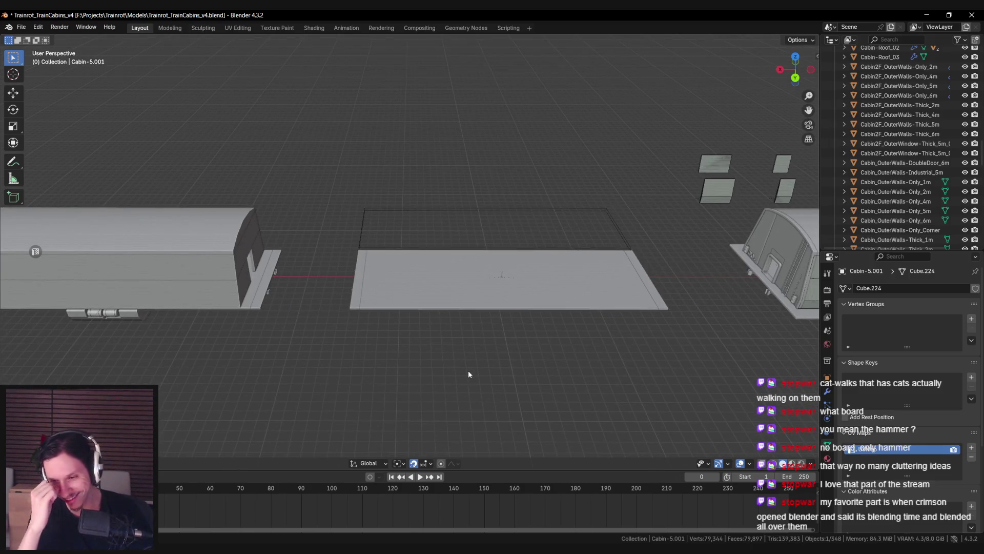
# Step: Close in on another cabin's end with its ladder and door and select its base
pyautogui.moveTo(594, 339)
pyautogui.mouseDown()
pyautogui.moveTo(462, 351)
pyautogui.moveTo(352, 332)
pyautogui.moveTo(318, 319)
pyautogui.moveTo(399, 333)
pyautogui.moveTo(313, 272)
pyautogui.mouseUp()
pyautogui.moveTo(443, 285)
pyautogui.mouseDown()
pyautogui.moveTo(268, 252)
pyautogui.moveTo(463, 302)
pyautogui.moveTo(435, 321)
pyautogui.moveTo(499, 272)
pyautogui.moveTo(309, 300)
pyautogui.moveTo(398, 318)
pyautogui.moveTo(235, 314)
pyautogui.moveTo(438, 318)
pyautogui.moveTo(363, 369)
pyautogui.moveTo(184, 367)
pyautogui.moveTo(352, 357)
pyautogui.moveTo(213, 361)
pyautogui.mouseUp()
pyautogui.scroll(3, 433, 323)
pyautogui.scroll(-2, 433, 324)
pyautogui.click(409, 308)
pyautogui.scroll(-5, 337, 392)
pyautogui.scroll(5, 396, 357)
# Step: Line up the cabins, select the plain cabin from above, and save the blend file
pyautogui.moveTo(396, 357)
pyautogui.mouseDown()
pyautogui.moveTo(404, 329)
pyautogui.moveTo(621, 308)
pyautogui.moveTo(305, 338)
pyautogui.moveTo(506, 314)
pyautogui.mouseUp()
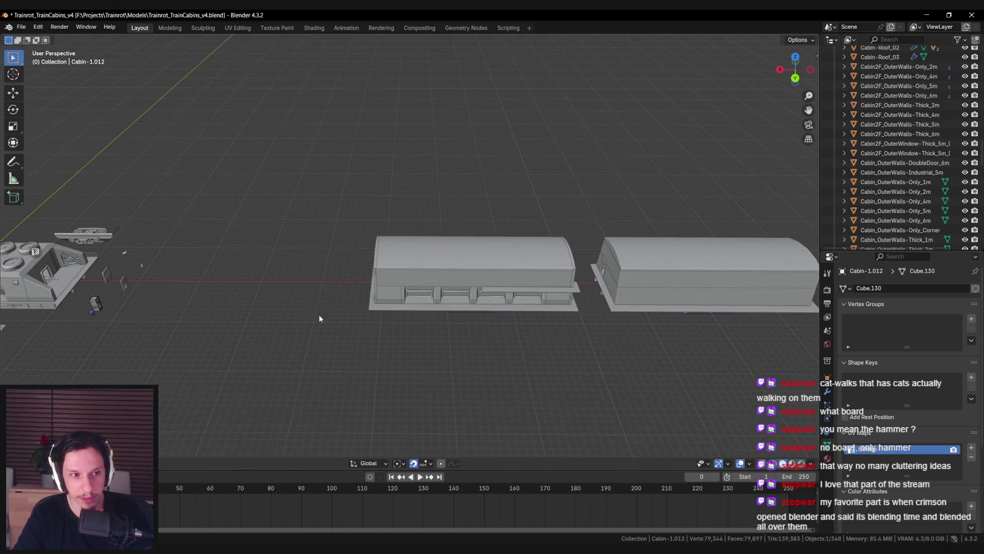
pyautogui.moveTo(310, 316); pyautogui.dragTo(358, 315)
pyautogui.scroll(3, 368, 313)
pyautogui.scroll(-1, 444, 328)
pyautogui.moveTo(444, 328)
pyautogui.mouseDown()
pyautogui.moveTo(579, 336)
pyautogui.moveTo(589, 266)
pyautogui.moveTo(459, 377)
pyautogui.moveTo(350, 383)
pyautogui.moveTo(343, 358)
pyautogui.moveTo(433, 330)
pyautogui.moveTo(553, 369)
pyautogui.moveTo(356, 358)
pyautogui.moveTo(404, 377)
pyautogui.moveTo(350, 329)
pyautogui.moveTo(385, 314)
pyautogui.moveTo(392, 298)
pyautogui.mouseUp()
pyautogui.click(354, 329)
pyautogui.hotkey('ctrl', 's')
# Step: Use X-ray (Alt+Z) to select the cabin's upper body and its inner wall shell parts
pyautogui.scroll(3, 356, 333)
pyautogui.click(304, 272)
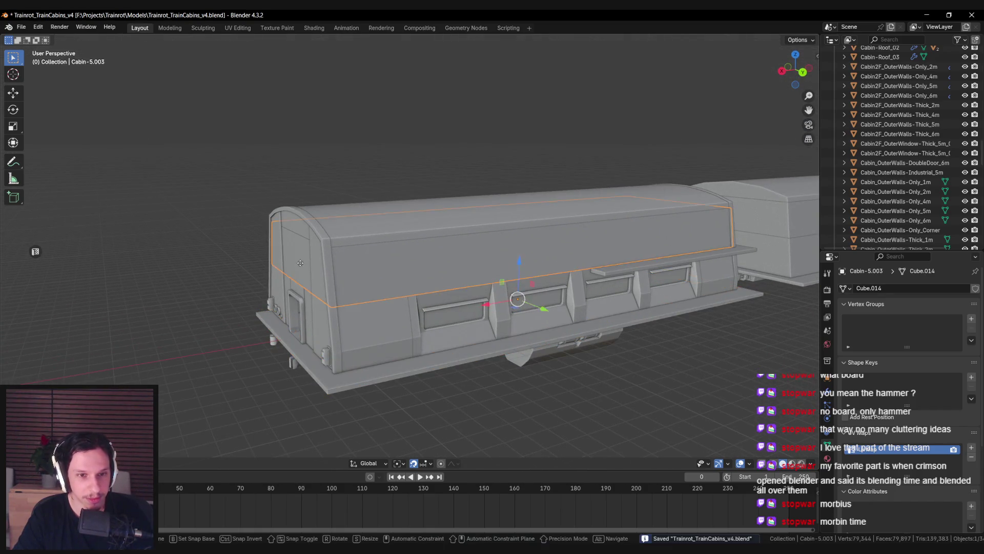
pyautogui.hotkey('alt', 'z')
pyautogui.click(308, 314)
pyautogui.hotkey('alt', 'z')
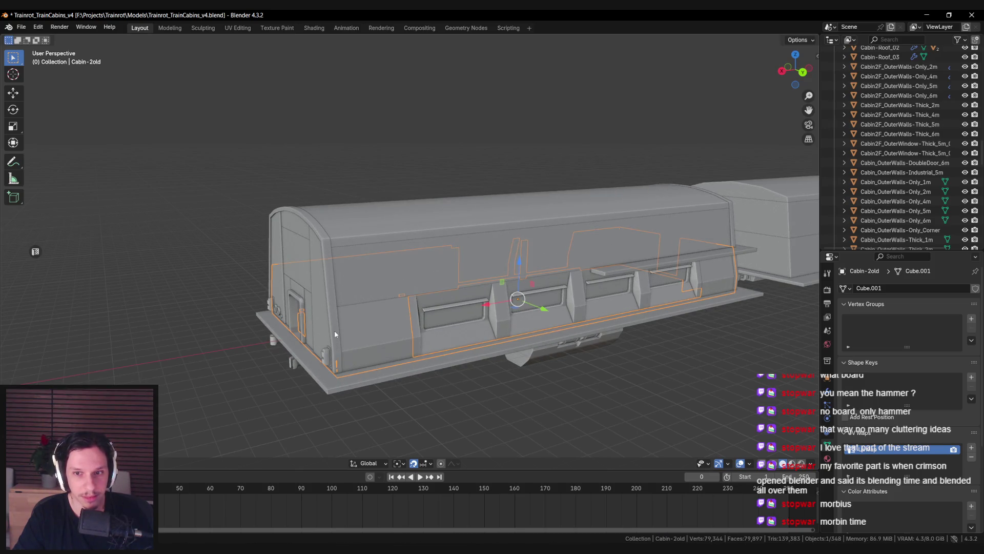
pyautogui.scroll(-3, 334, 330)
pyautogui.hotkey('alt', 'z')
pyautogui.hotkey('alt', 'z')
pyautogui.moveTo(324, 344)
pyautogui.mouseDown()
pyautogui.moveTo(455, 345)
pyautogui.moveTo(364, 331)
pyautogui.mouseUp()
pyautogui.hotkey('alt', 'z')
pyautogui.hotkey('alt', 'z')
pyautogui.click(346, 319)
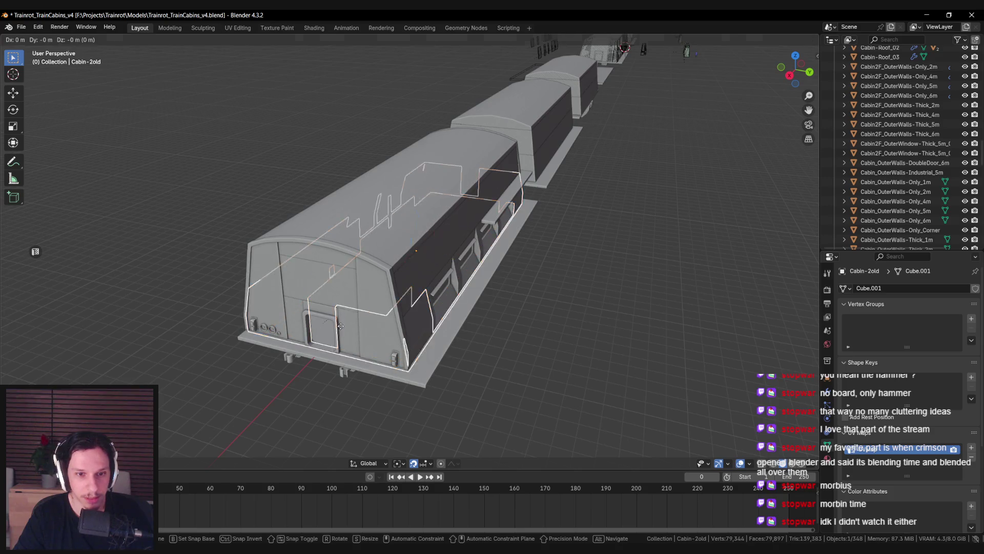
# Step: View the cabin row from the side and select the cabin's wall piece and end arches
pyautogui.moveTo(342, 328)
pyautogui.mouseDown()
pyautogui.moveTo(613, 312)
pyautogui.moveTo(510, 312)
pyautogui.moveTo(615, 315)
pyautogui.moveTo(433, 318)
pyautogui.moveTo(443, 321)
pyautogui.moveTo(405, 333)
pyautogui.moveTo(260, 341)
pyautogui.moveTo(432, 341)
pyautogui.moveTo(310, 355)
pyautogui.mouseUp()
pyautogui.scroll(-3, 432, 319)
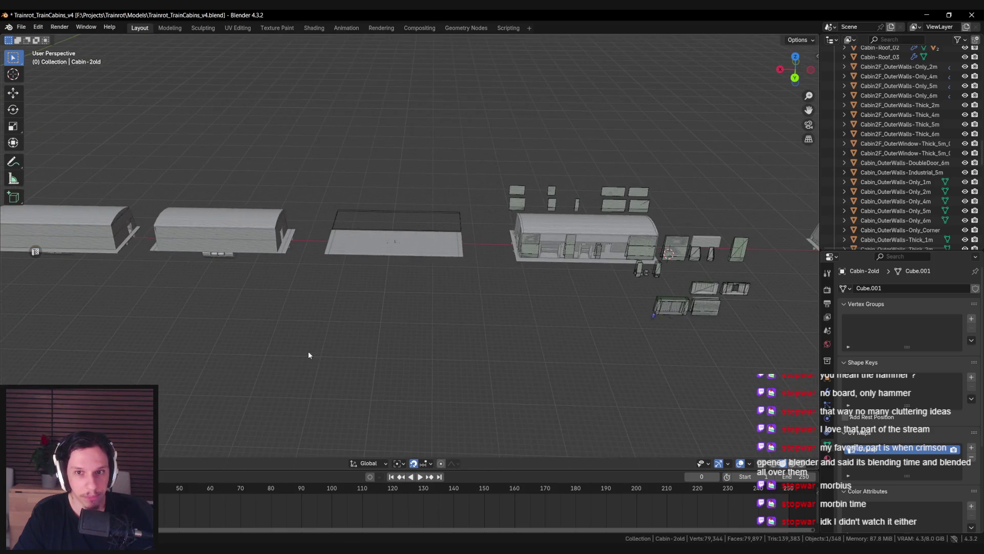
pyautogui.moveTo(571, 250)
pyautogui.mouseDown()
pyautogui.moveTo(583, 253)
pyautogui.moveTo(397, 278)
pyautogui.moveTo(426, 282)
pyautogui.moveTo(387, 274)
pyautogui.mouseUp()
pyautogui.scroll(3, 416, 267)
pyautogui.click(388, 259)
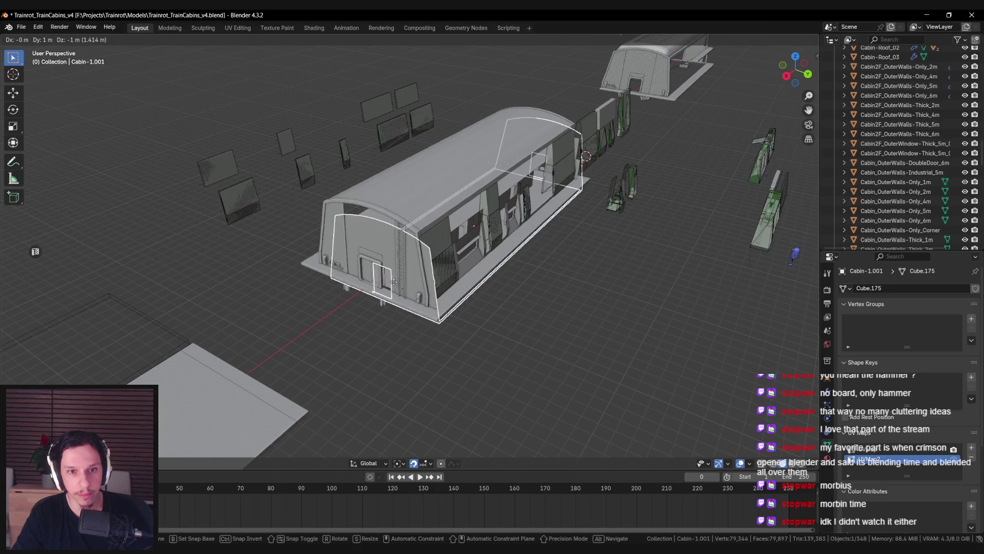
pyautogui.click(390, 258)
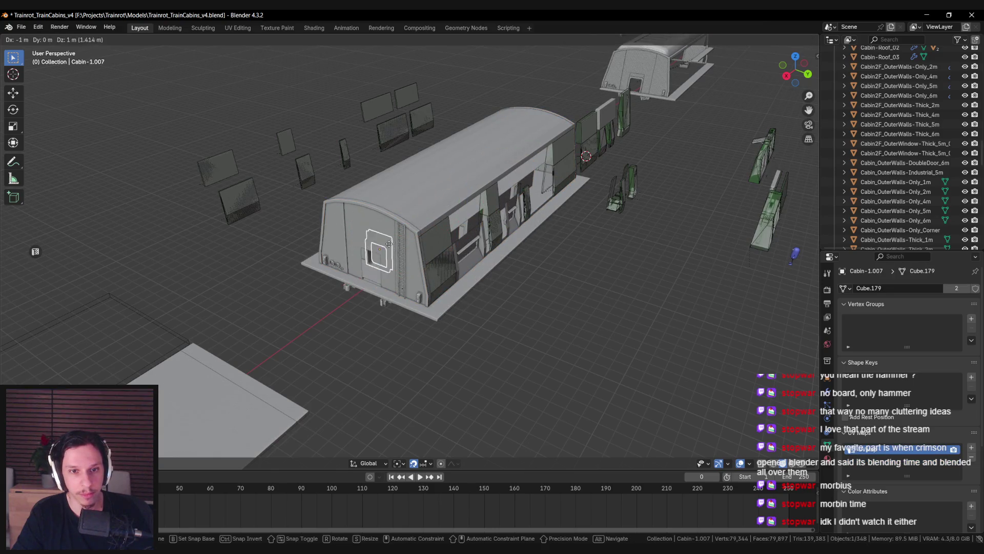
# Step: Start moving the end arches, cancel so they stay in place, and switch to Unreal Engine
pyautogui.press('g')
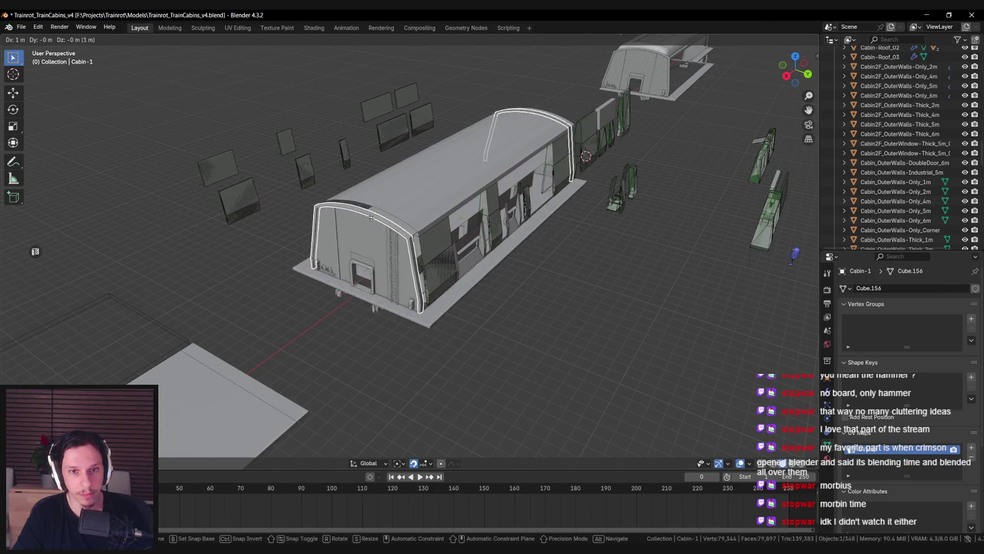
pyautogui.rightClick(383, 254)
pyautogui.moveTo(386, 254)
pyautogui.mouseDown()
pyautogui.moveTo(332, 266)
pyautogui.moveTo(527, 254)
pyautogui.moveTo(241, 265)
pyautogui.moveTo(496, 252)
pyautogui.moveTo(340, 256)
pyautogui.moveTo(391, 314)
pyautogui.moveTo(242, 215)
pyautogui.moveTo(402, 270)
pyautogui.moveTo(576, 311)
pyautogui.moveTo(431, 272)
pyautogui.mouseUp()
pyautogui.hotkey('alt', 'Tab')
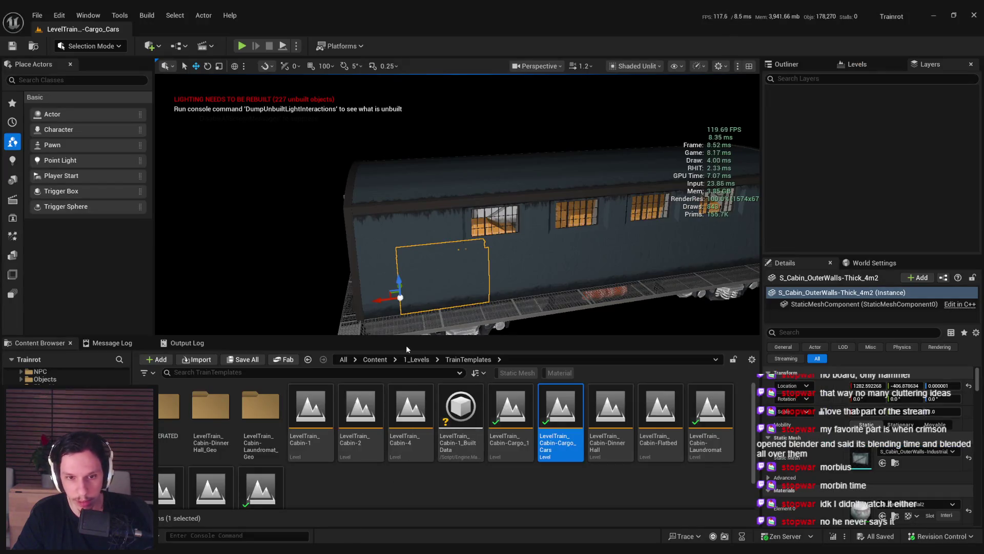
# Step: Select the cabin in the level and browse to its S_Cabin-1 mesh asset
pyautogui.click(344, 213)
pyautogui.hotkey('ctrl', 'b')
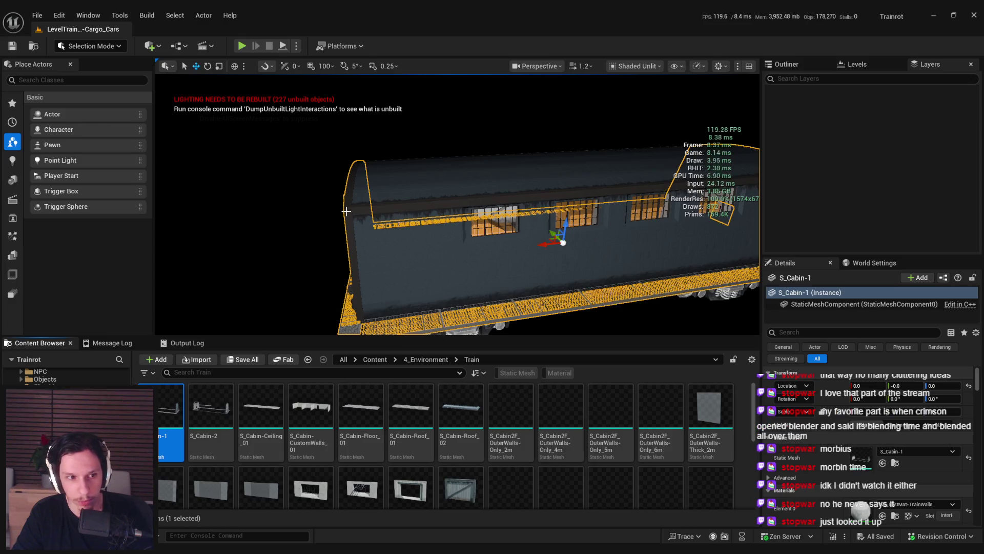
pyautogui.moveTo(345, 211)
pyautogui.mouseDown()
pyautogui.moveTo(315, 197)
pyautogui.moveTo(395, 267)
pyautogui.mouseUp()
# Step: Delete a wall piece of the train car, undo the deletion, and return to Blender
pyautogui.click(429, 277)
pyautogui.click(420, 253)
pyautogui.press('Delete')
pyautogui.scroll(3, 428, 285)
pyautogui.moveTo(470, 291)
pyautogui.mouseDown()
pyautogui.moveTo(449, 284)
pyautogui.moveTo(446, 246)
pyautogui.moveTo(459, 240)
pyautogui.moveTo(380, 281)
pyautogui.mouseUp()
pyautogui.hotkey('ctrl', 'z')
pyautogui.hotkey('alt', 'Tab')
pyautogui.moveTo(439, 307)
pyautogui.mouseDown()
pyautogui.moveTo(376, 247)
pyautogui.moveTo(521, 275)
pyautogui.moveTo(343, 309)
pyautogui.moveTo(441, 331)
pyautogui.mouseUp()
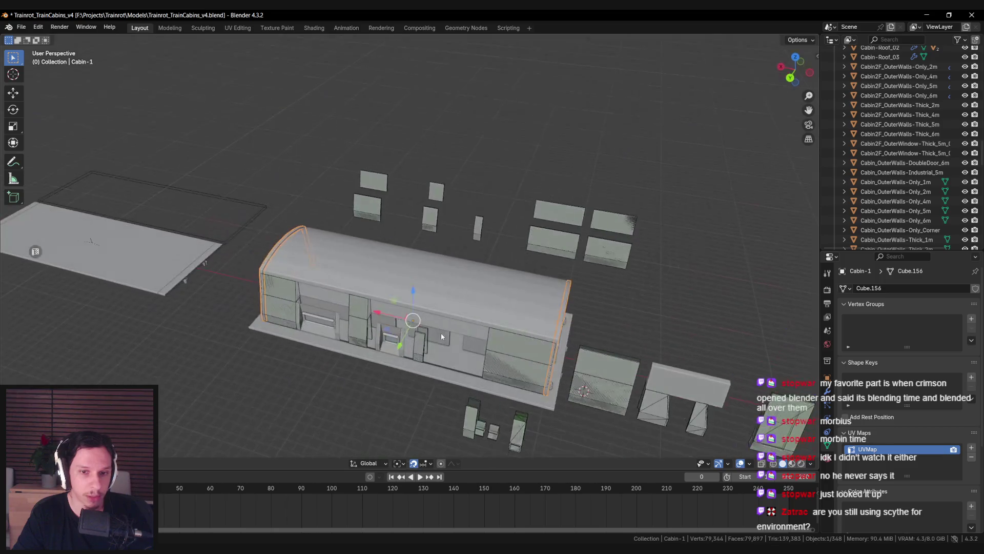
# Step: Frame the selected cabin in the view and save Trainrot_TrainCabins_v4.blend
pyautogui.moveTo(324, 354)
pyautogui.mouseDown()
pyautogui.moveTo(360, 362)
pyautogui.moveTo(329, 364)
pyautogui.moveTo(537, 334)
pyautogui.moveTo(354, 367)
pyautogui.moveTo(214, 321)
pyautogui.moveTo(587, 333)
pyautogui.moveTo(309, 318)
pyautogui.mouseUp()
pyautogui.press('KP_Decimal')
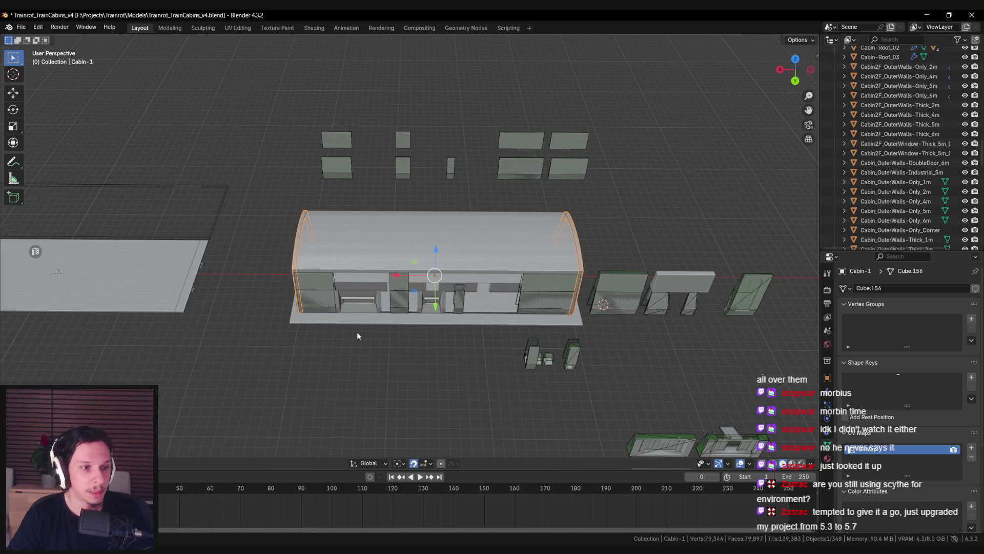
pyautogui.scroll(3, 331, 245)
pyautogui.scroll(-3, 309, 234)
pyautogui.hotkey('ctrl', 's')
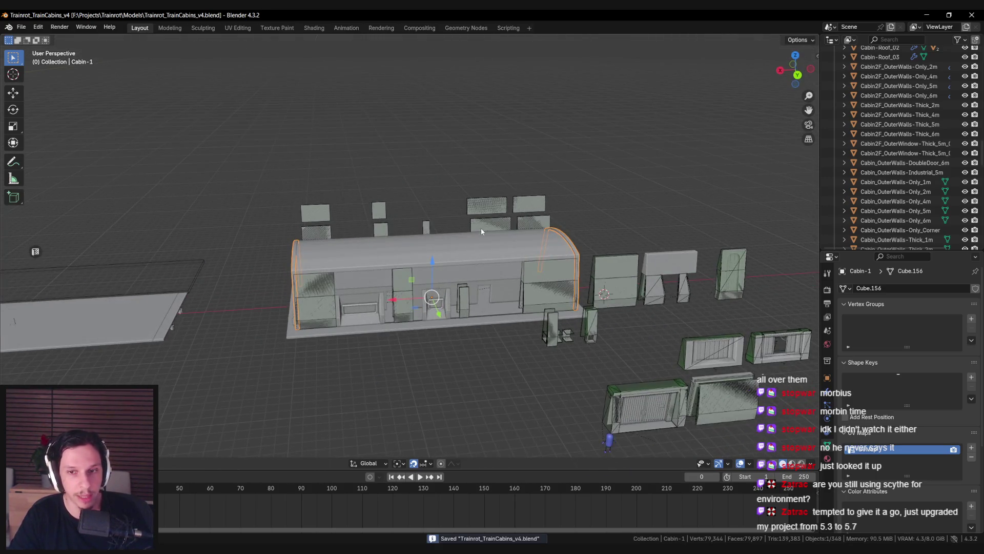
# Step: Centre on the cabin, select the other cabin's end wall, and save the file again
pyautogui.scroll(-3, 390, 283)
pyautogui.scroll(3, 494, 287)
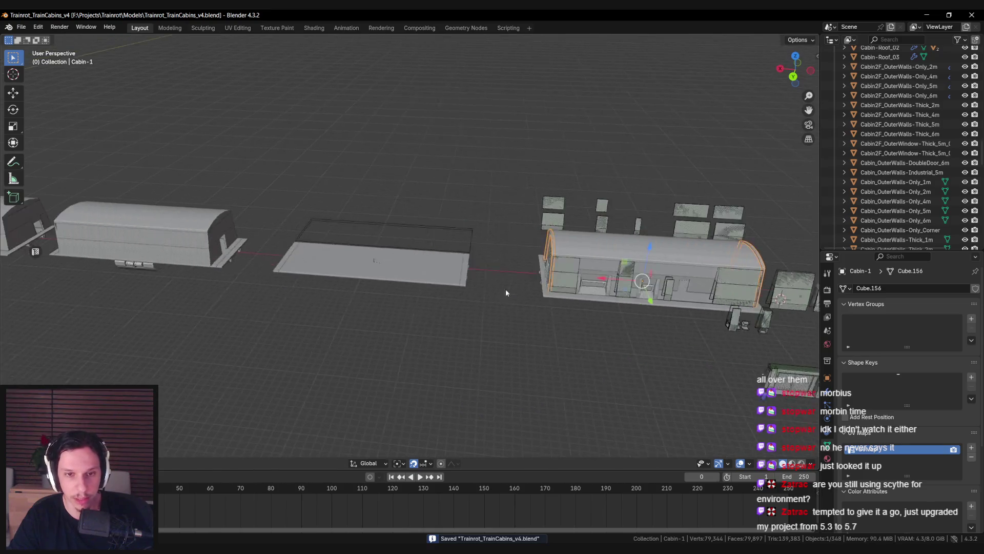
pyautogui.press('KP_Decimal')
pyautogui.moveTo(585, 279)
pyautogui.mouseDown()
pyautogui.moveTo(184, 302)
pyautogui.moveTo(386, 294)
pyautogui.moveTo(391, 309)
pyautogui.moveTo(469, 318)
pyautogui.moveTo(367, 298)
pyautogui.moveTo(325, 278)
pyautogui.moveTo(342, 273)
pyautogui.moveTo(341, 293)
pyautogui.moveTo(423, 295)
pyautogui.moveTo(429, 315)
pyautogui.moveTo(343, 303)
pyautogui.mouseUp()
pyautogui.scroll(3, 359, 300)
pyautogui.click(326, 306)
pyautogui.scroll(-3, 331, 298)
pyautogui.hotkey('ctrl', 's')
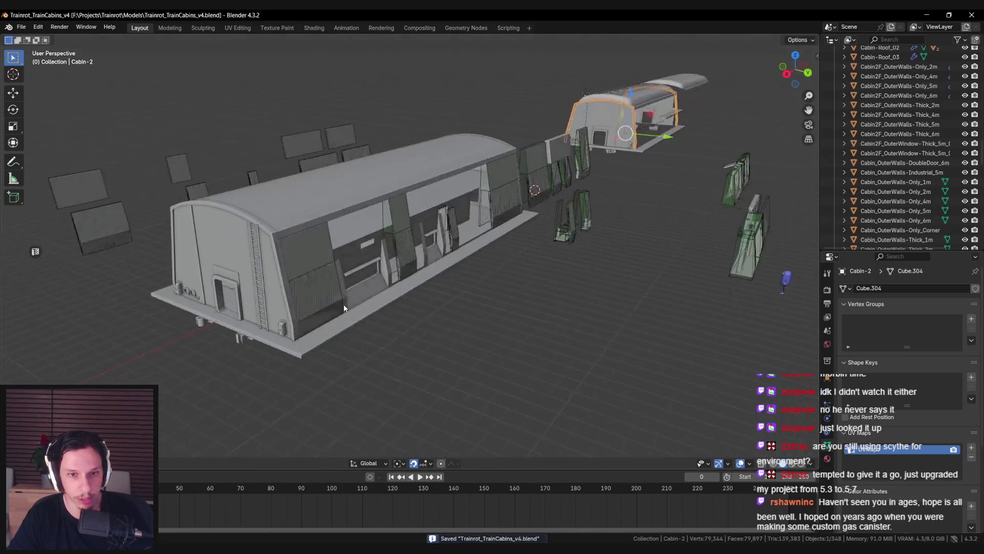
pyautogui.moveTo(278, 243)
pyautogui.mouseDown()
pyautogui.moveTo(377, 264)
pyautogui.moveTo(393, 236)
pyautogui.mouseUp()
pyautogui.click(393, 237)
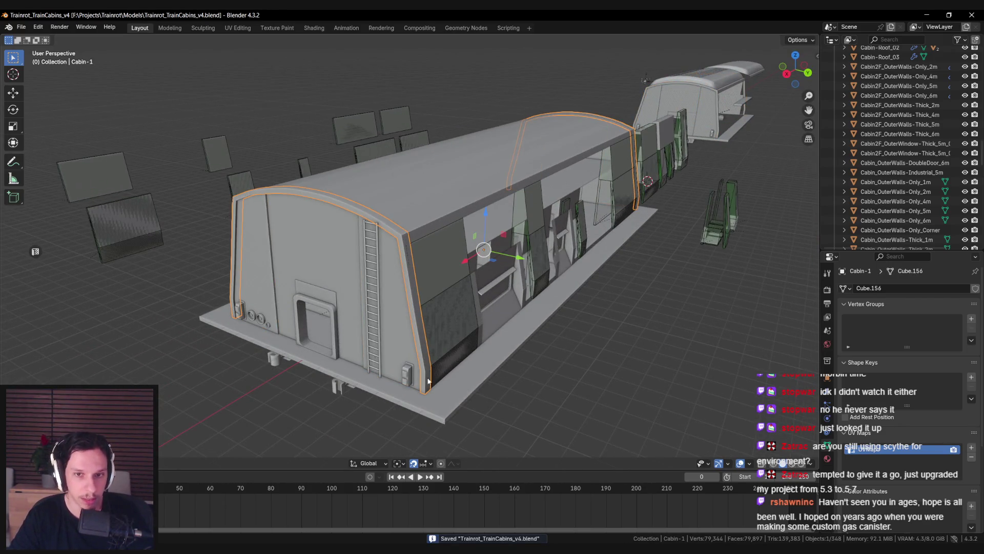
pyautogui.hotkey('alt', 'Tab')
pyautogui.hotkey('alt', 'Tab')
pyautogui.hotkey('alt', 'Tab')
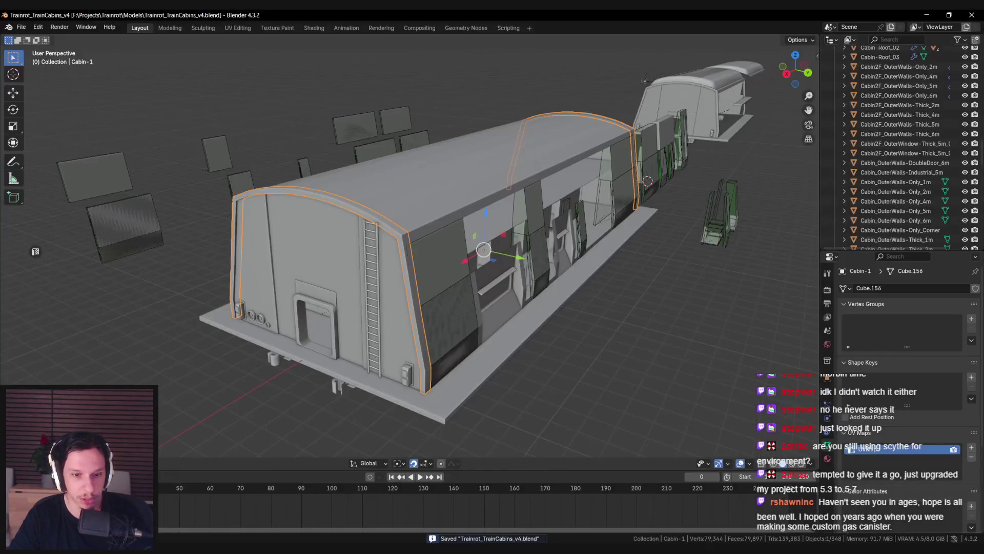
pyautogui.hotkey('alt', 'Tab')
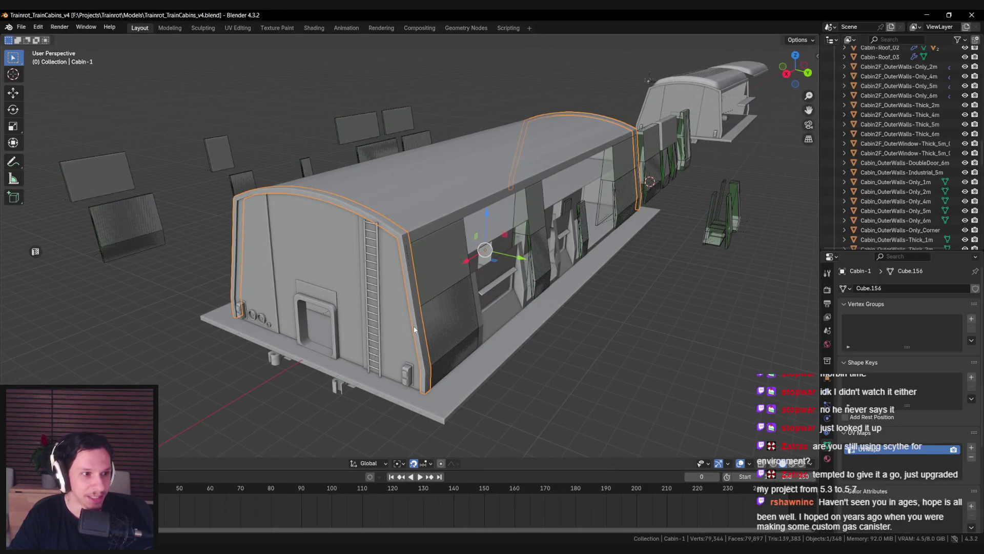
pyautogui.scroll(-4, 414, 329)
pyautogui.scroll(2, 478, 302)
pyautogui.moveTo(478, 302)
pyautogui.mouseDown()
pyautogui.moveTo(442, 308)
pyautogui.moveTo(523, 301)
pyautogui.mouseUp()
pyautogui.scroll(-2, 288, 314)
pyautogui.scroll(2, 316, 331)
pyautogui.moveTo(315, 331); pyautogui.dragTo(392, 334)
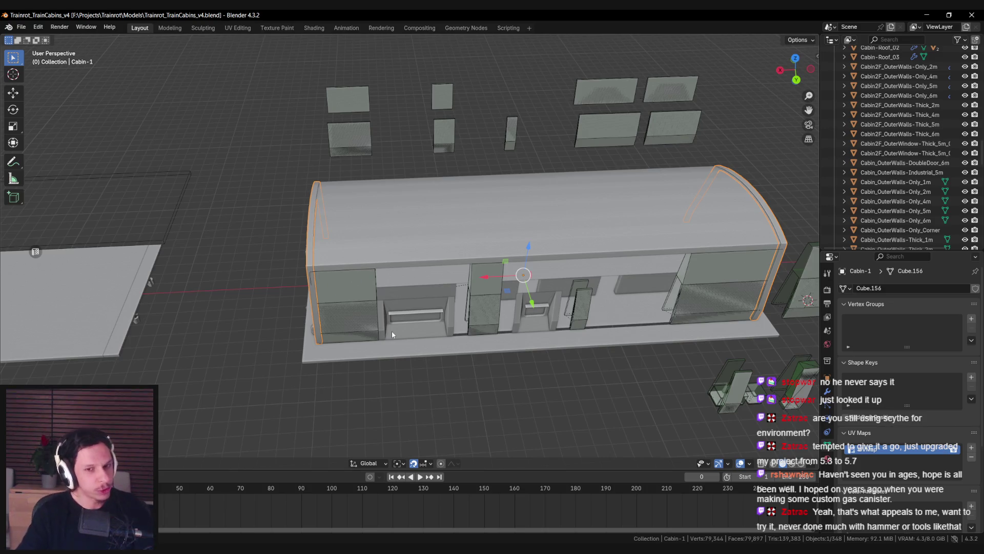
pyautogui.moveTo(391, 332)
pyautogui.mouseDown()
pyautogui.moveTo(440, 308)
pyautogui.moveTo(383, 305)
pyautogui.moveTo(395, 292)
pyautogui.moveTo(380, 278)
pyautogui.moveTo(429, 303)
pyautogui.moveTo(415, 276)
pyautogui.moveTo(493, 294)
pyautogui.moveTo(436, 300)
pyautogui.moveTo(454, 311)
pyautogui.mouseUp()
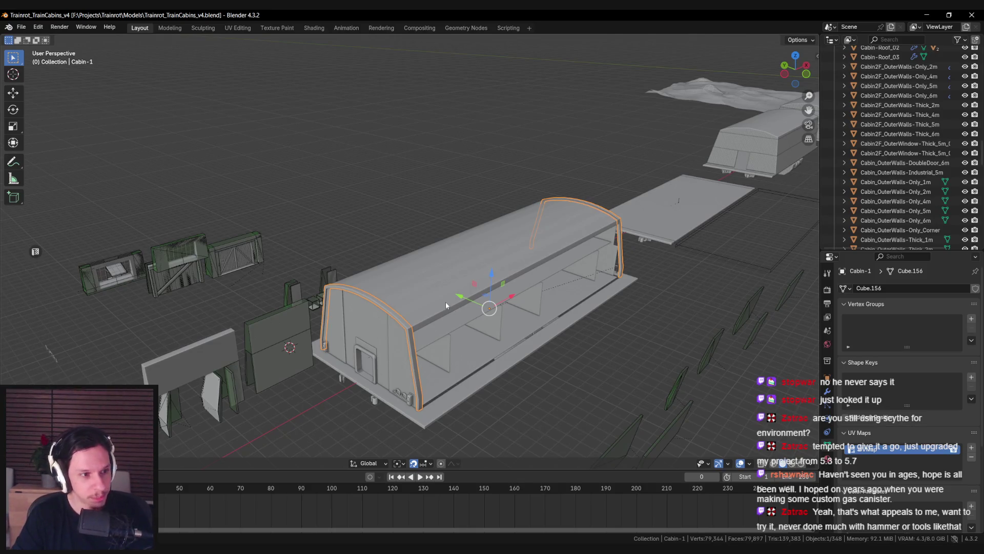
pyautogui.scroll(3, 445, 302)
pyautogui.scroll(-3, 336, 272)
pyautogui.moveTo(337, 272)
pyautogui.mouseDown()
pyautogui.moveTo(450, 266)
pyautogui.moveTo(286, 278)
pyautogui.moveTo(490, 265)
pyautogui.moveTo(337, 286)
pyautogui.mouseUp()
pyautogui.click(491, 265)
pyautogui.scroll(-3, 337, 286)
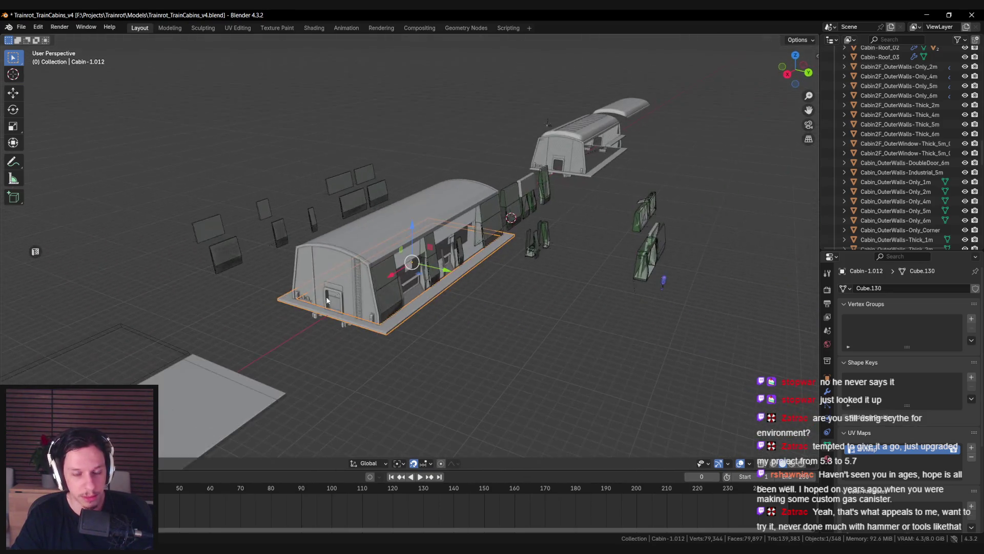
pyautogui.scroll(5, 382, 316)
pyautogui.moveTo(381, 316)
pyautogui.mouseDown()
pyautogui.moveTo(456, 302)
pyautogui.moveTo(323, 317)
pyautogui.moveTo(596, 343)
pyautogui.moveTo(360, 310)
pyautogui.moveTo(298, 324)
pyautogui.moveTo(500, 297)
pyautogui.mouseUp()
pyautogui.hotkey('ctrl', 's')
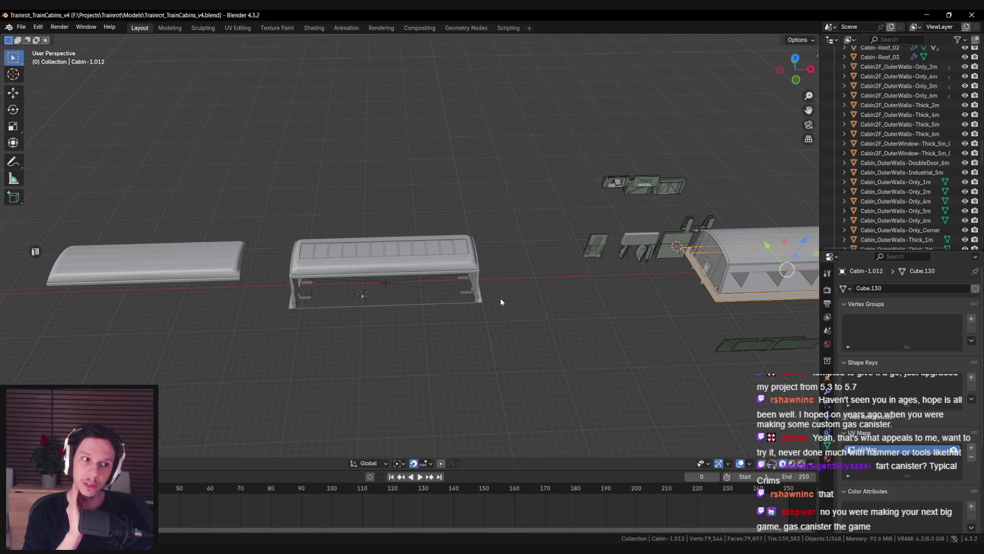
pyautogui.moveTo(502, 302)
pyautogui.mouseDown()
pyautogui.moveTo(516, 293)
pyautogui.moveTo(472, 275)
pyautogui.mouseUp()
pyautogui.click(472, 276)
pyautogui.press('KP_Decimal')
pyautogui.hotkey('ctrl', 's')
pyautogui.click(466, 341)
pyautogui.scroll(-4, 466, 340)
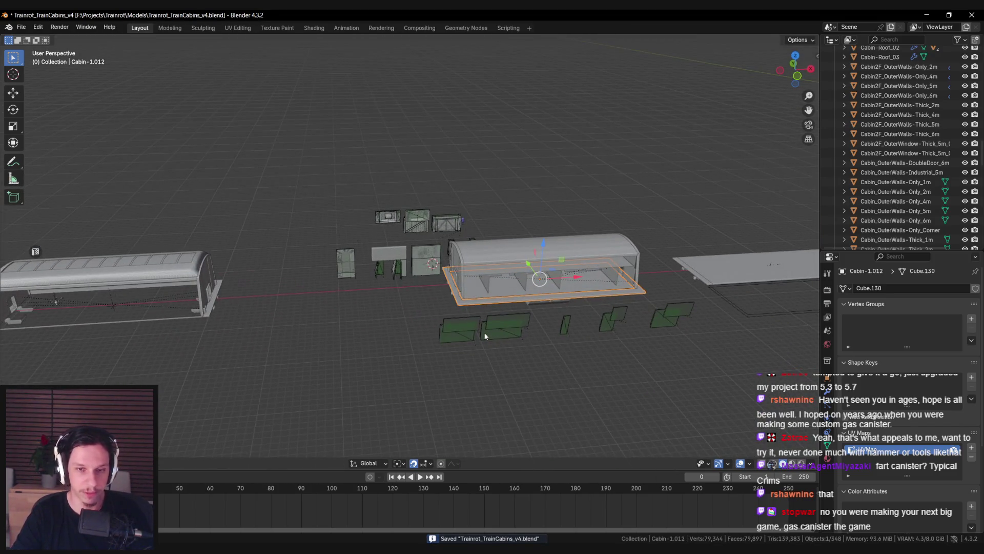
pyautogui.hotkey('ctrl', 's')
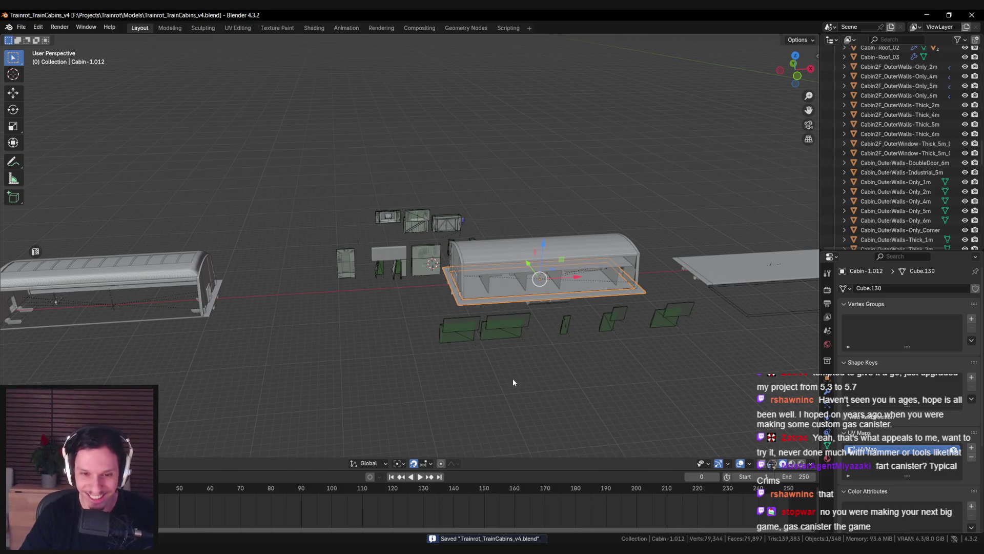
pyautogui.scroll(5, 515, 382)
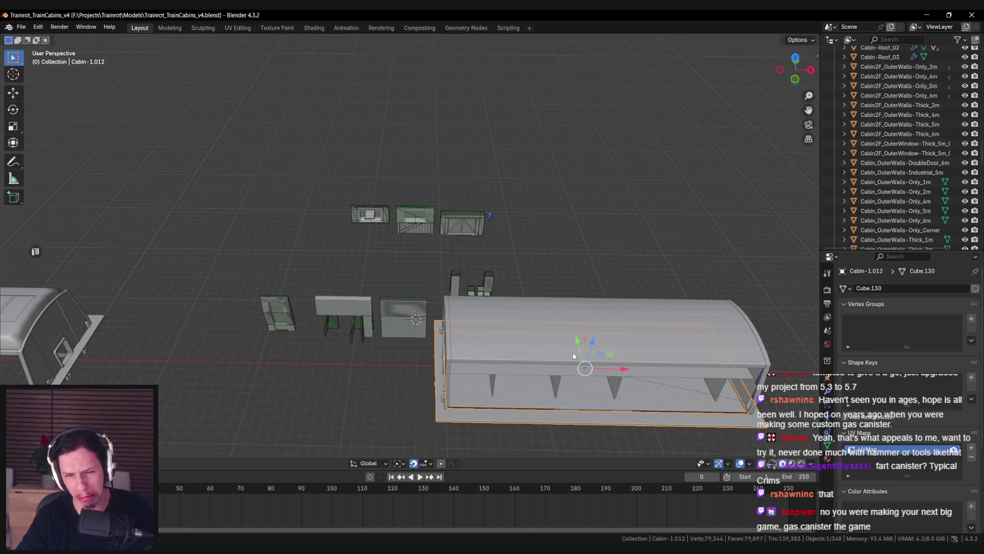
pyautogui.scroll(-5, 374, 284)
pyautogui.scroll(5, 370, 281)
pyautogui.scroll(-4, 312, 261)
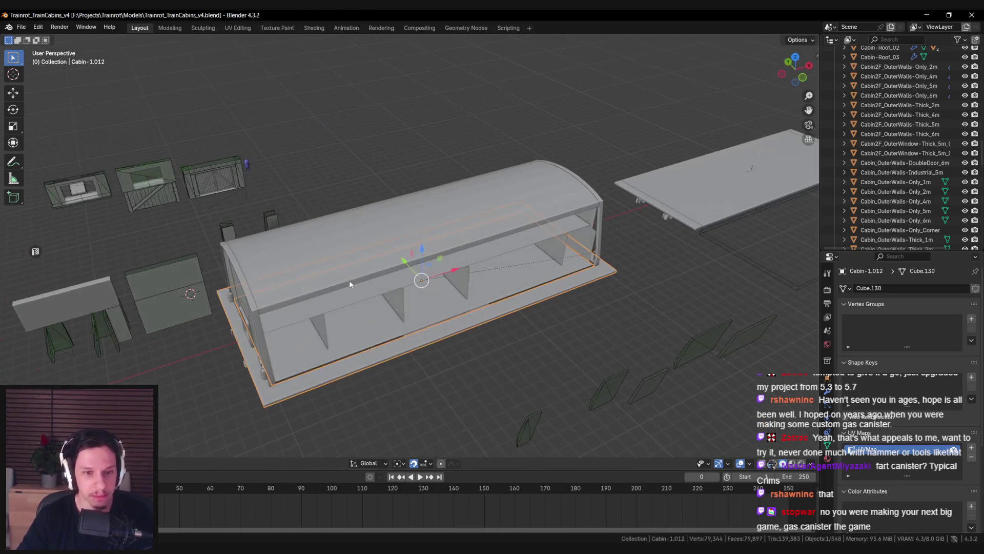
pyautogui.hotkey('ctrl', 's')
pyautogui.scroll(4, 371, 312)
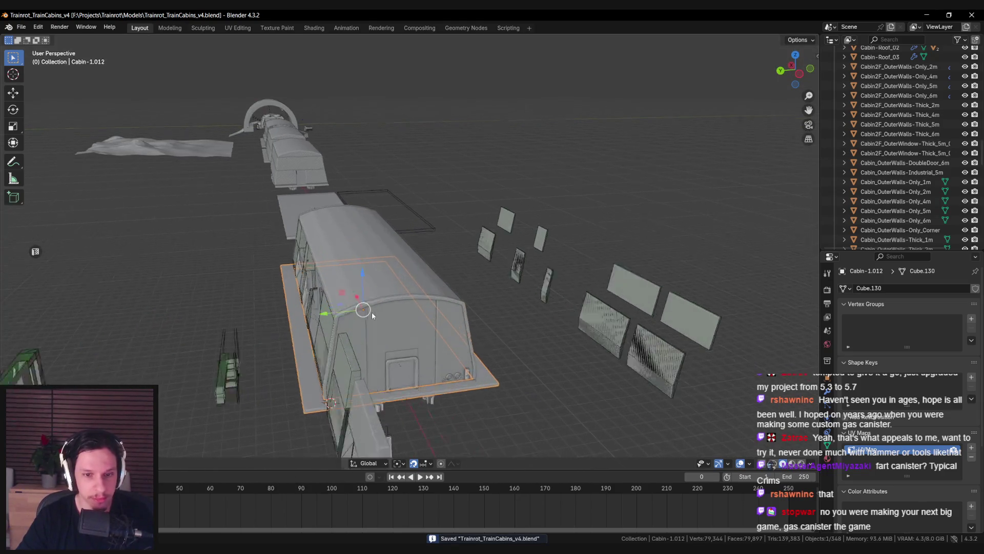
pyautogui.scroll(3, 338, 338)
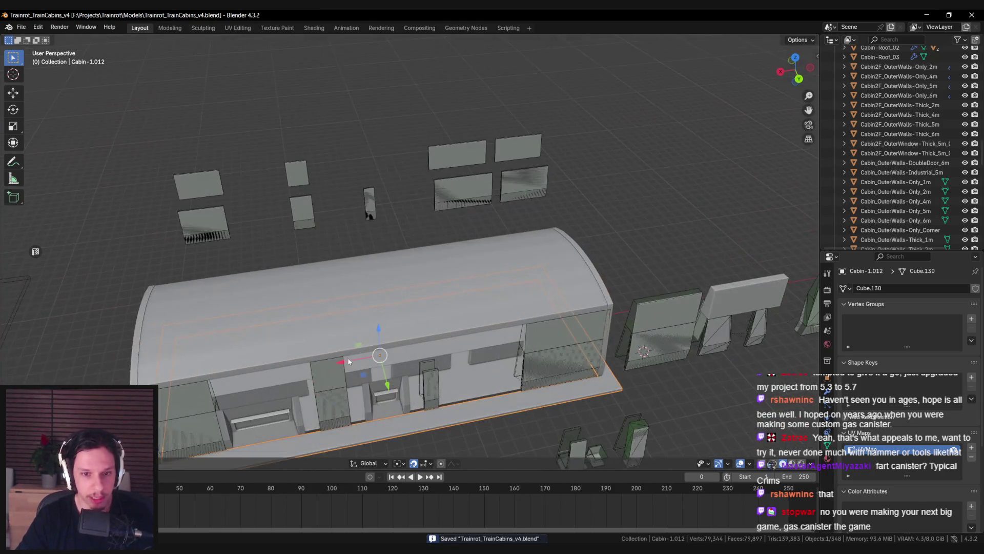
pyautogui.scroll(-3, 316, 375)
pyautogui.scroll(3, 439, 291)
pyautogui.scroll(-1, 494, 216)
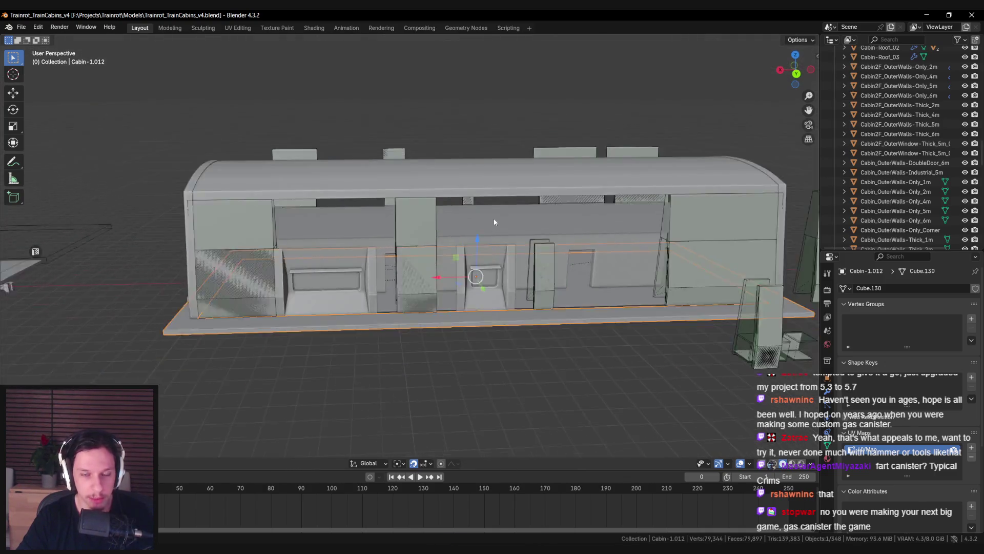
pyautogui.scroll(-3, 333, 307)
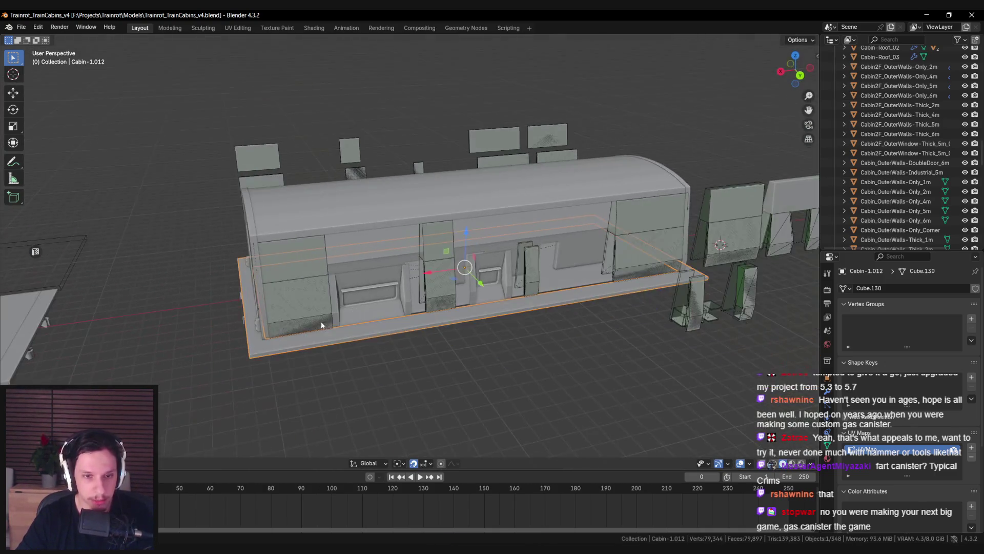
pyautogui.scroll(2, 480, 338)
pyautogui.scroll(-2, 480, 338)
pyautogui.hscroll(-5, 405, 380)
pyautogui.scroll(3, 443, 350)
pyautogui.scroll(-3, 443, 351)
pyautogui.hscroll(-3, 321, 339)
pyautogui.scroll(2, 496, 288)
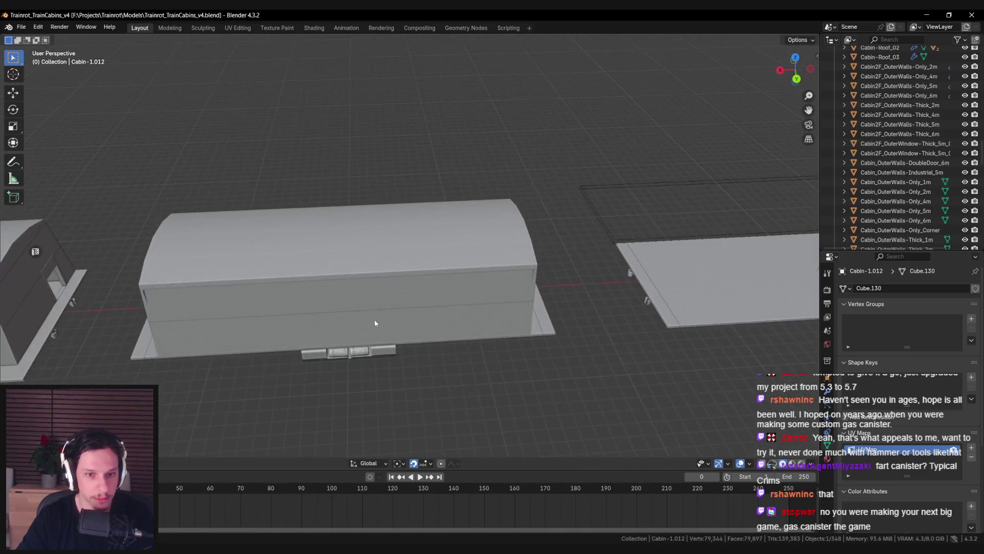
pyautogui.scroll(-3, 378, 321)
pyautogui.hscroll(-5, 370, 326)
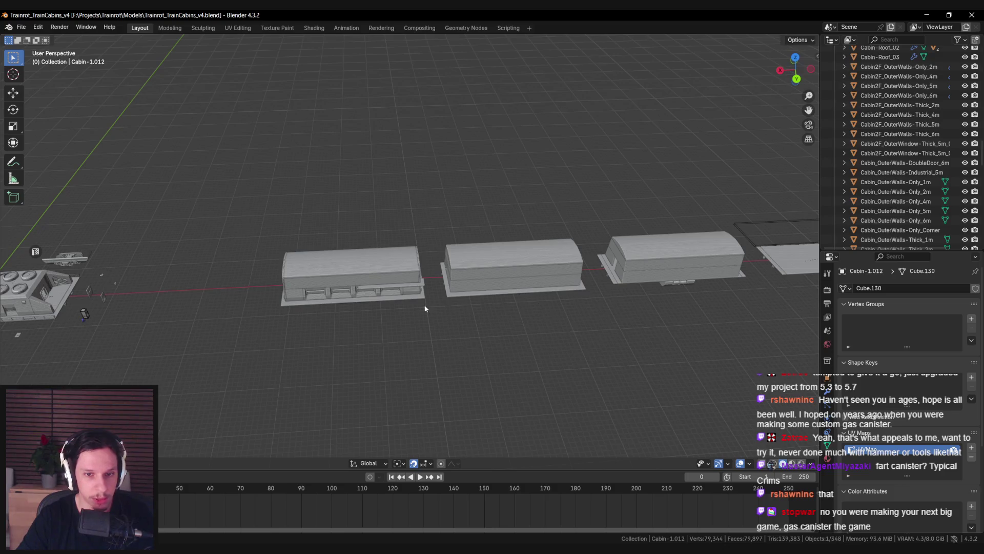
pyautogui.hscroll(5, 405, 305)
pyautogui.scroll(5, 336, 250)
# Step: Move the cabin's base plate to a new position
pyautogui.click(226, 251)
pyautogui.press('g')
pyautogui.press('Escape')
pyautogui.click(210, 311)
pyautogui.press('g')
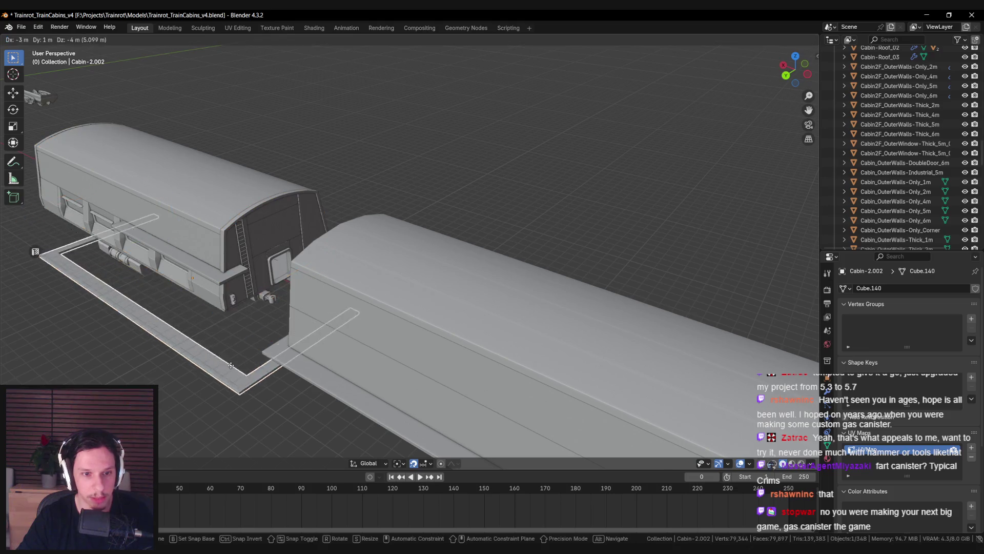
pyautogui.click(229, 365)
# Step: Unparent floor frame Cabin-1.012 with Clear and Keep Transformation and slide it away along Y
pyautogui.scroll(-3, 325, 369)
pyautogui.hscroll(5, 380, 360)
pyautogui.scroll(-3, 552, 337)
pyautogui.hscroll(5, 446, 342)
pyautogui.scroll(5, 297, 337)
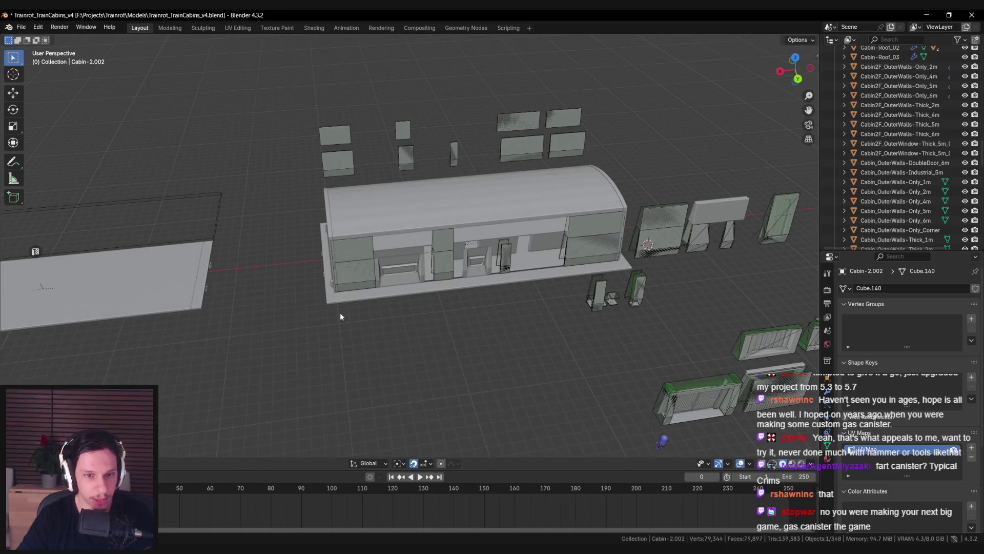
pyautogui.scroll(-3, 335, 322)
pyautogui.click(380, 308)
pyautogui.hscroll(3, 405, 287)
pyautogui.click(428, 264)
pyautogui.scroll(-3, 461, 230)
pyautogui.scroll(-3, 533, 270)
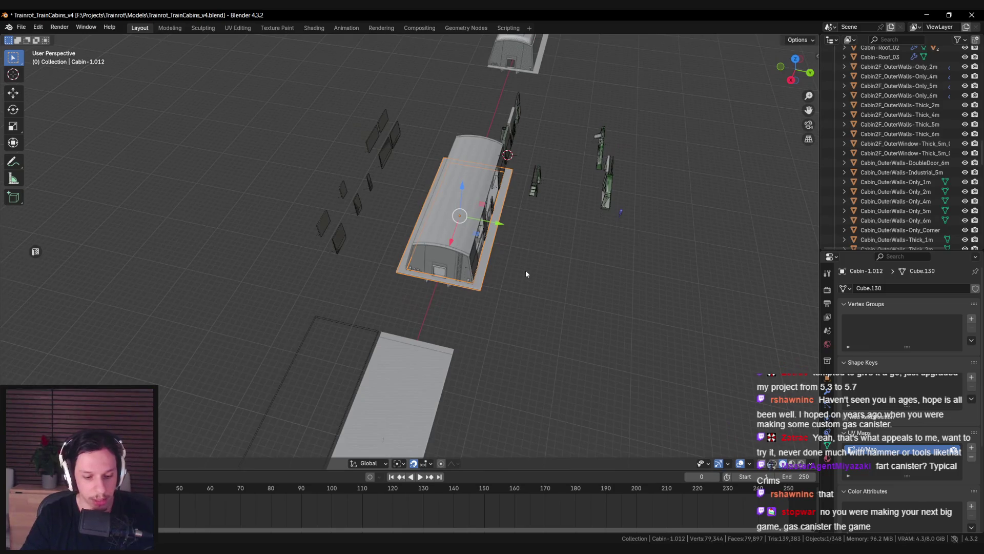
pyautogui.hotkey('alt', 'p')
pyautogui.moveTo(502, 221); pyautogui.dragTo(722, 264)
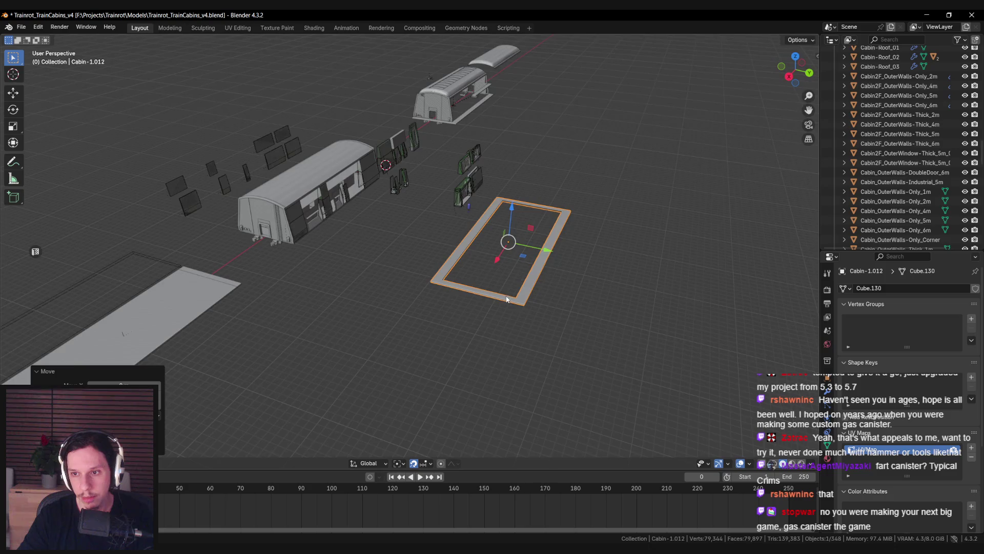
# Step: Select Cabin-1, briefly check its mesh in edit mode, frame it and save
pyautogui.moveTo(506, 300); pyautogui.dragTo(526, 309)
pyautogui.moveTo(410, 290)
pyautogui.mouseDown()
pyautogui.moveTo(523, 323)
pyautogui.moveTo(420, 298)
pyautogui.moveTo(301, 221)
pyautogui.moveTo(521, 248)
pyautogui.mouseUp()
pyautogui.click(301, 222)
pyautogui.press('Tab')
pyautogui.press('Tab')
pyautogui.press('KP_Decimal')
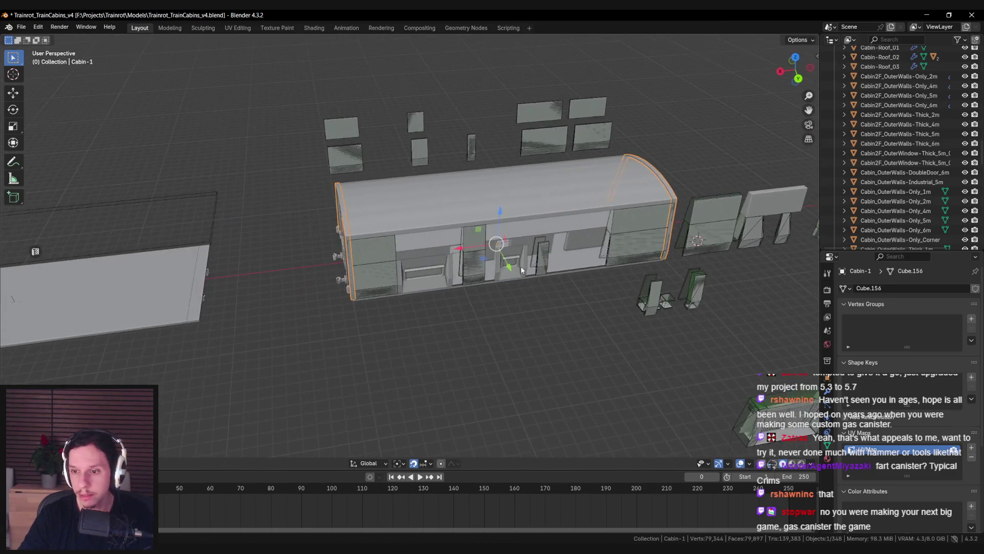
pyautogui.hotkey('ctrl', 's')
# Step: Export Cabin-1 to Unreal Engine from the side panel, then delete the duplicate base platform
pyautogui.press('n')
pyautogui.scroll(-3, 751, 397)
pyautogui.scroll(-3, 743, 405)
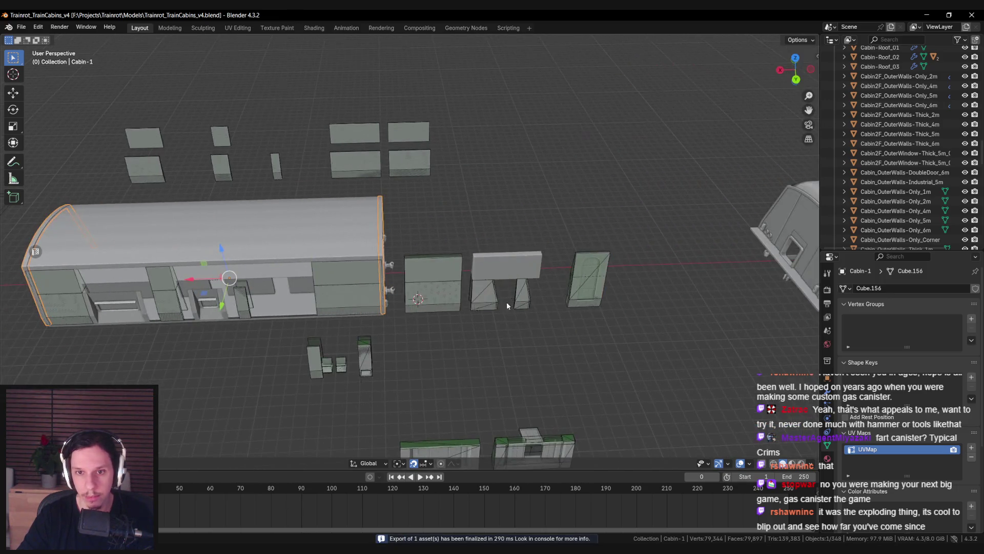
pyautogui.press('n')
pyautogui.press('KP_Decimal')
pyautogui.press('Delete')
pyautogui.click(403, 239)
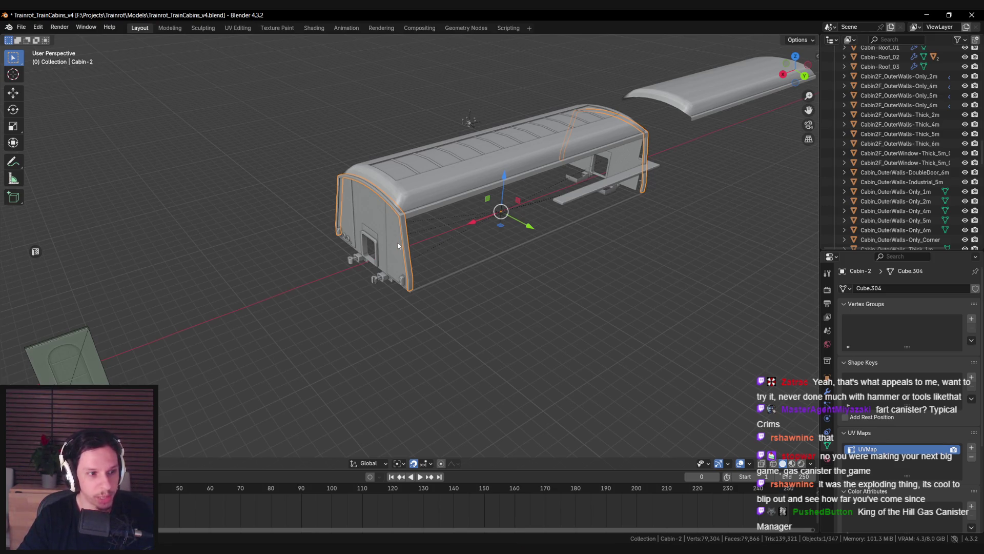
# Step: Save the file, then start moving the Cabin-2 walls and cancel, leaving them in place
pyautogui.scroll(3, 397, 241)
pyautogui.scroll(-4, 391, 263)
pyautogui.scroll(4, 405, 260)
pyautogui.hotkey('ctrl', 's')
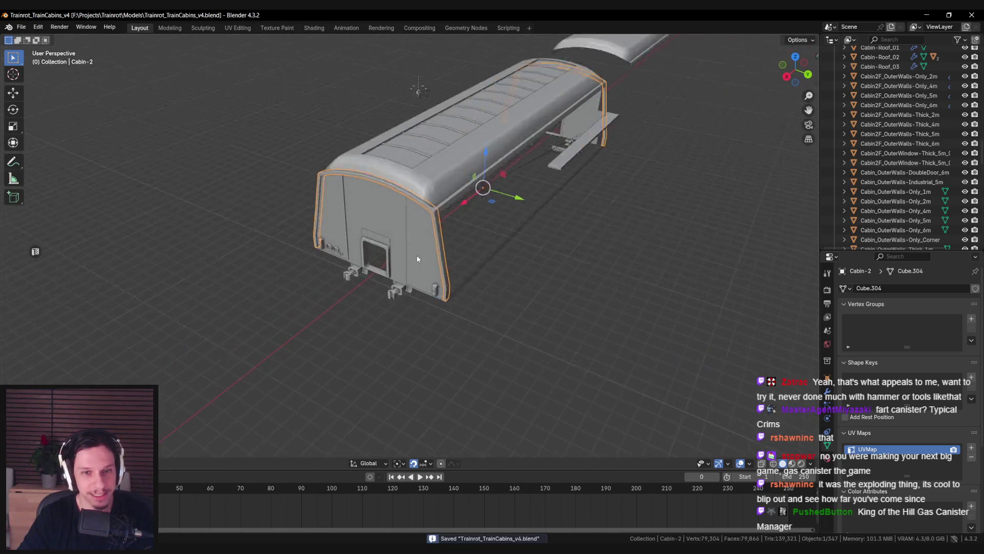
pyautogui.scroll(2, 416, 256)
pyautogui.scroll(-2, 416, 255)
pyautogui.press('g')
pyautogui.scroll(2, 418, 272)
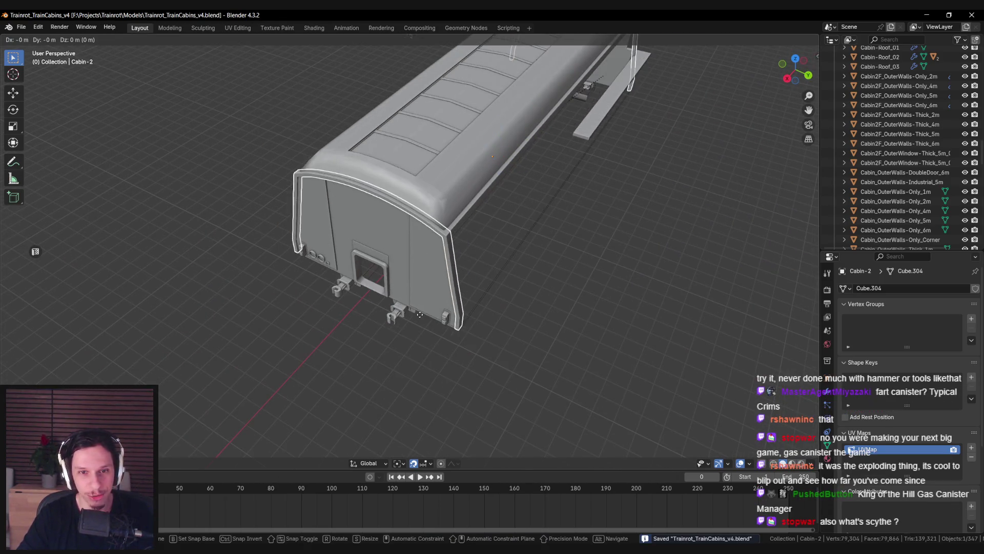
pyautogui.rightClick(419, 314)
# Step: Zoom in and out over the Cabin-2 walls and save the file again
pyautogui.scroll(3, 479, 286)
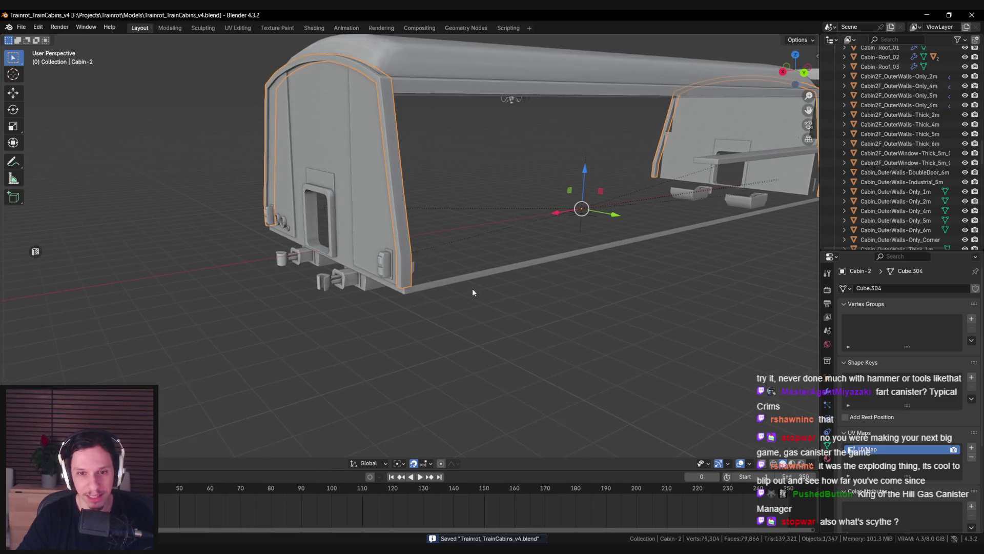
pyautogui.scroll(-4, 472, 293)
pyautogui.scroll(5, 418, 271)
pyautogui.scroll(-4, 425, 246)
pyautogui.scroll(5, 538, 289)
pyautogui.scroll(-4, 463, 295)
pyautogui.scroll(4, 465, 298)
pyautogui.scroll(-1, 467, 303)
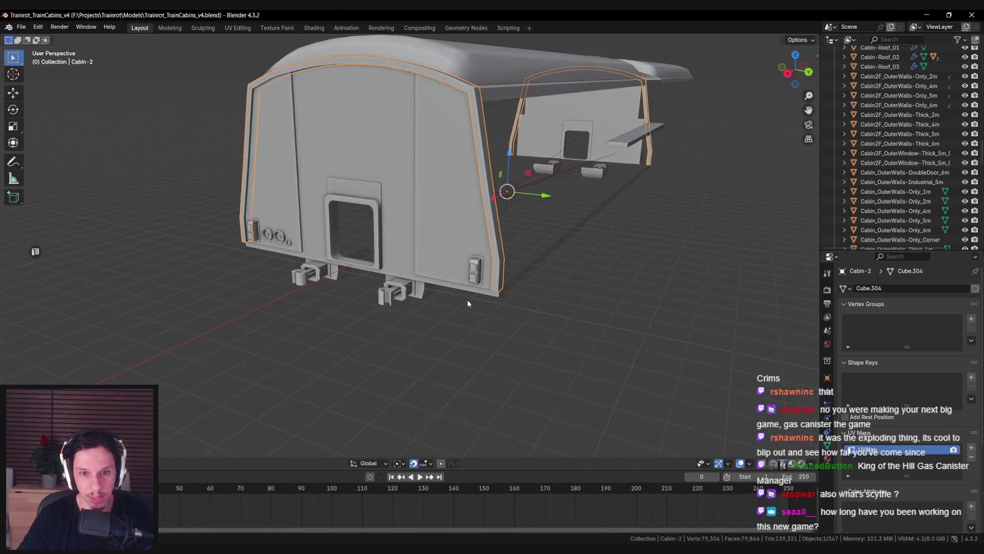
pyautogui.scroll(-4, 466, 299)
pyautogui.scroll(5, 451, 303)
pyautogui.hotkey('ctrl', 's')
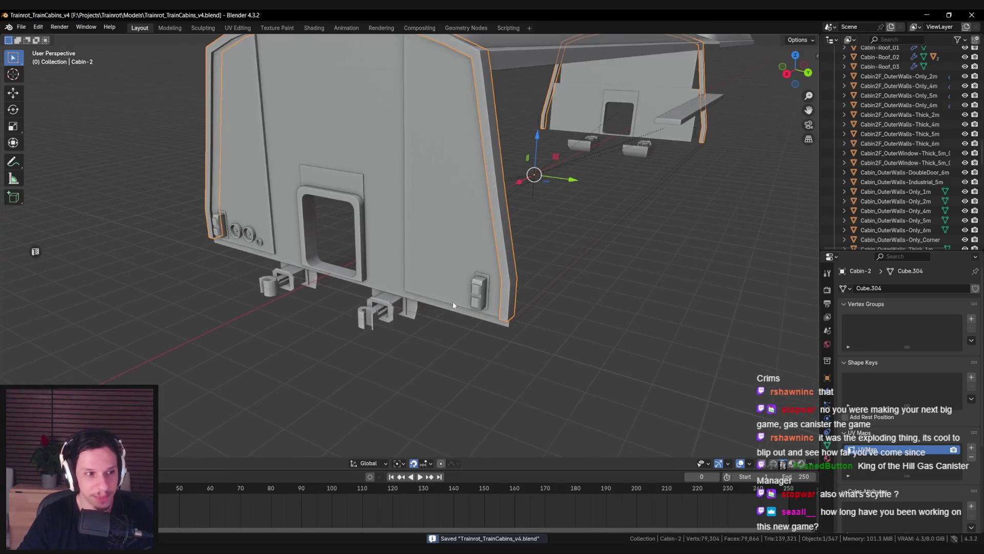
pyautogui.scroll(-4, 453, 306)
pyautogui.scroll(5, 438, 297)
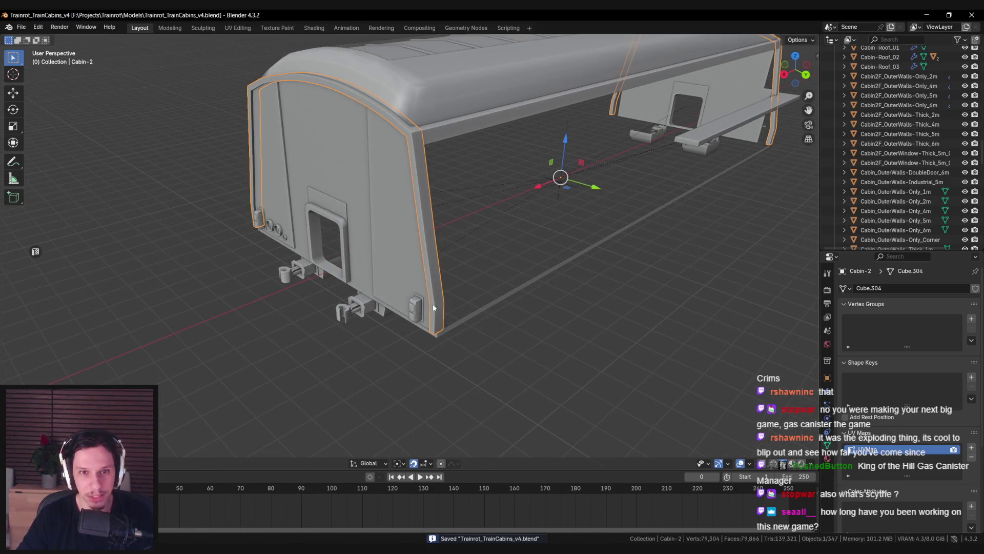
pyautogui.scroll(-4, 436, 306)
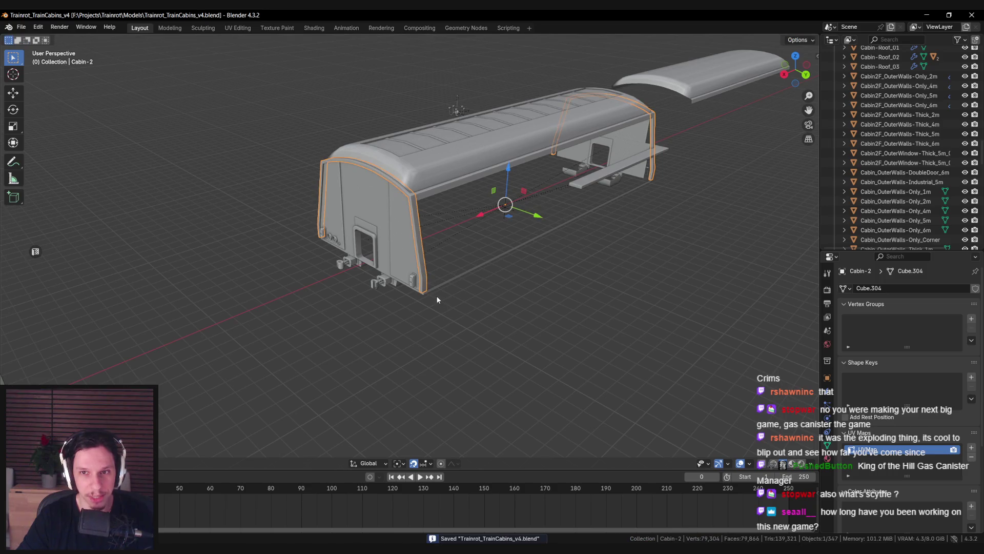
pyautogui.scroll(1, 437, 300)
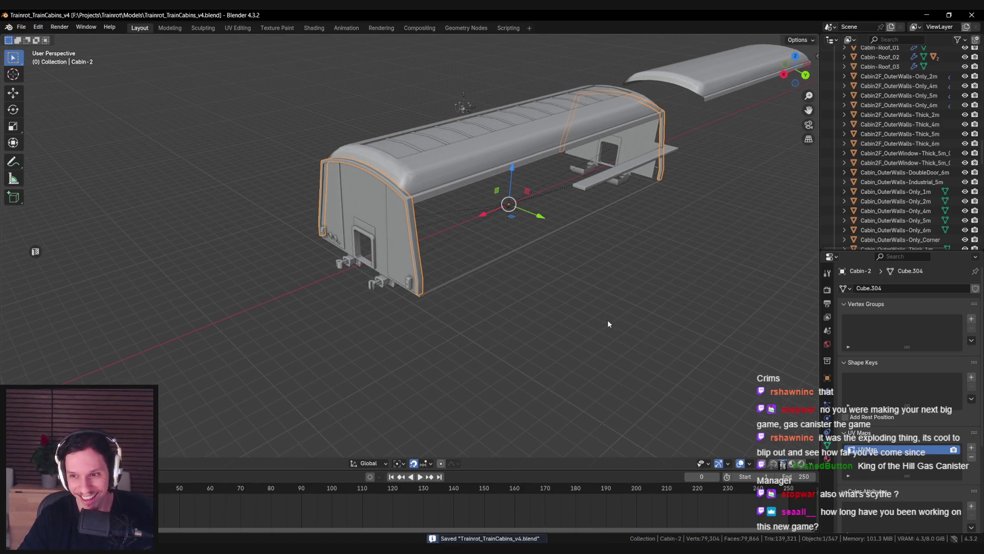
# Step: Export Cabin-2 with Export for Unreal Engine in the side panel's Unreal Engine tab
pyautogui.press('n')
pyautogui.click(722, 432)
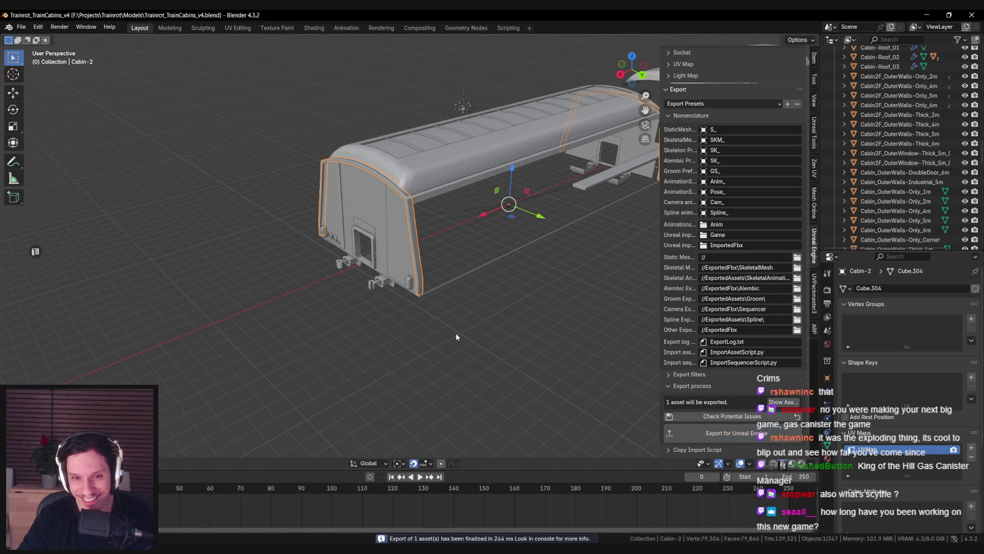
pyautogui.press('n')
pyautogui.hotkey('alt', 'Tab')
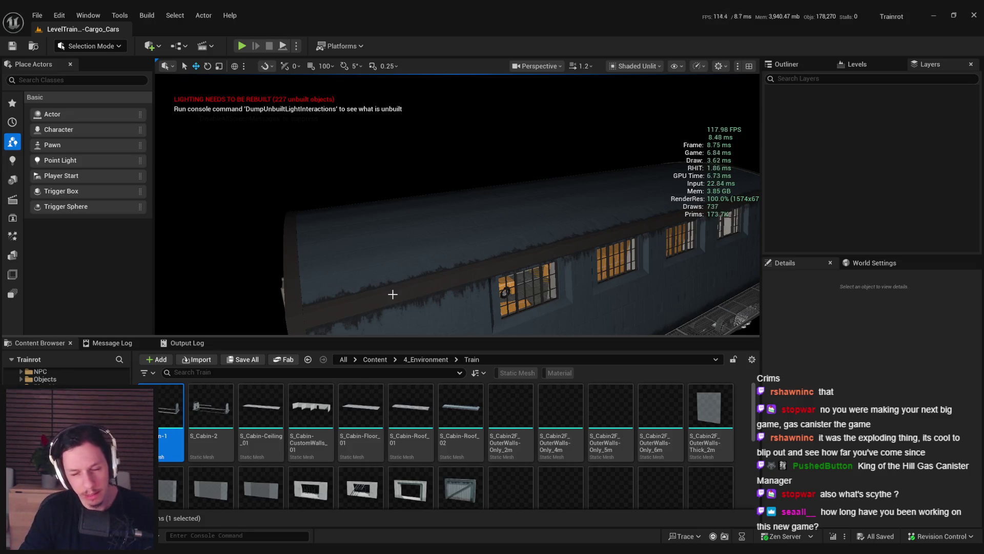
# Step: Orbit the Unreal viewport to view the train car's side with the exported cabin meshes
pyautogui.moveTo(410, 280)
pyautogui.mouseDown()
pyautogui.moveTo(318, 254)
pyautogui.moveTo(379, 269)
pyautogui.mouseUp()
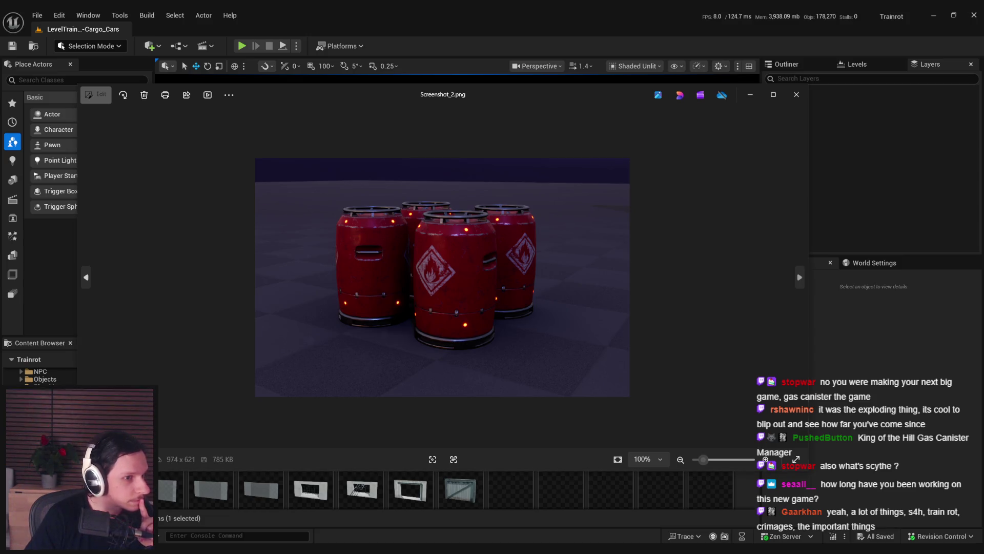
# Step: Zoom and pan over the four red gas canisters in Screenshot_2.png, then close it
pyautogui.scroll(5, 461, 290)
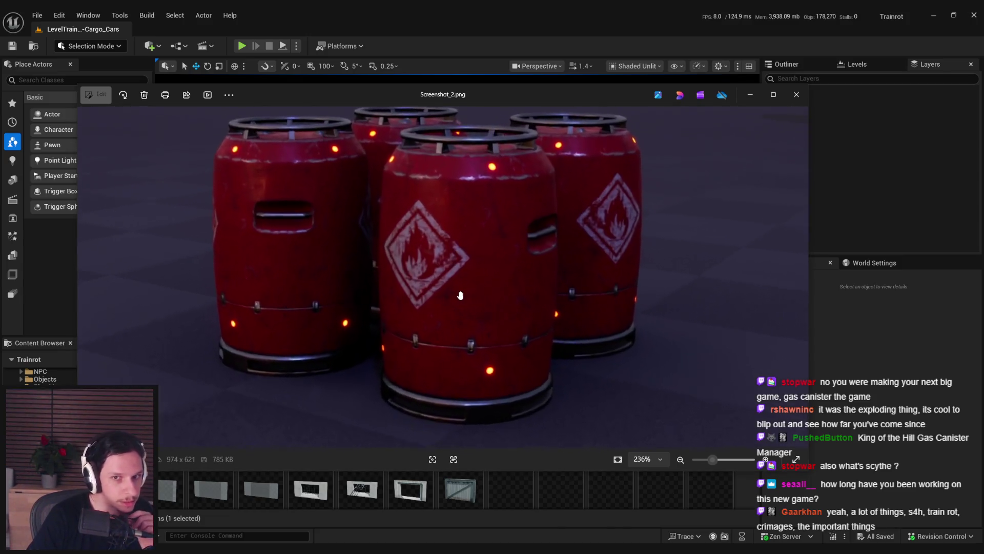
pyautogui.scroll(-5, 434, 311)
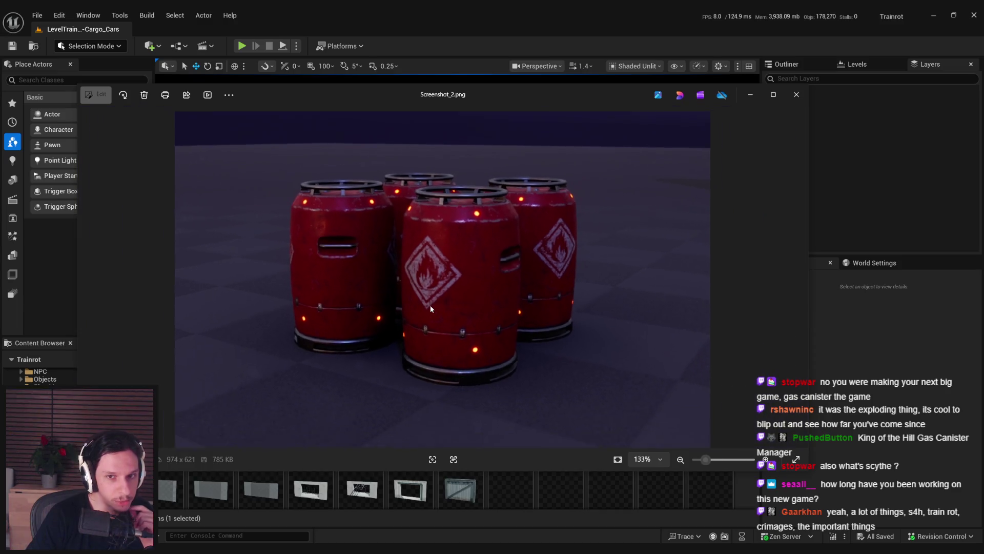
pyautogui.scroll(-2, 430, 308)
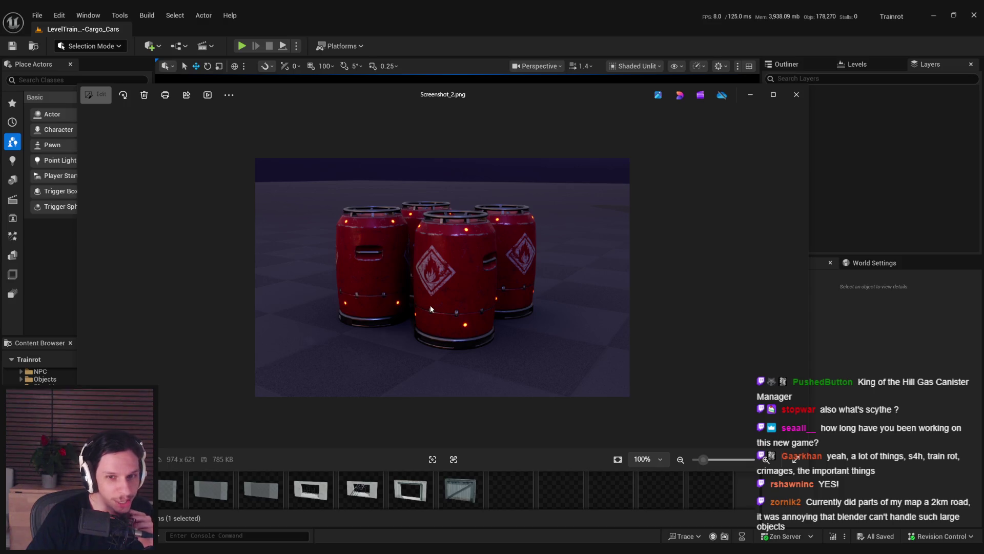
pyautogui.scroll(7, 429, 306)
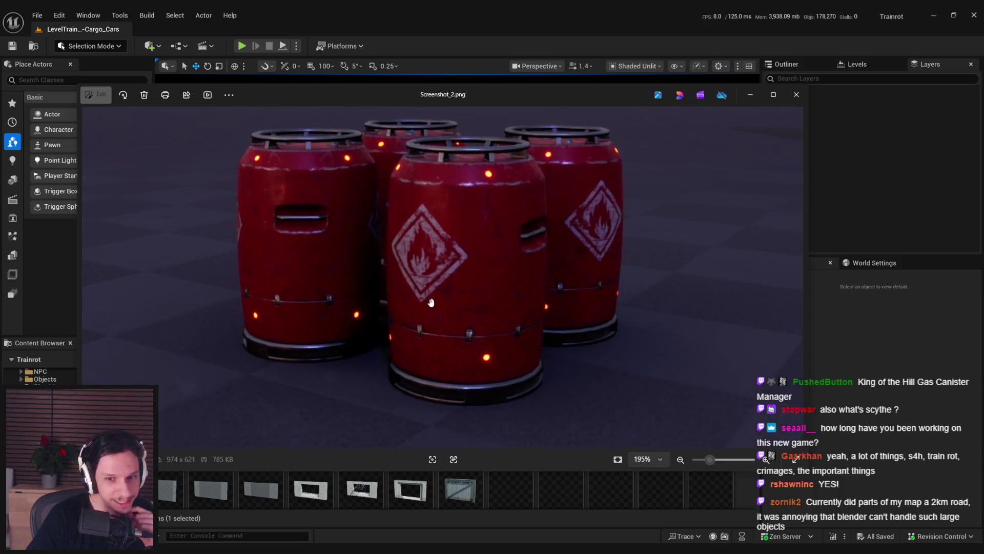
pyautogui.scroll(-3, 431, 302)
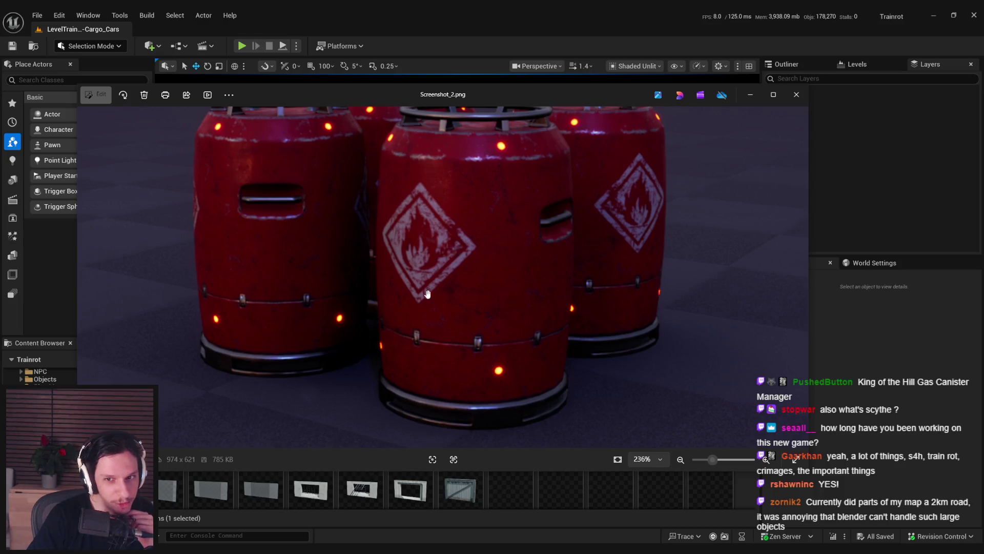
pyautogui.scroll(-5, 428, 297)
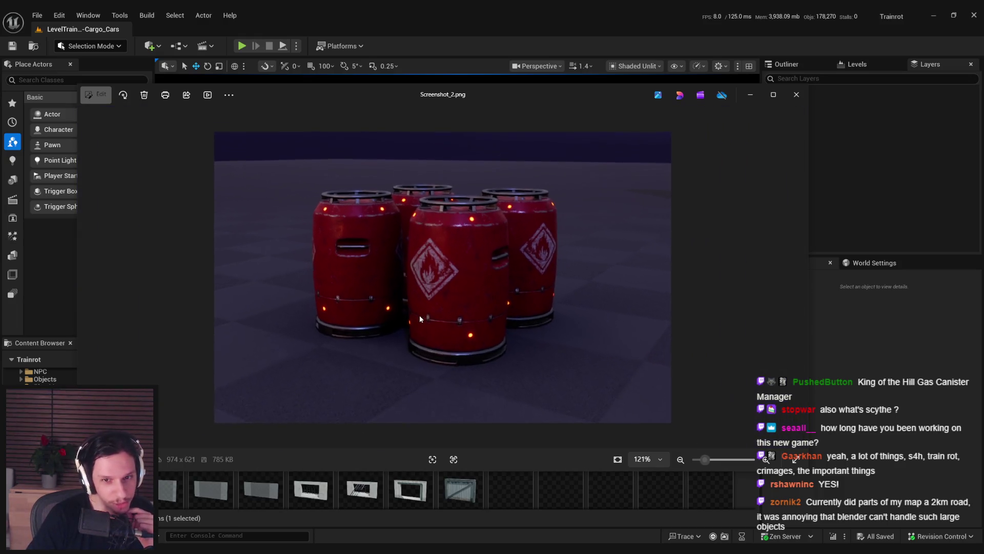
pyautogui.scroll(-2, 419, 315)
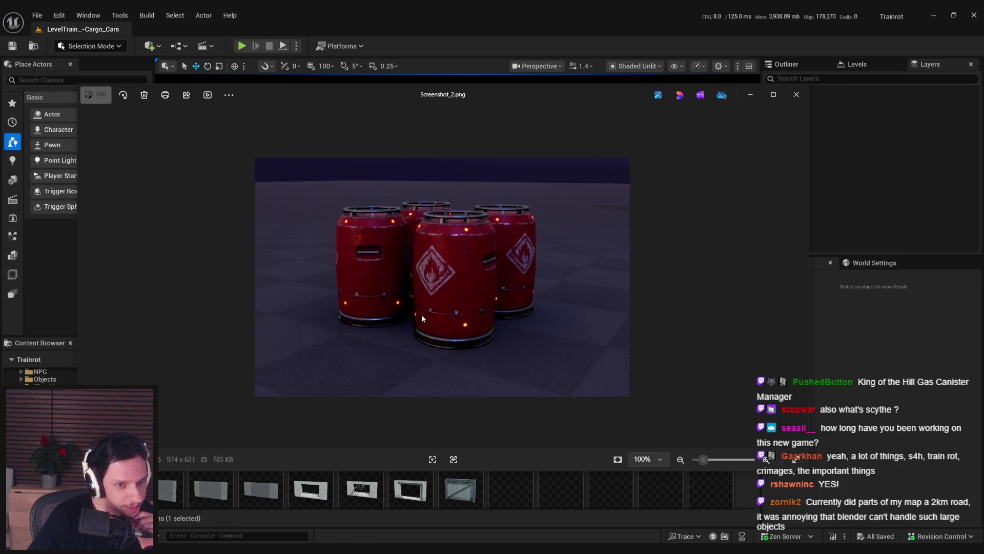
pyautogui.scroll(6, 423, 317)
pyautogui.moveTo(436, 268); pyautogui.dragTo(443, 346)
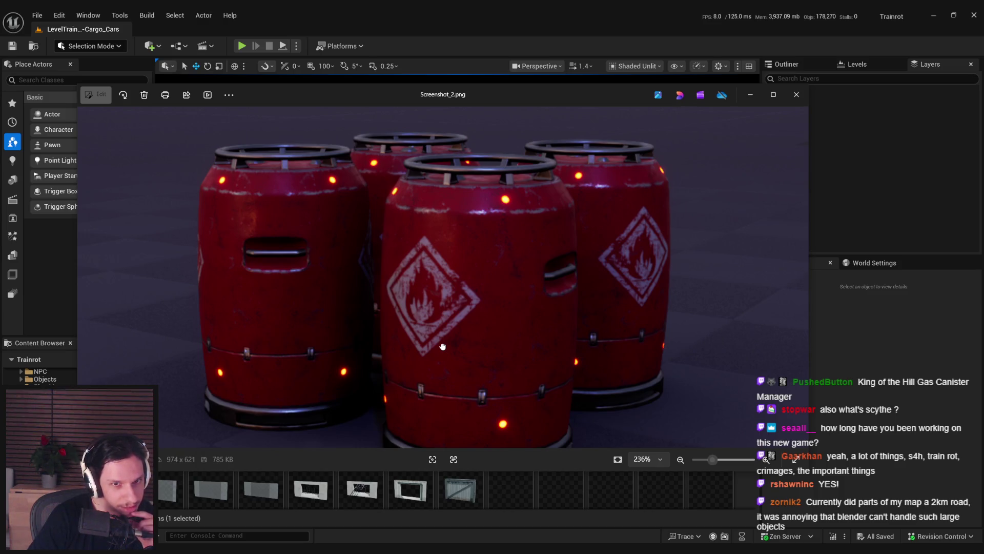
pyautogui.moveTo(442, 346); pyautogui.dragTo(424, 306)
pyautogui.scroll(-4, 422, 301)
pyautogui.scroll(-1, 422, 301)
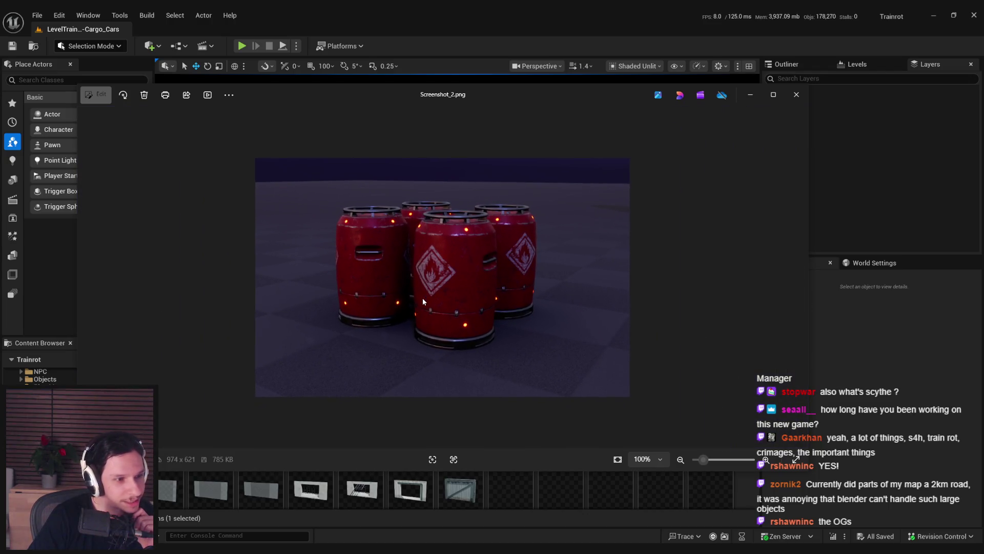
pyautogui.click(796, 94)
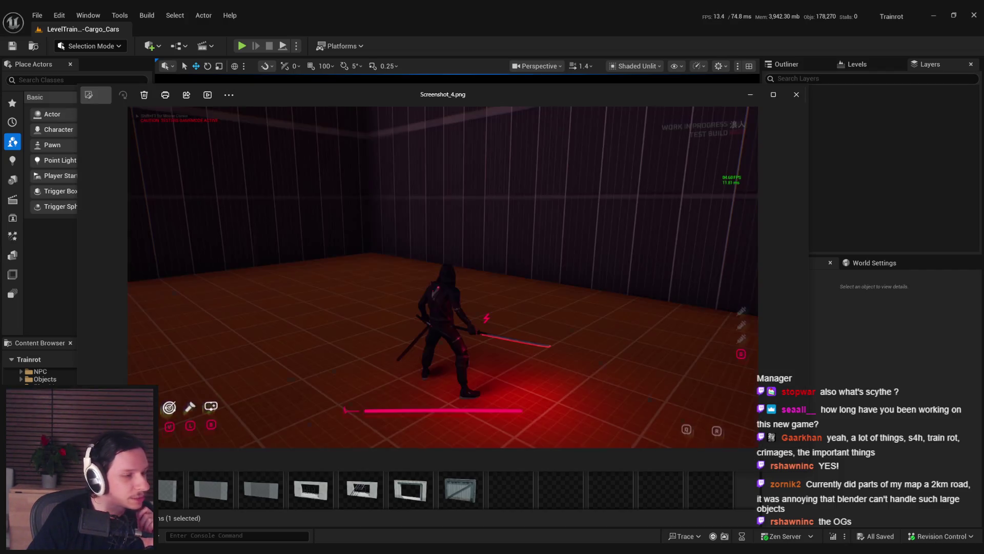
# Step: Close the sword character screenshot, the gameplay GIF and HealthReduction.gif in turn
pyautogui.click(796, 95)
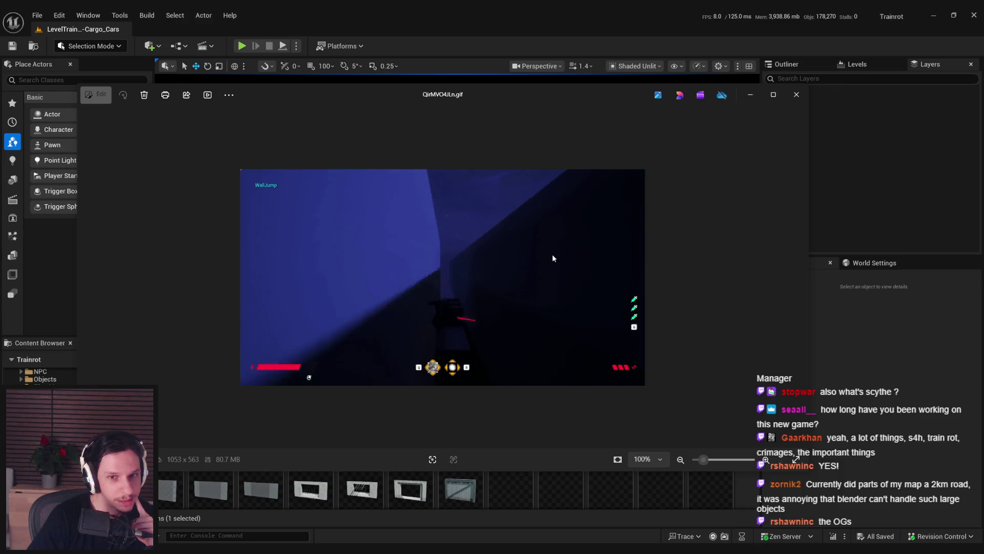
pyautogui.click(797, 104)
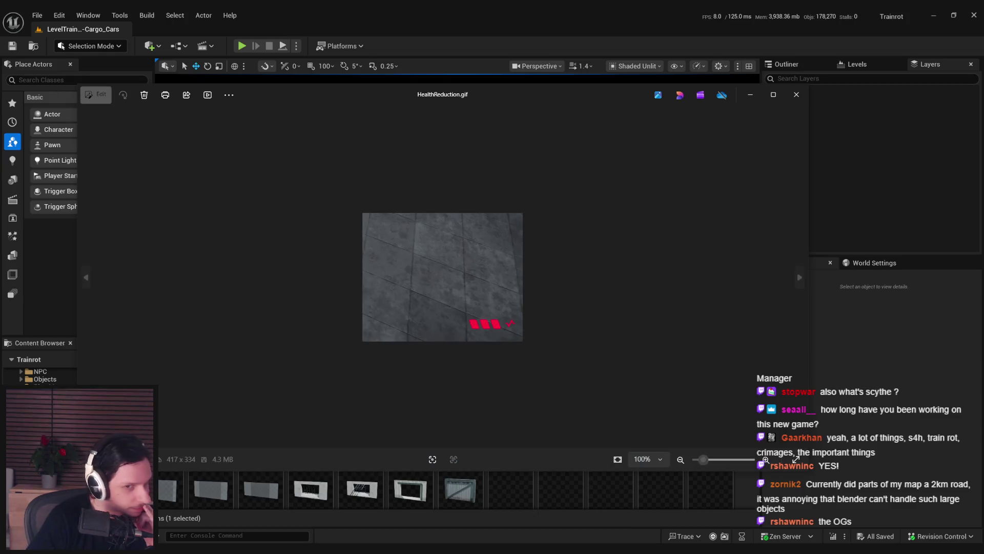
pyautogui.click(796, 94)
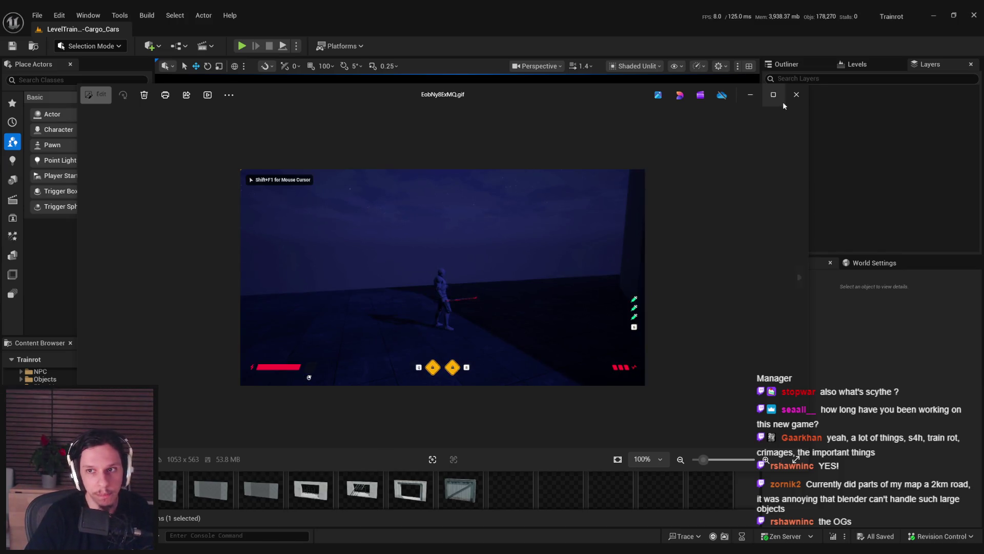
# Step: Close the current gameplay GIF, reopen the last one in Photos, then close it again
pyautogui.click(796, 94)
pyautogui.hotkey('alt', 'Tab')
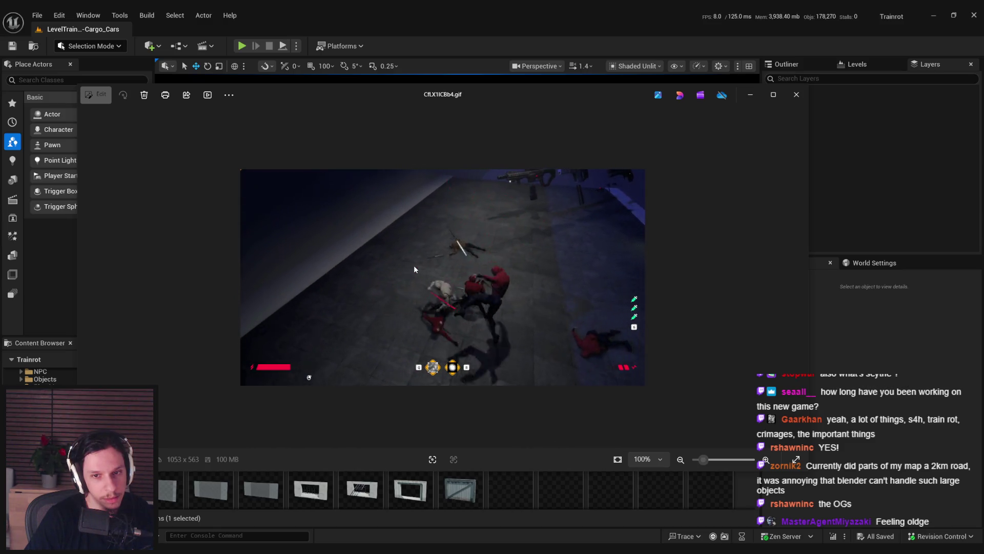
pyautogui.hotkey('alt', 'F4')
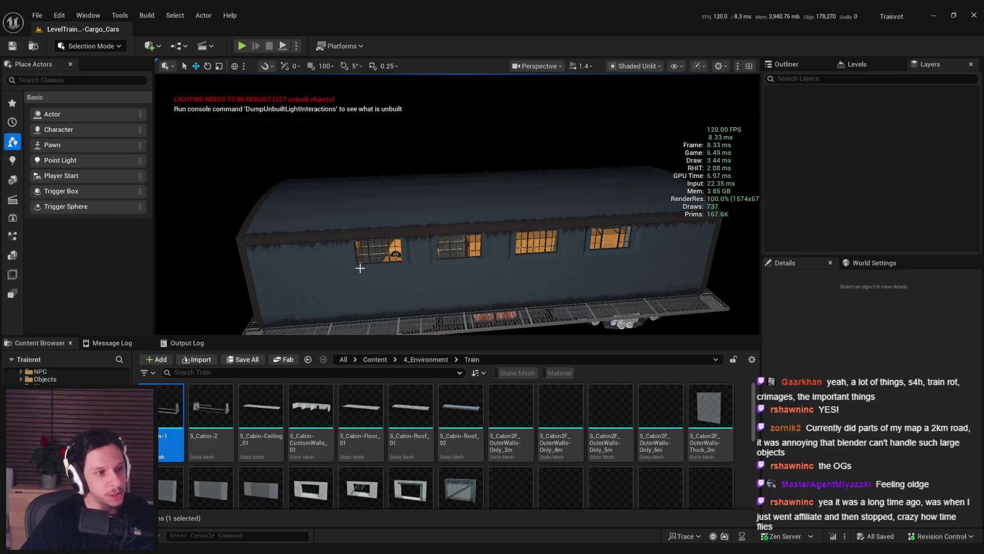
# Step: Reimport S_Cabin-1 and S_Cabin-2 from source and check both out with Check Out Selected
pyautogui.moveTo(361, 246); pyautogui.dragTo(362, 247)
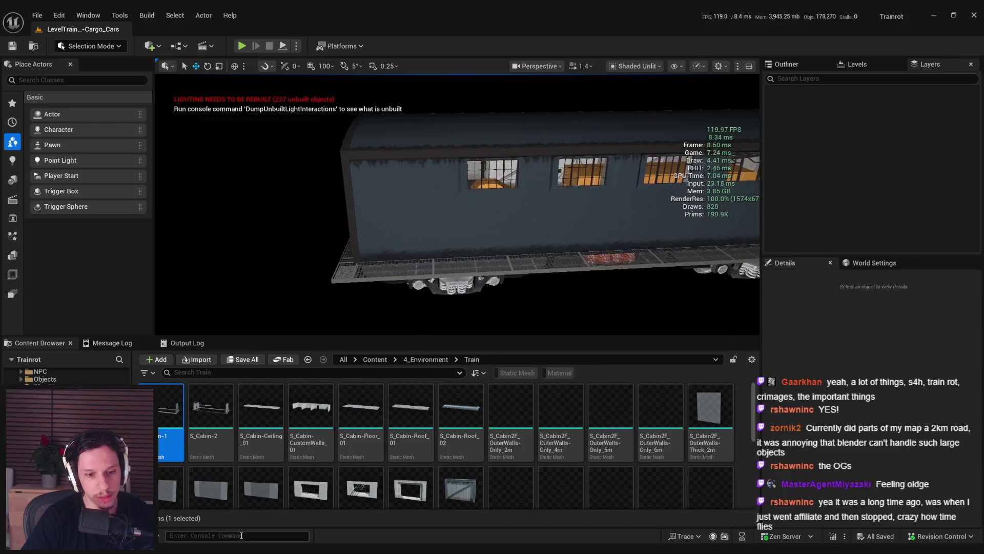
pyautogui.rightClick(197, 409)
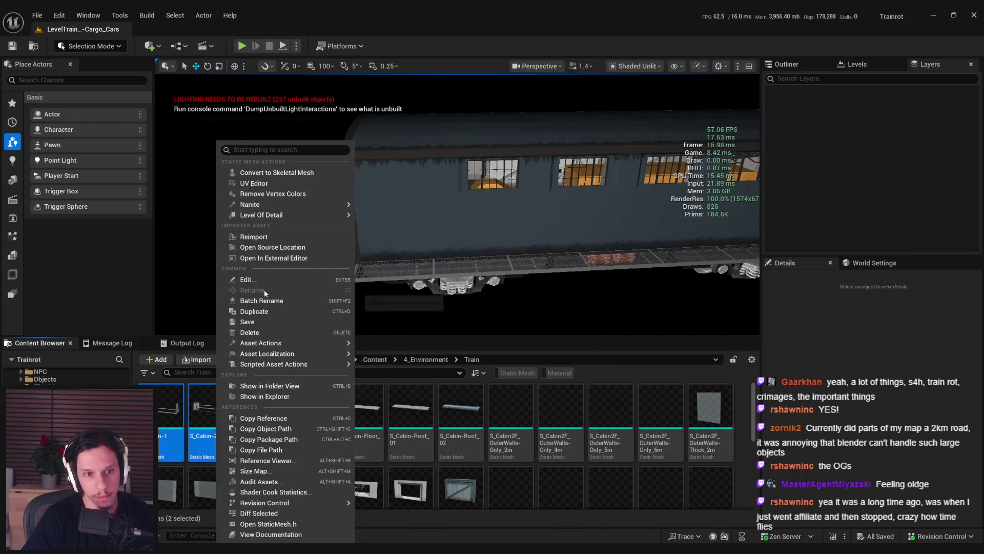
pyautogui.click(254, 236)
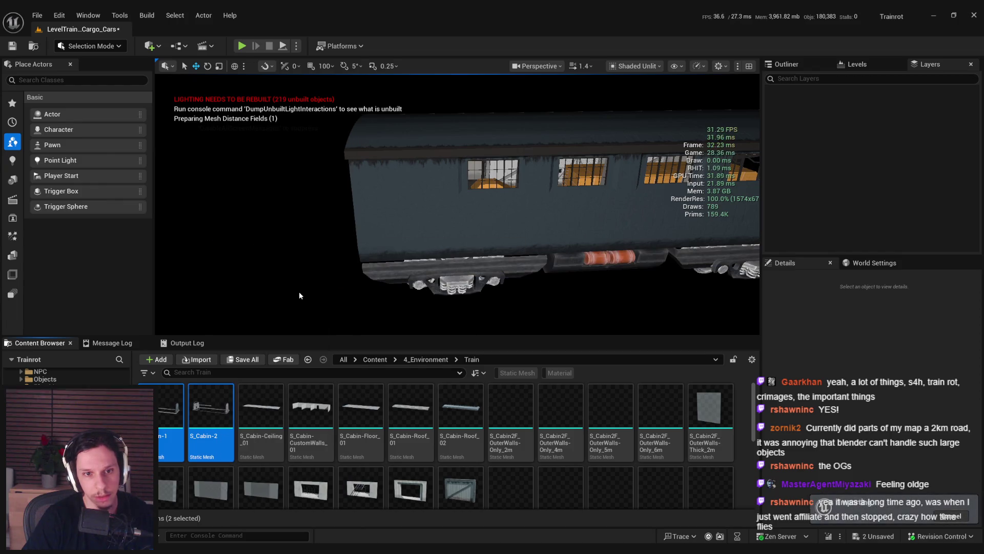
pyautogui.moveTo(388, 306); pyautogui.dragTo(399, 293)
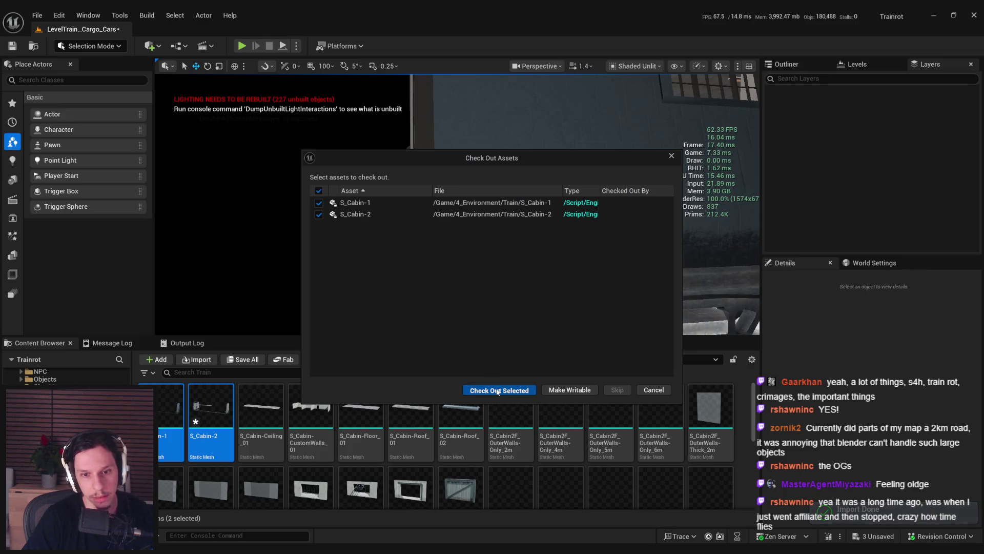
pyautogui.click(498, 391)
pyautogui.moveTo(451, 269); pyautogui.dragTo(447, 293)
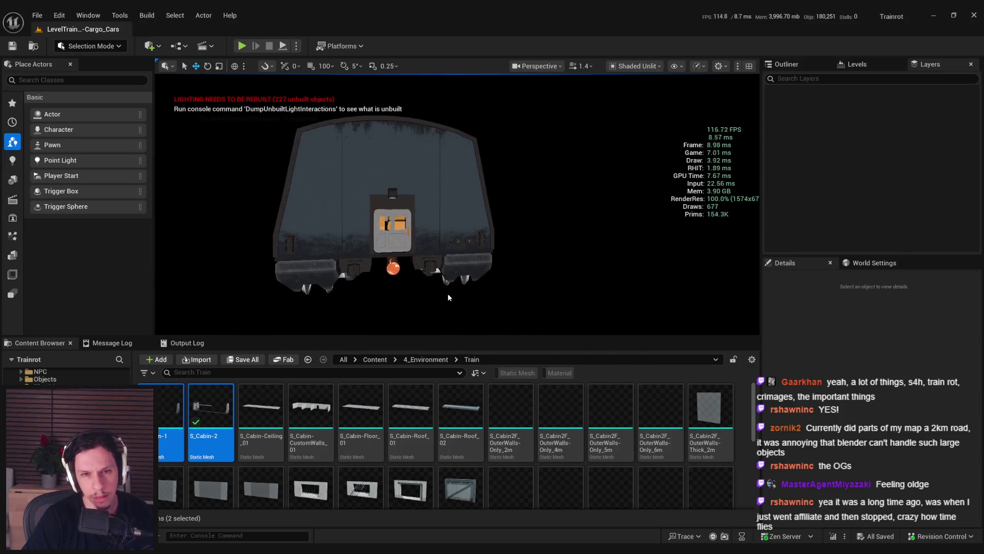
pyautogui.doubleClick(208, 405)
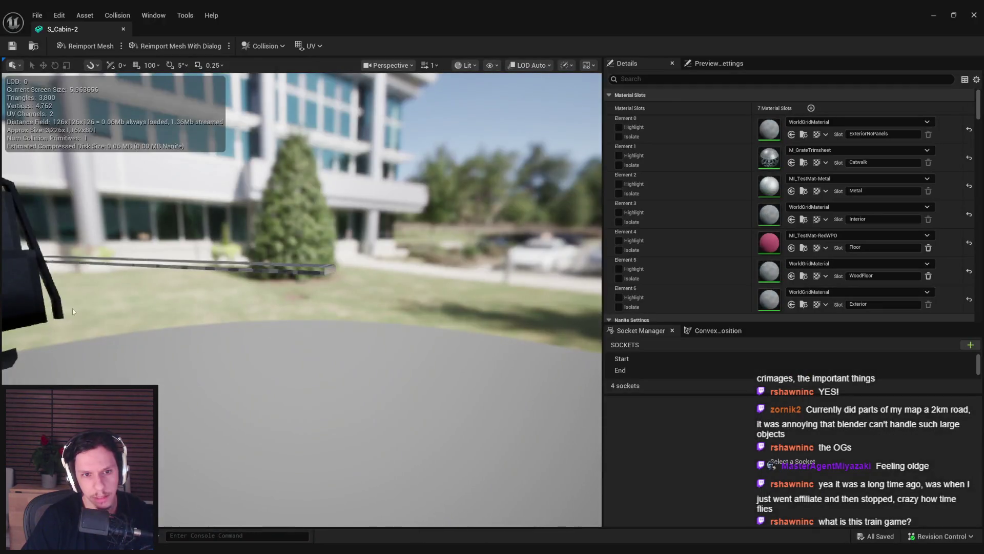
pyautogui.moveTo(73, 309)
pyautogui.mouseDown()
pyautogui.moveTo(77, 359)
pyautogui.moveTo(169, 353)
pyautogui.moveTo(142, 309)
pyautogui.mouseUp()
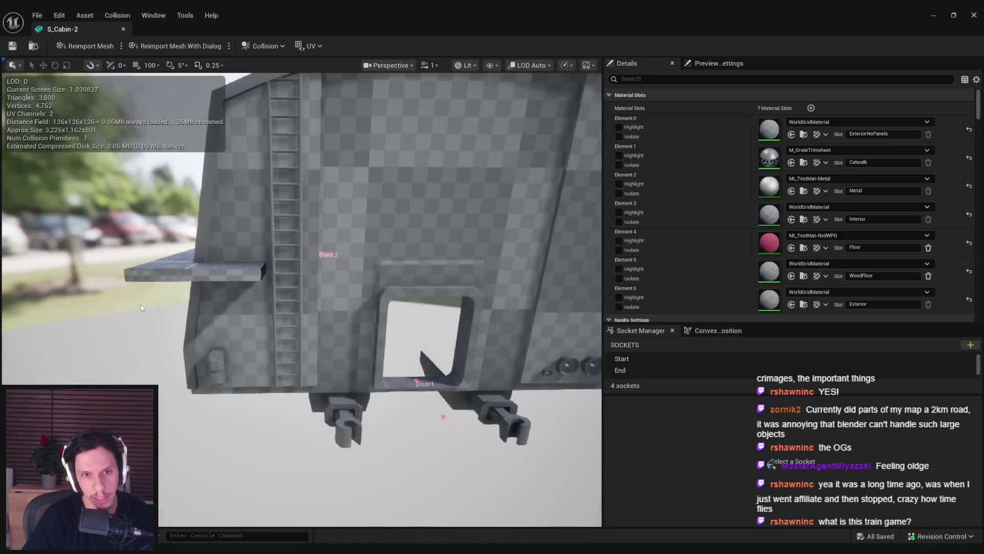
pyautogui.middleClick(75, 30)
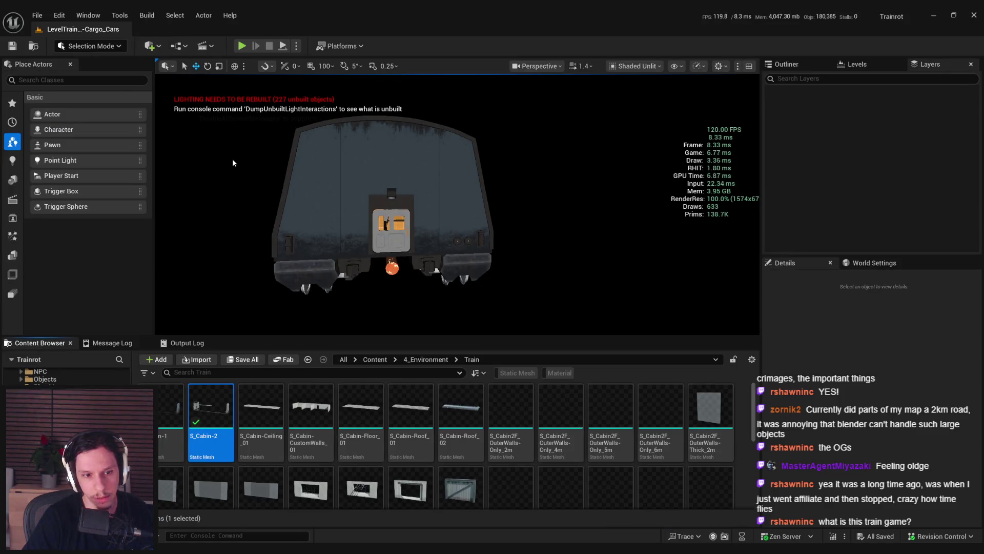
# Step: Browse to Content > 1_Levels > TrainTemplates and inspect the LevelTrain_Cabin-1 level
pyautogui.click(375, 360)
pyautogui.doubleClick(211, 407)
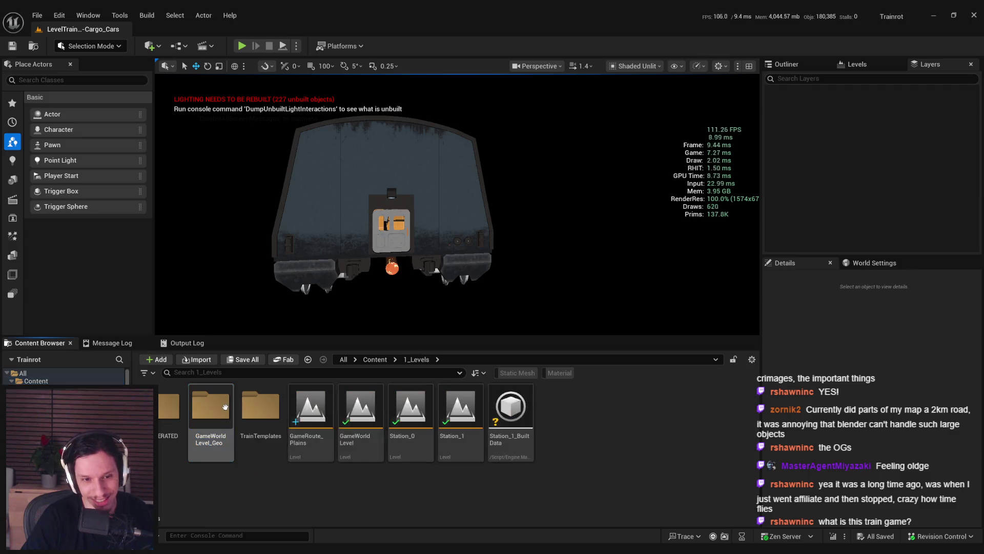
pyautogui.doubleClick(266, 404)
pyautogui.doubleClick(319, 415)
pyautogui.moveTo(361, 110); pyautogui.dragTo(502, 114)
# Step: Inspect the LevelTrain_Cabin-2 and LevelTrain_Cabin-4 levels, flying into the cargo car past the crates
pyautogui.doubleClick(352, 412)
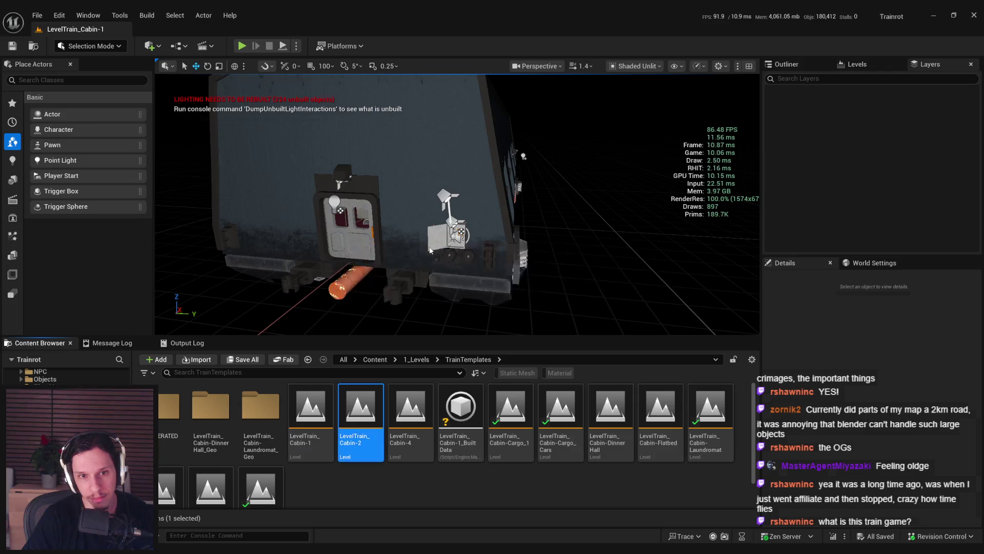
pyautogui.moveTo(410, 205); pyautogui.dragTo(433, 350)
pyautogui.doubleClick(408, 412)
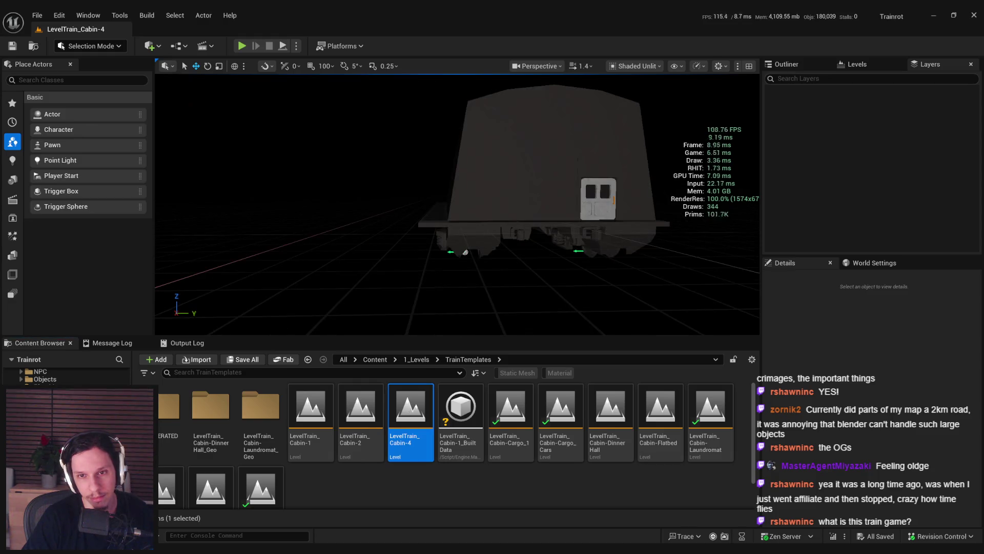
pyautogui.moveTo(400, 154); pyautogui.dragTo(400, 185)
pyautogui.scroll(5, 438, 288)
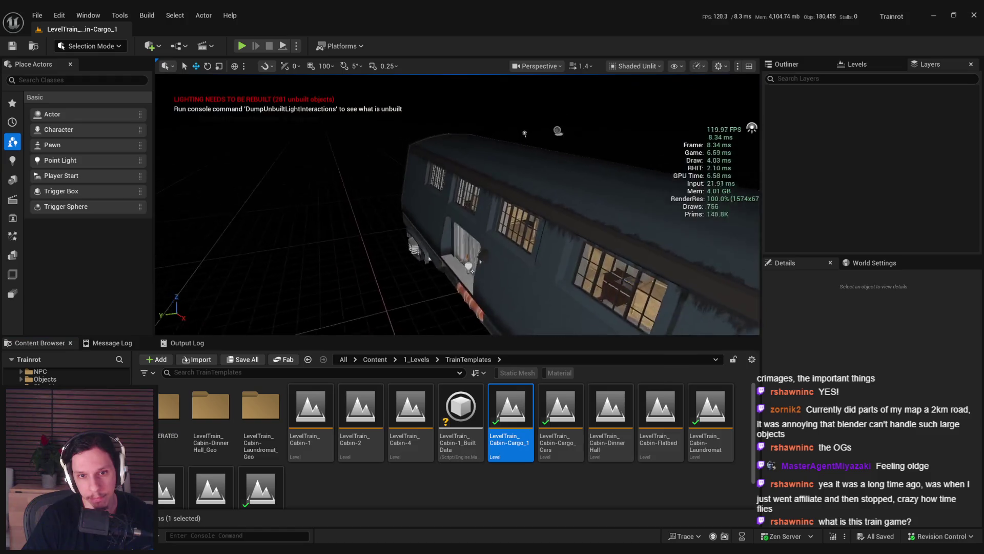
pyautogui.moveTo(460, 90); pyautogui.dragTo(579, 93)
pyautogui.scroll(5, 580, 93)
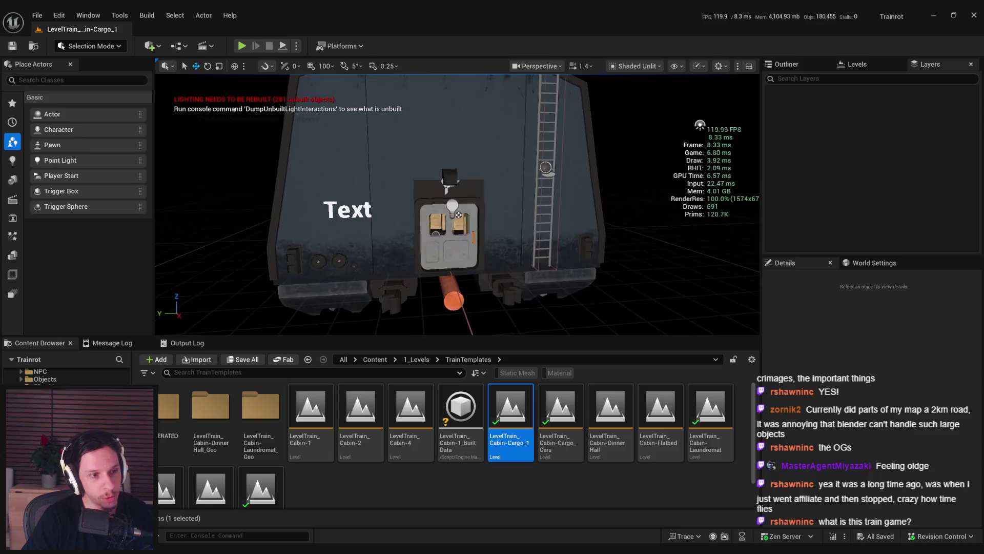
pyautogui.moveTo(549, 294)
pyautogui.mouseDown()
pyautogui.moveTo(544, 241)
pyautogui.moveTo(523, 205)
pyautogui.moveTo(502, 225)
pyautogui.moveTo(523, 246)
pyautogui.moveTo(533, 226)
pyautogui.moveTo(533, 249)
pyautogui.mouseUp()
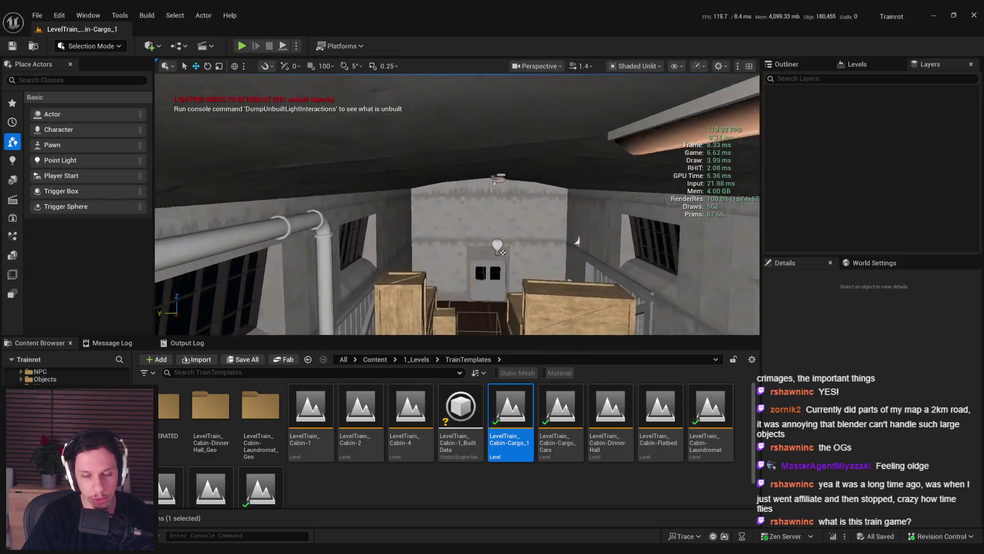
pyautogui.press('w')
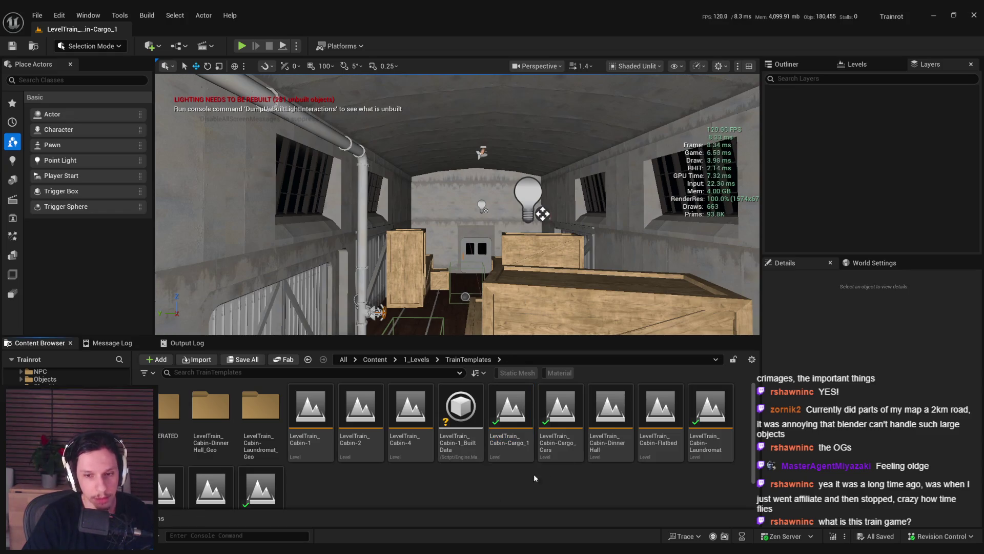
# Step: Open LevelTrain_Cabin-Cargo_Cars and fly through the car and along the train's side
pyautogui.doubleClick(567, 451)
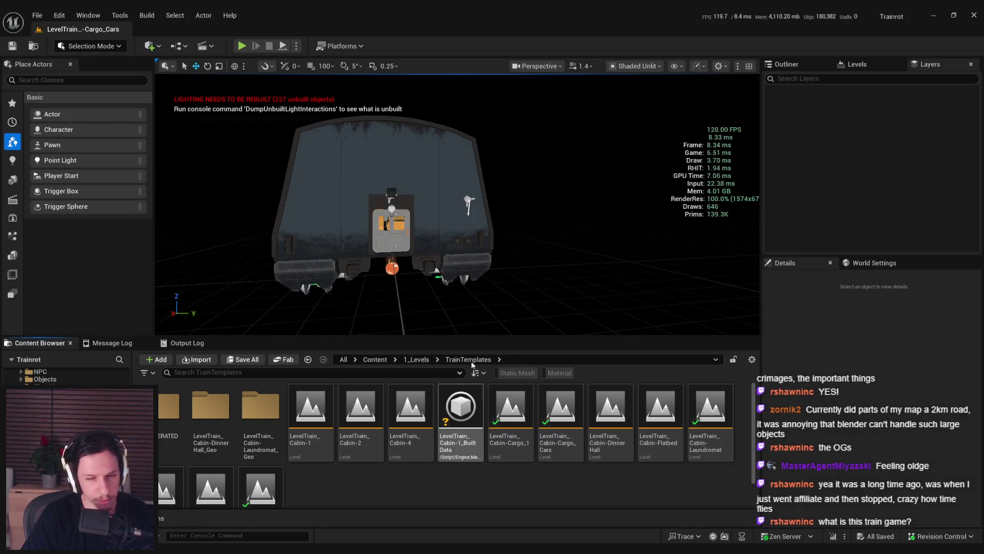
pyautogui.press('w')
pyautogui.press('w')
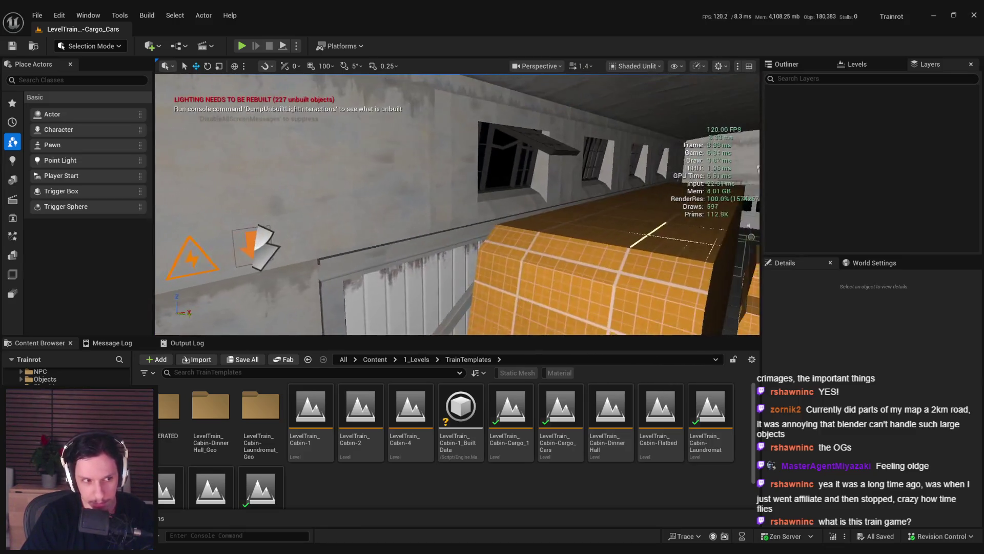
pyautogui.press('w')
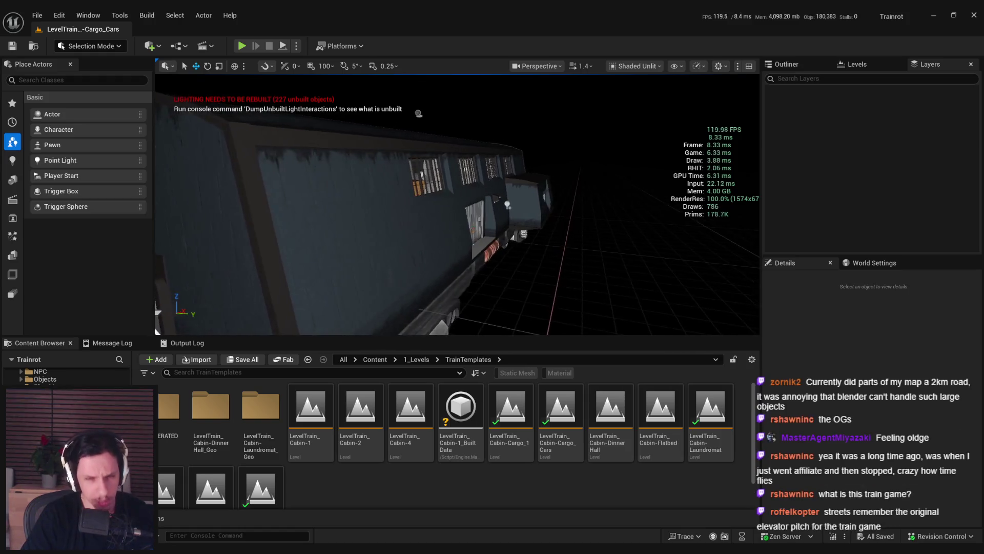
pyautogui.press('s')
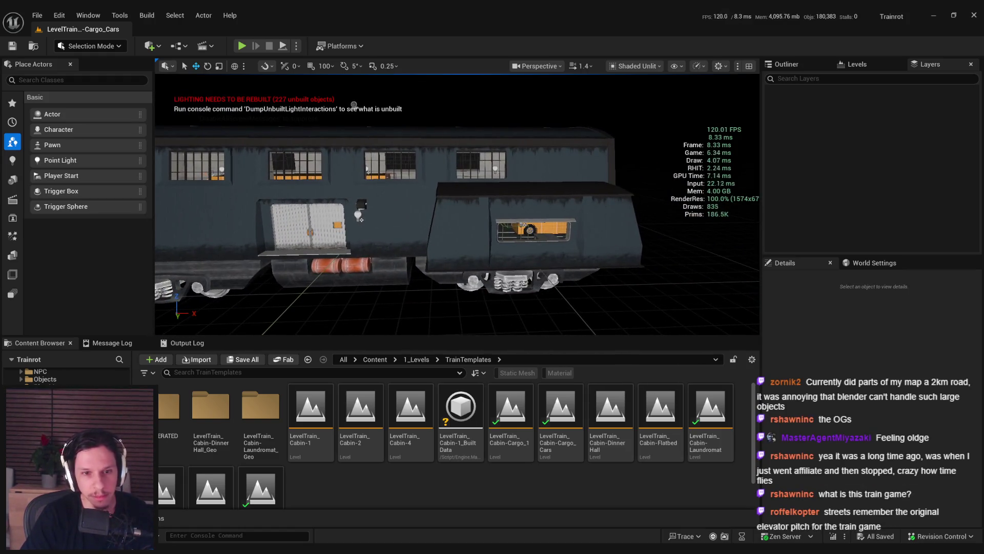
pyautogui.press('a')
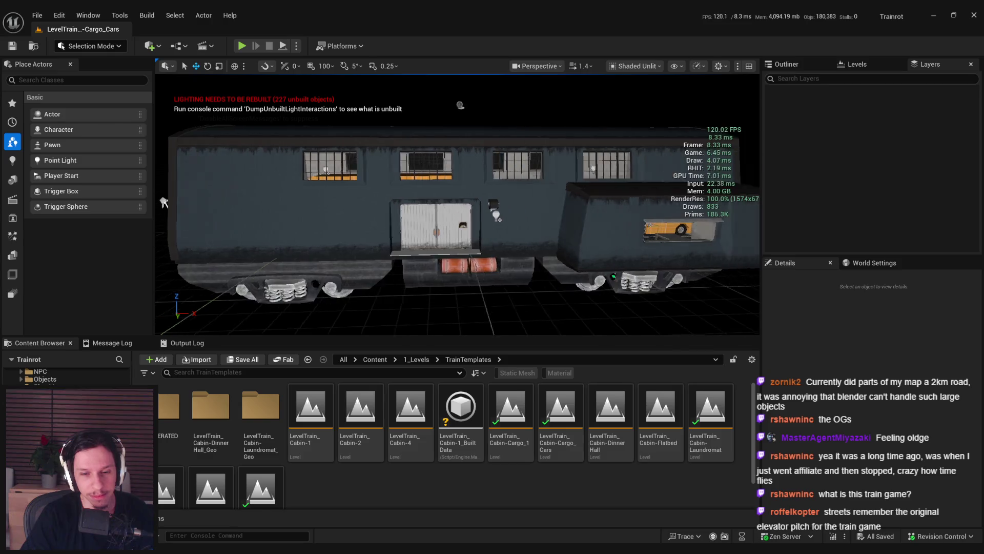
pyautogui.press('a')
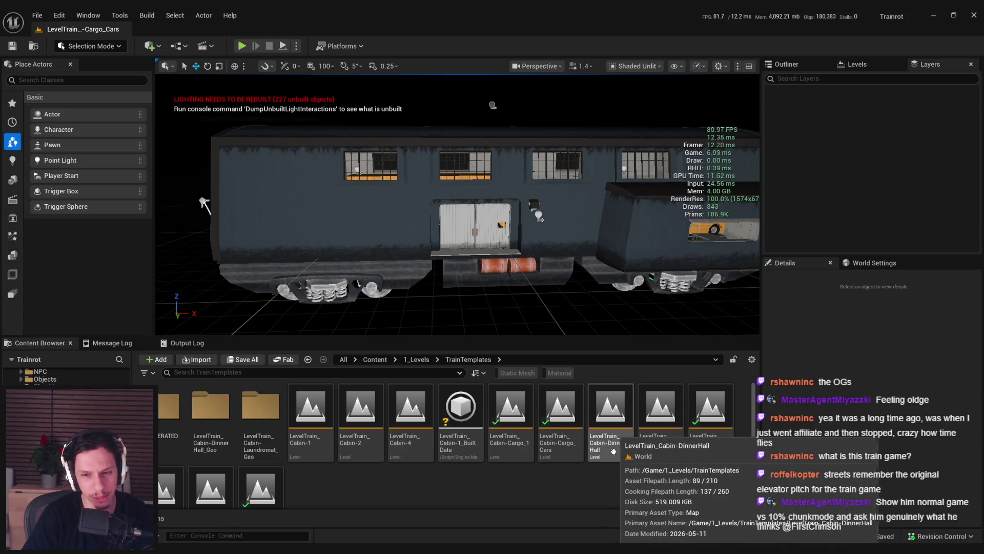
# Step: Open LevelTrain_Cabin-DinnerHall and orbit around the S_Cabin-2 car, looking underneath
pyautogui.doubleClick(610, 420)
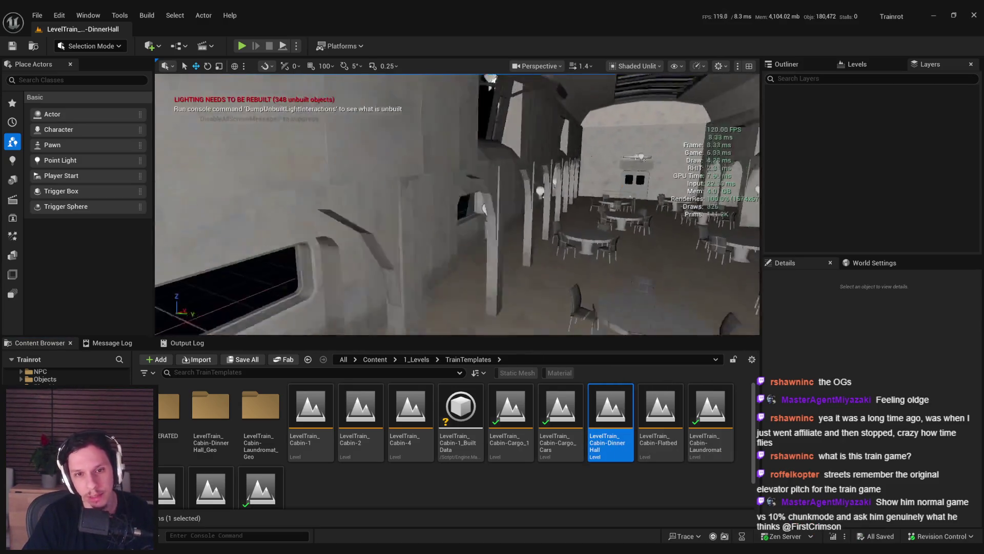
pyautogui.moveTo(486, 248); pyautogui.dragTo(533, 246)
pyautogui.moveTo(494, 306)
pyautogui.mouseDown()
pyautogui.moveTo(368, 121)
pyautogui.moveTo(513, 143)
pyautogui.mouseUp()
pyautogui.click(575, 151)
pyautogui.moveTo(575, 151)
pyautogui.mouseDown()
pyautogui.moveTo(554, 174)
pyautogui.moveTo(522, 145)
pyautogui.moveTo(404, 185)
pyautogui.mouseUp()
pyautogui.click(607, 300)
pyautogui.moveTo(607, 300); pyautogui.dragTo(579, 289)
# Step: Reselect S_Cabin-2 and examine its side, underside and wheels from several distances
pyautogui.click(280, 156)
pyautogui.moveTo(280, 157); pyautogui.dragTo(332, 213)
pyautogui.moveTo(423, 216); pyautogui.dragTo(407, 251)
pyautogui.moveTo(527, 267); pyautogui.dragTo(530, 307)
pyautogui.moveTo(456, 231)
pyautogui.mouseDown()
pyautogui.moveTo(405, 225)
pyautogui.moveTo(436, 220)
pyautogui.mouseUp()
pyautogui.moveTo(527, 273)
pyautogui.mouseDown()
pyautogui.moveTo(518, 267)
pyautogui.moveTo(527, 272)
pyautogui.mouseUp()
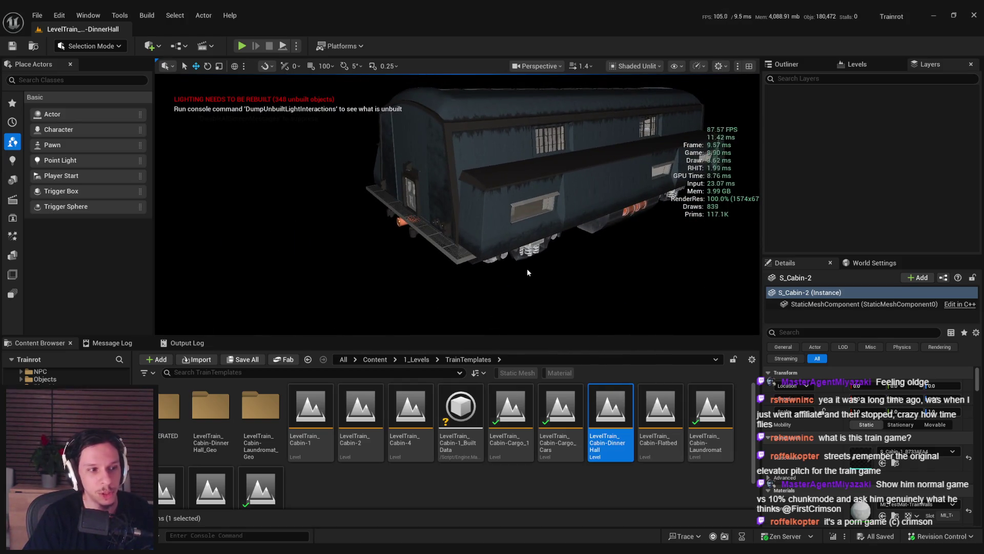
pyautogui.click(528, 272)
pyautogui.moveTo(528, 272); pyautogui.dragTo(492, 259)
# Step: Open LevelTrain_Cabin-Flatbed and look down over the end platform and container stacks
pyautogui.doubleClick(643, 431)
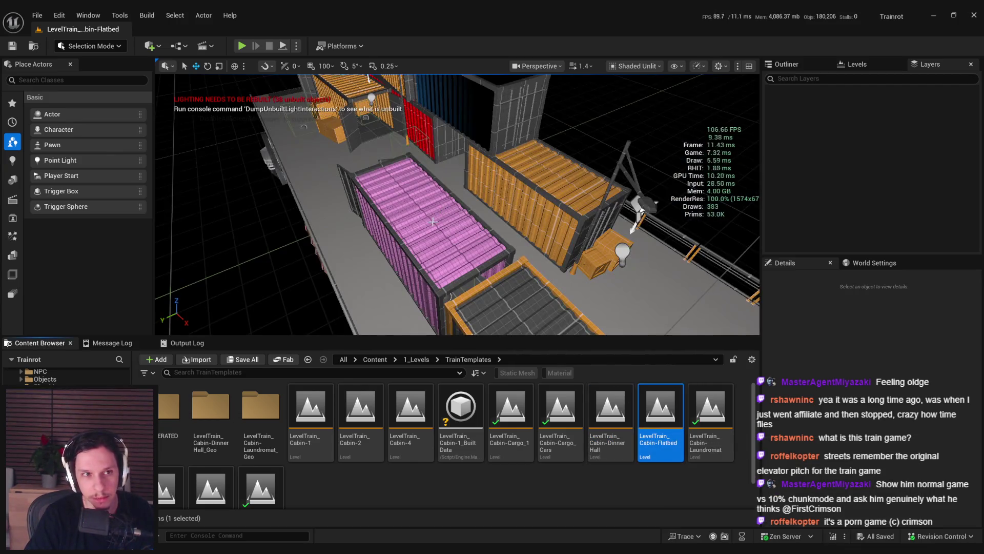
pyautogui.moveTo(395, 253); pyautogui.dragTo(395, 254)
pyautogui.moveTo(381, 198); pyautogui.dragTo(382, 198)
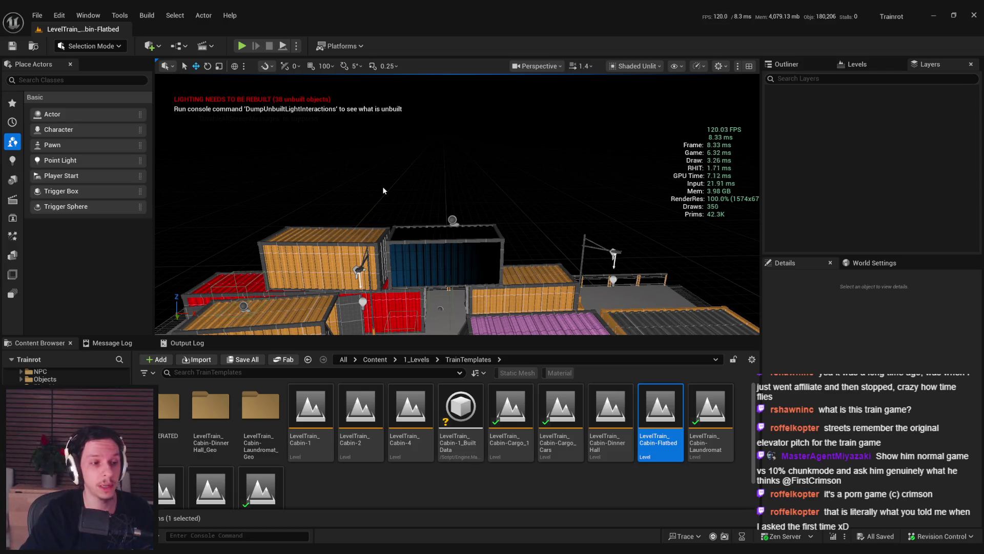
pyautogui.scroll(-3, 384, 186)
pyautogui.scroll(5, 375, 173)
pyautogui.moveTo(456, 205)
pyautogui.mouseDown()
pyautogui.moveTo(469, 252)
pyautogui.moveTo(465, 184)
pyautogui.moveTo(460, 221)
pyautogui.mouseUp()
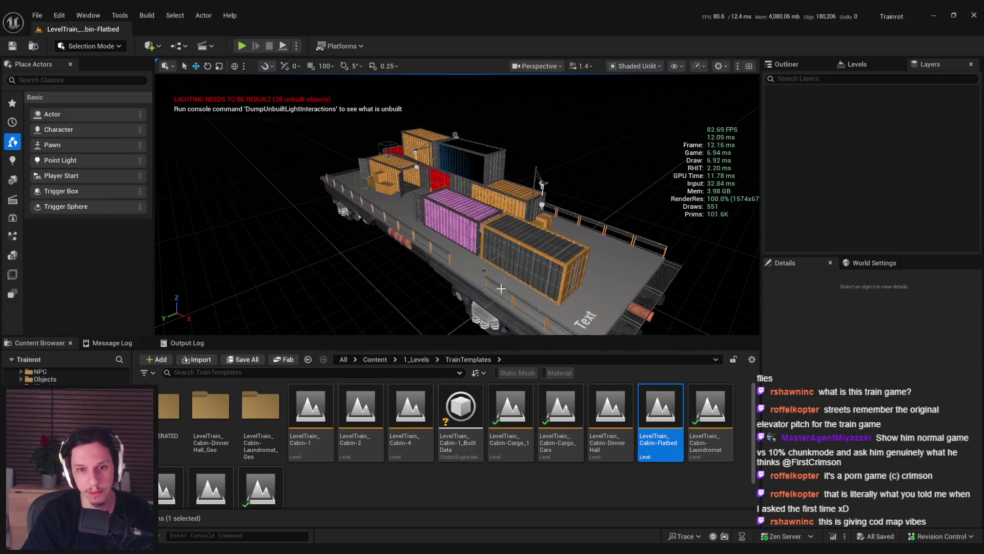
# Step: Open LevelTrain_Cabin-2, orbit to the cabin car's rear, then switch back to Blender
pyautogui.doubleClick(348, 408)
pyautogui.moveTo(328, 287)
pyautogui.mouseDown()
pyautogui.moveTo(294, 303)
pyautogui.moveTo(267, 300)
pyautogui.moveTo(279, 241)
pyautogui.moveTo(386, 312)
pyautogui.mouseUp()
pyautogui.moveTo(388, 316); pyautogui.dragTo(389, 298)
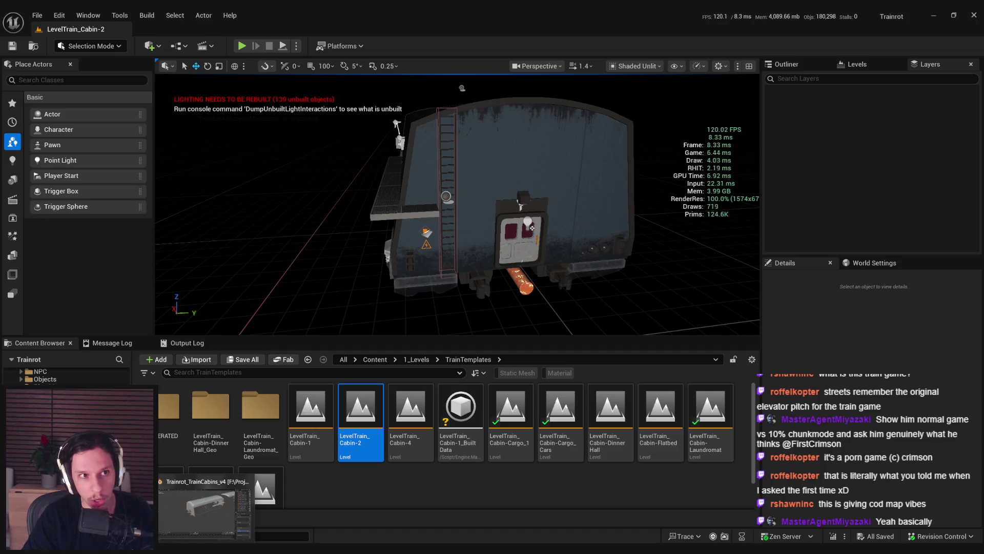
pyautogui.click(205, 507)
pyautogui.scroll(-5, 355, 353)
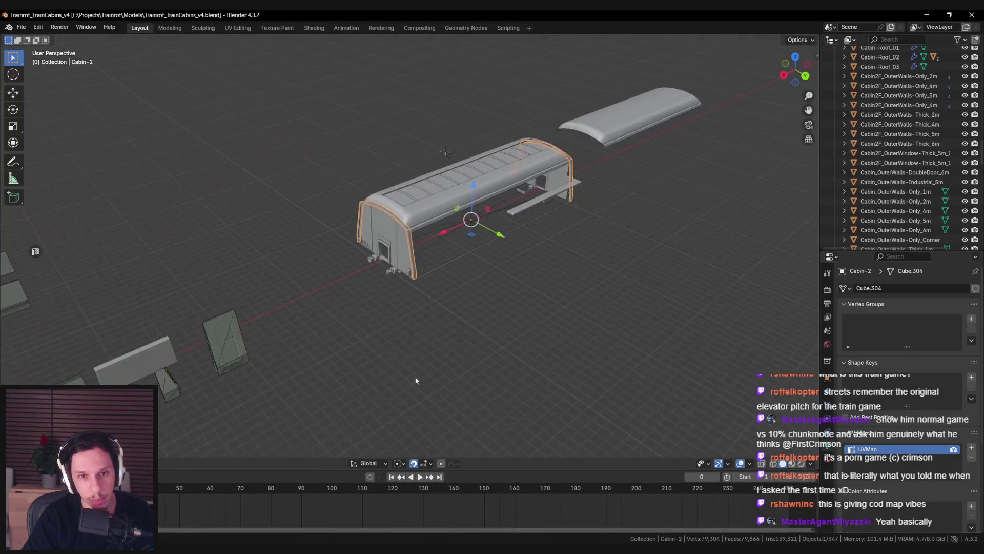
# Step: Bring the rectangular frame into view and select it
pyautogui.moveTo(312, 385); pyautogui.dragTo(425, 320)
pyautogui.moveTo(307, 363); pyautogui.dragTo(470, 251)
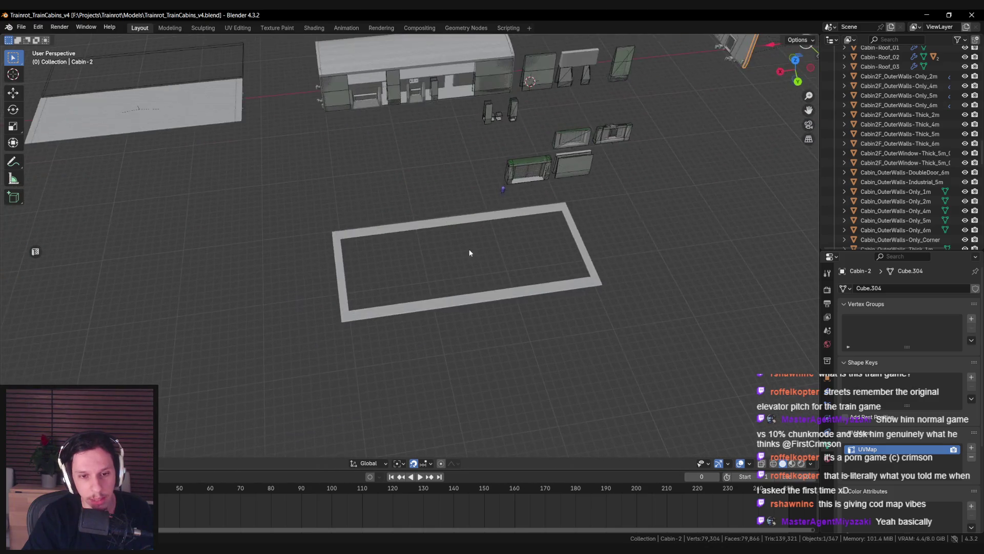
pyautogui.scroll(-3, 377, 269)
pyautogui.scroll(3, 377, 269)
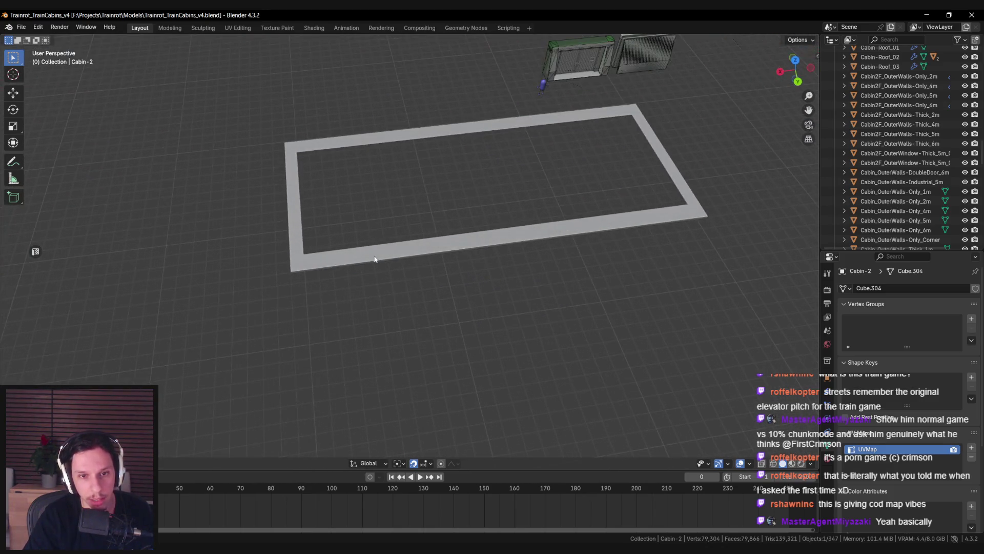
pyautogui.click(365, 265)
pyautogui.scroll(-2, 367, 266)
pyautogui.moveTo(369, 263)
pyautogui.mouseDown()
pyautogui.moveTo(358, 266)
pyautogui.moveTo(383, 276)
pyautogui.moveTo(448, 248)
pyautogui.moveTo(317, 262)
pyautogui.mouseUp()
# Step: In Edit Mode with X-ray on, delete the faces of the frame's two short sides
pyautogui.press('Tab')
pyautogui.scroll(2, 316, 262)
pyautogui.click(314, 261)
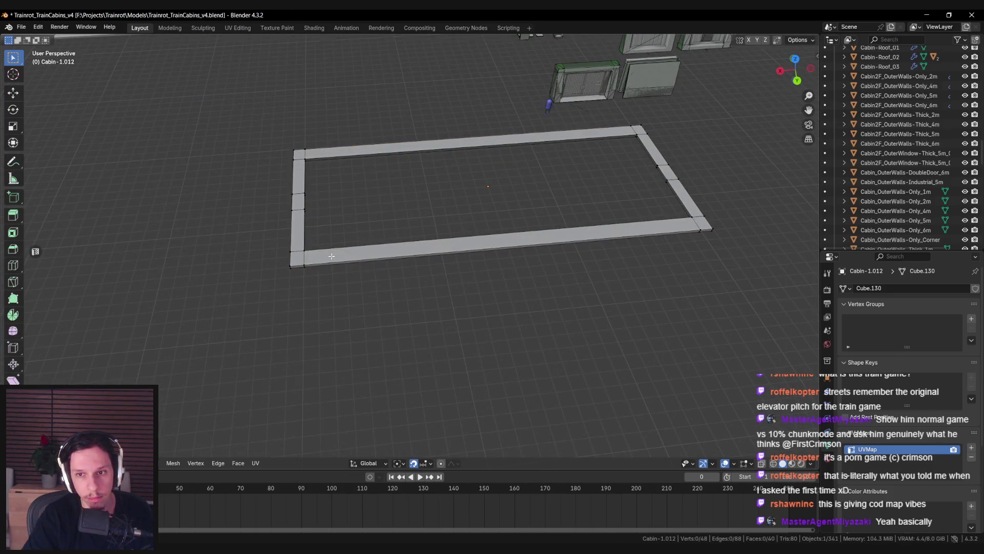
pyautogui.scroll(3, 320, 277)
pyautogui.hotkey('alt', 'z')
pyautogui.moveTo(297, 143); pyautogui.dragTo(363, 306)
pyautogui.scroll(-2, 547, 204)
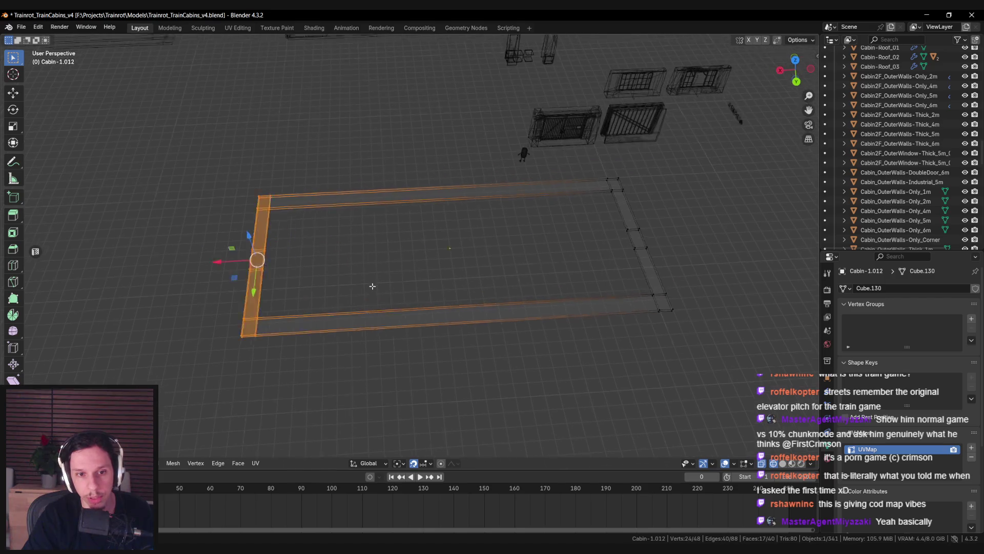
pyautogui.press('b')
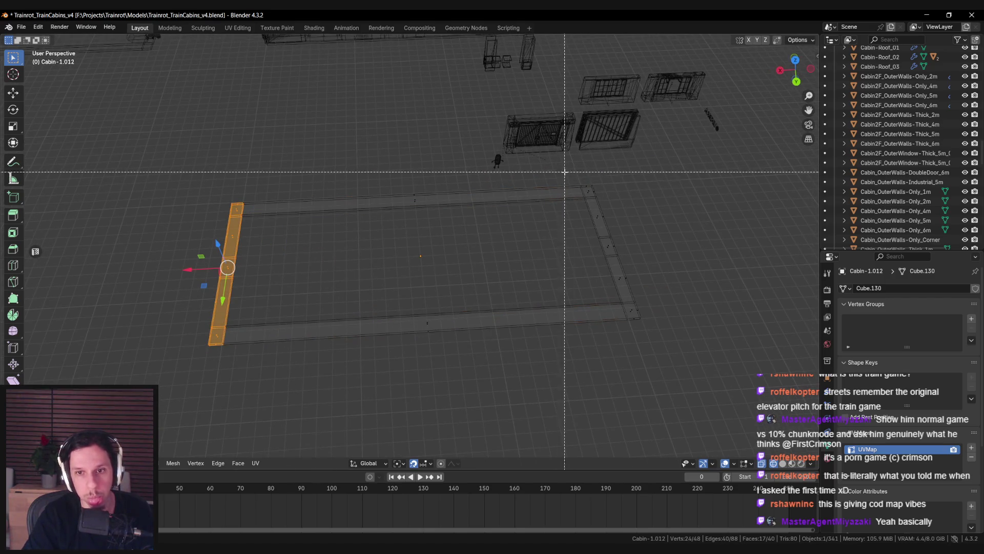
pyautogui.moveTo(564, 171); pyautogui.dragTo(728, 371)
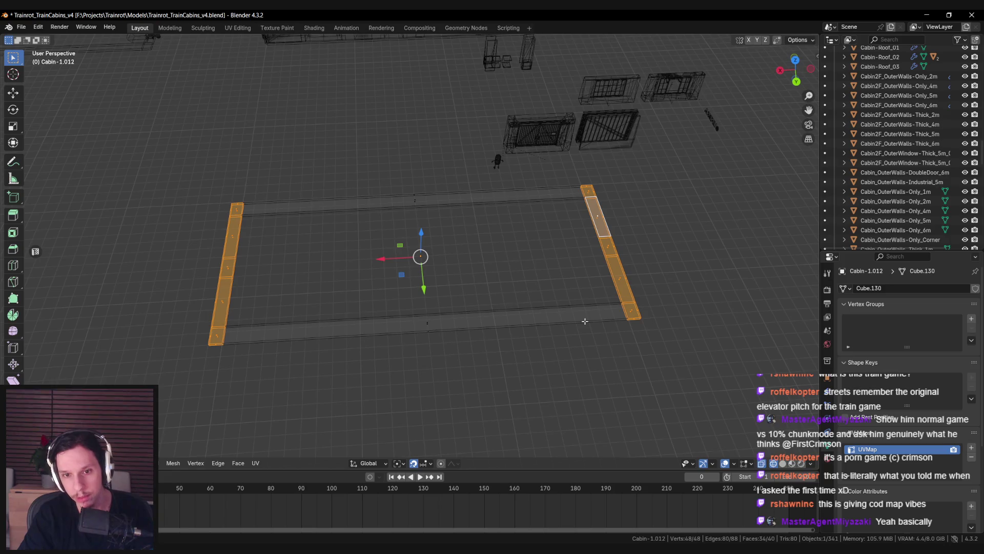
pyautogui.press('x')
pyautogui.click(585, 340)
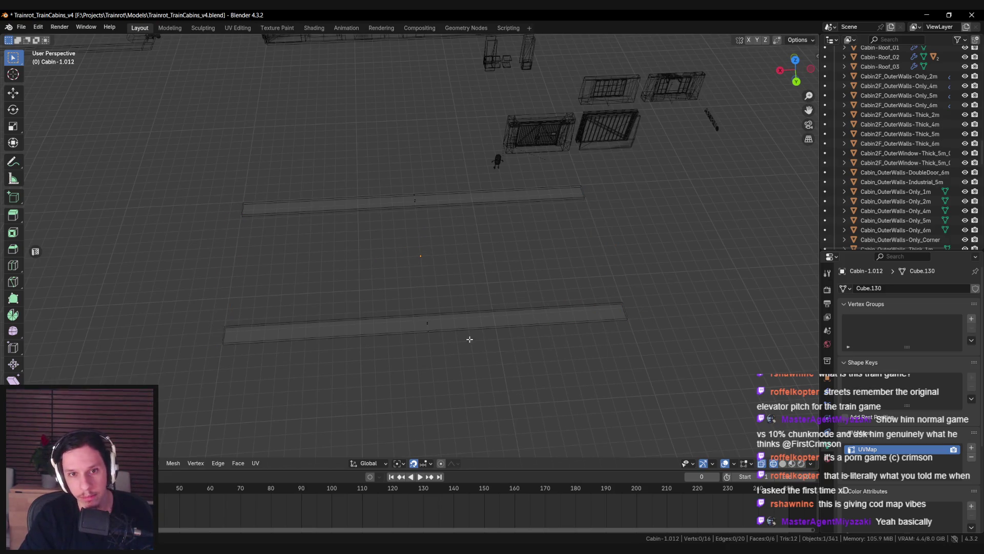
# Step: Delete the faces of the upper long strip, leaving a single strip
pyautogui.hscroll(-3, 420, 301)
pyautogui.moveTo(285, 143); pyautogui.dragTo(700, 259)
pyautogui.press('x')
pyautogui.click(542, 270)
# Step: From top view in solid shading, add four evenly spaced loop cuts, then undo them to redo
pyautogui.press('KP_7')
pyautogui.hotkey('shift', 'z')
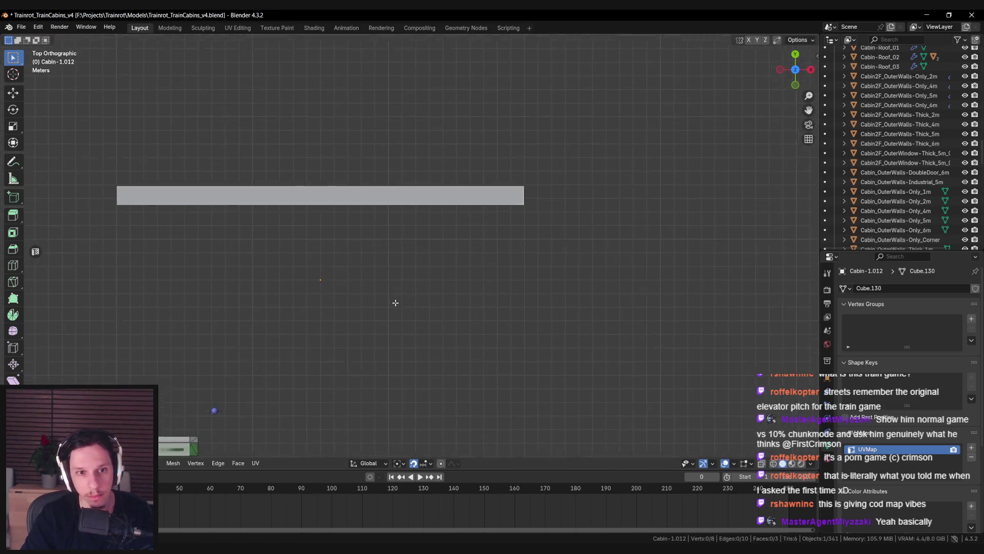
pyautogui.scroll(1, 339, 236)
pyautogui.hotkey('ctrl', 'r')
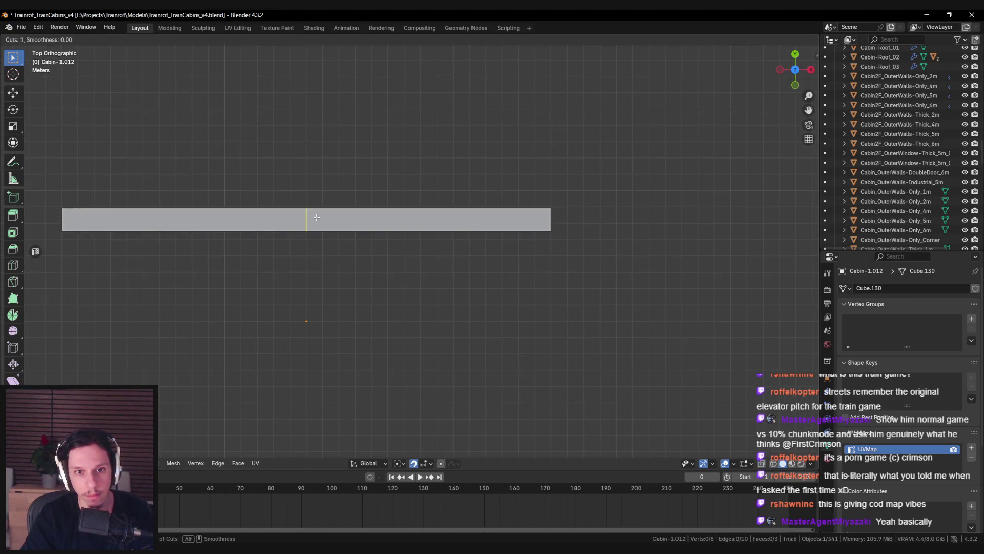
pyautogui.scroll(3, 317, 217)
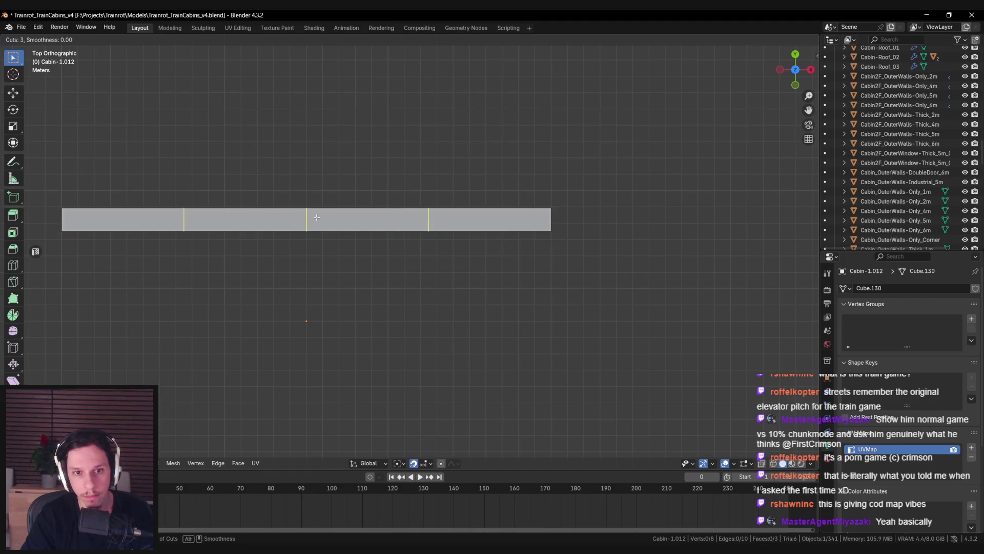
pyautogui.click(316, 217)
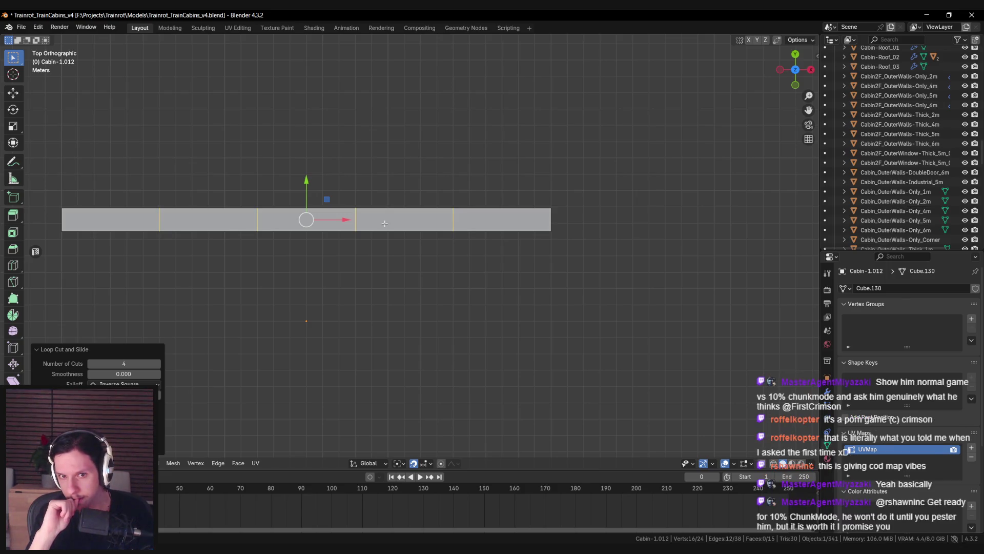
pyautogui.hotkey('ctrl', 'z')
pyautogui.hotkey('ctrl', 'r')
# Step: Make five evenly spaced loop cuts and delete every section except the rightmost one
pyautogui.scroll(1, 387, 210)
pyautogui.click(387, 210)
pyautogui.rightClick(335, 236)
pyautogui.click(334, 237)
pyautogui.moveTo(54, 170); pyautogui.dragTo(450, 303)
pyautogui.press('x')
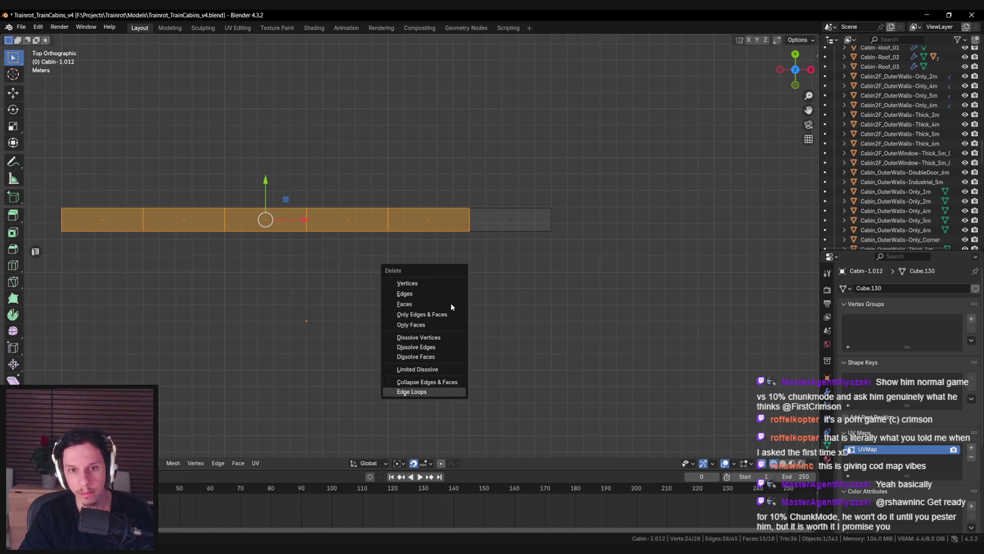
pyautogui.click(450, 305)
# Step: Give the remaining flat section thickness to form a slab
pyautogui.moveTo(368, 267); pyautogui.dragTo(431, 253)
pyautogui.scroll(3, 404, 261)
pyautogui.moveTo(378, 292)
pyautogui.mouseDown()
pyautogui.moveTo(459, 292)
pyautogui.moveTo(417, 297)
pyautogui.mouseUp()
pyautogui.click(518, 279)
pyautogui.moveTo(316, 293); pyautogui.dragTo(362, 282)
pyautogui.hotkey('ctrl', 'z')
pyautogui.moveTo(391, 324); pyautogui.dragTo(414, 463)
pyautogui.moveTo(390, 348)
pyautogui.mouseDown()
pyautogui.moveTo(346, 302)
pyautogui.moveTo(347, 316)
pyautogui.mouseUp()
# Step: Leave Edit Mode and remove the Interior material slot, keeping only Catwalk
pyautogui.press('Tab')
pyautogui.click(826, 458)
pyautogui.moveTo(617, 367)
pyautogui.mouseDown()
pyautogui.moveTo(585, 330)
pyautogui.moveTo(517, 315)
pyautogui.mouseUp()
pyautogui.click(925, 290)
pyautogui.click(975, 298)
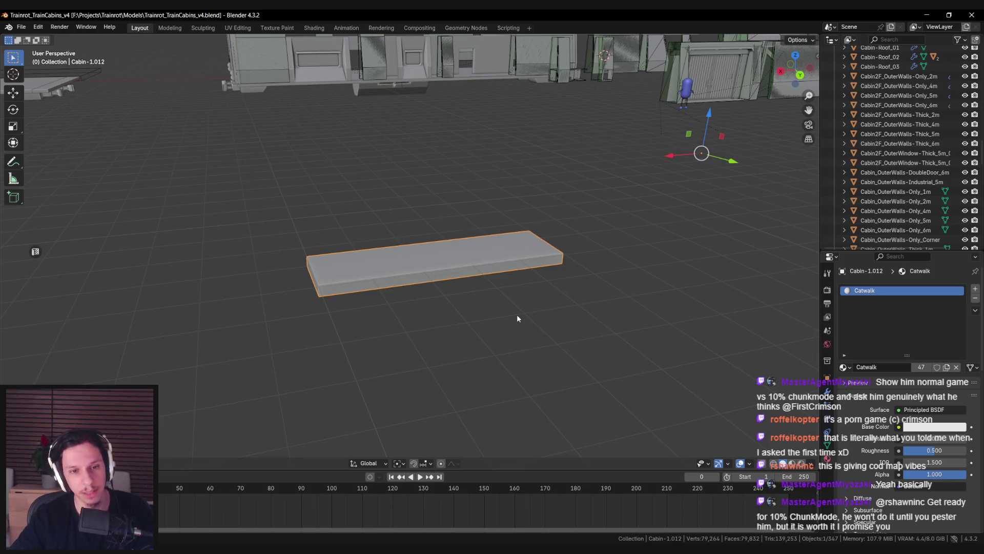
# Step: Set the slab's origin to a selected corner vertex and save the file
pyautogui.press('Tab')
pyautogui.click(290, 298)
pyautogui.moveTo(290, 298); pyautogui.dragTo(323, 279)
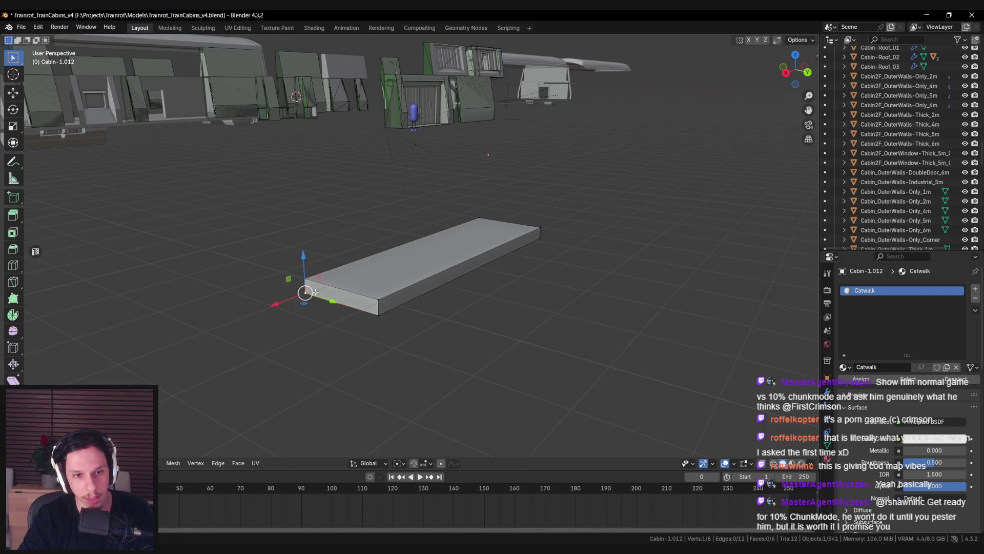
pyautogui.press('Tab')
pyautogui.rightClick(375, 328)
pyautogui.moveTo(346, 368)
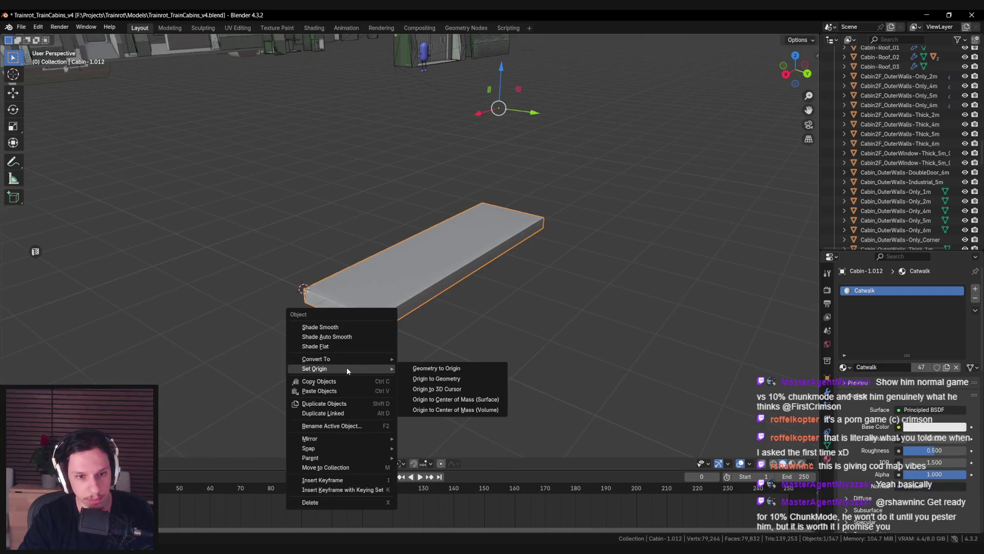
pyautogui.click(438, 388)
pyautogui.click(373, 352)
pyautogui.hotkey('ctrl', 's')
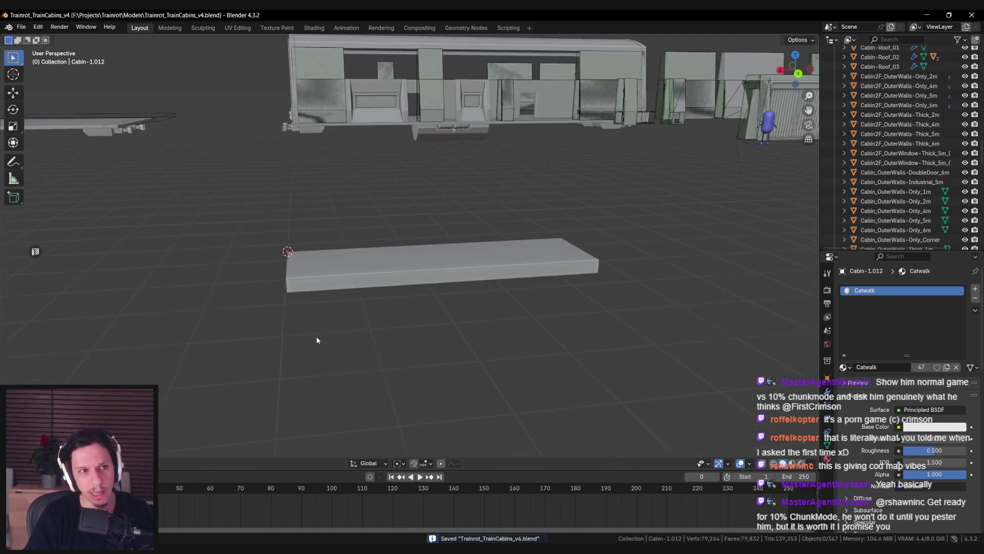
# Step: Reselect the slab and save Trainrot_TrainCabins_v4.blend again
pyautogui.click(389, 272)
pyautogui.moveTo(389, 272)
pyautogui.mouseDown()
pyautogui.moveTo(303, 294)
pyautogui.moveTo(306, 324)
pyautogui.mouseUp()
pyautogui.hotkey('ctrl', 's')
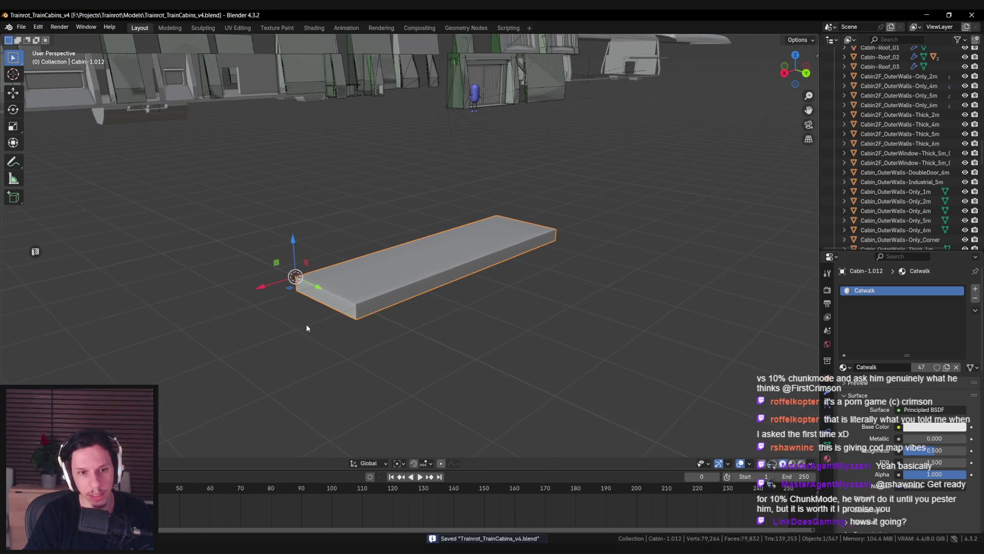
pyautogui.scroll(-2, 306, 324)
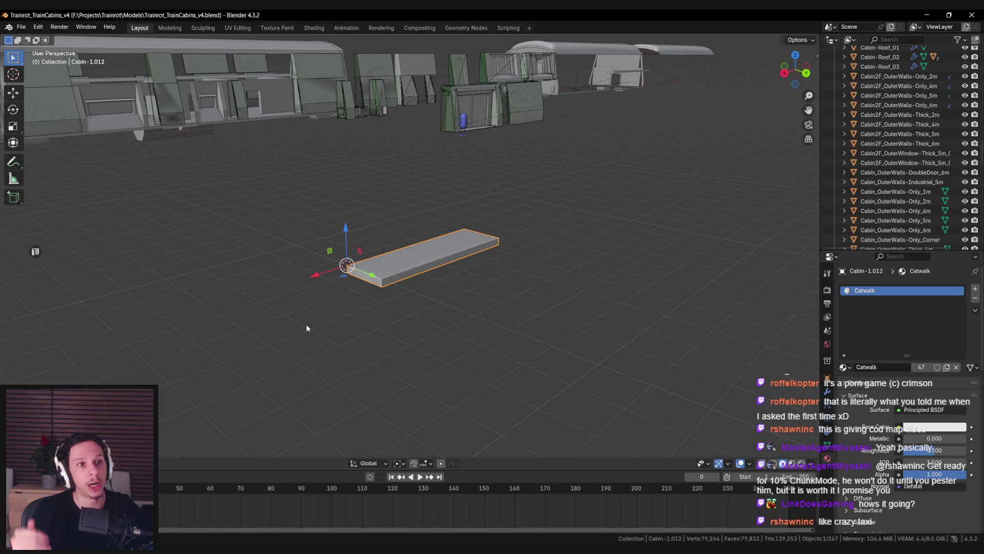
# Step: Isolate the catwalk slab and view it from directly above
pyautogui.moveTo(306, 324)
pyautogui.mouseDown()
pyautogui.moveTo(349, 309)
pyautogui.moveTo(308, 341)
pyautogui.moveTo(321, 340)
pyautogui.mouseUp()
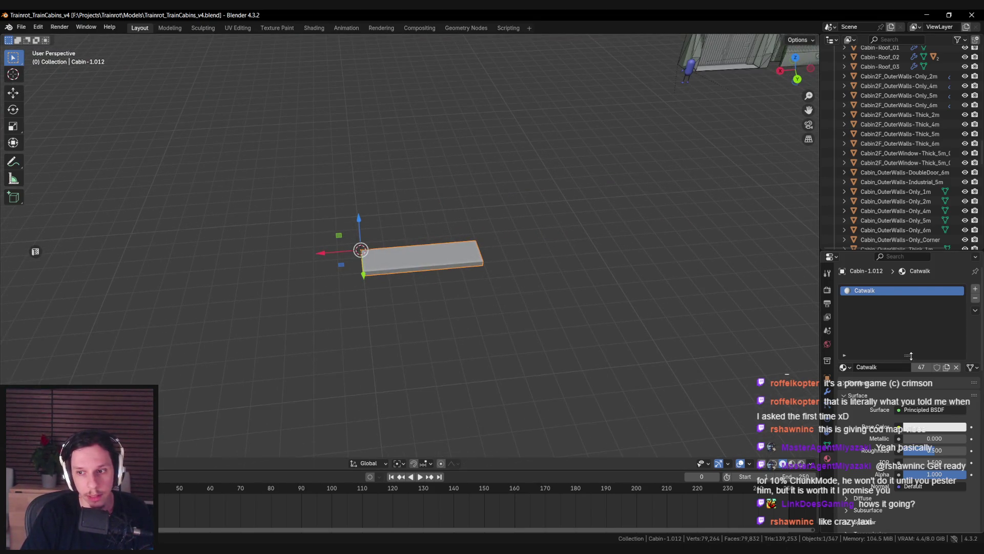
pyautogui.moveTo(911, 356); pyautogui.dragTo(901, 310)
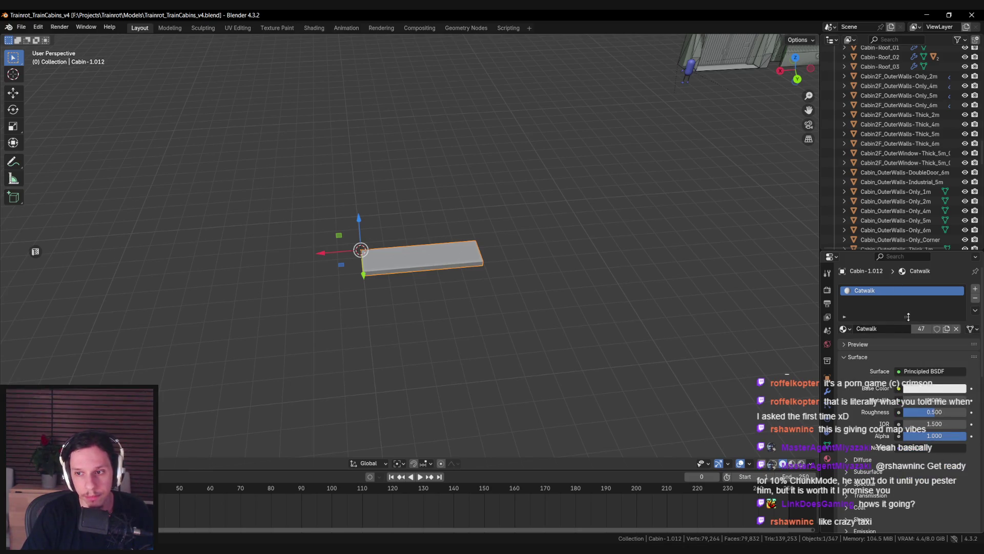
pyautogui.moveTo(449, 308)
pyautogui.mouseDown()
pyautogui.moveTo(439, 279)
pyautogui.moveTo(413, 303)
pyautogui.moveTo(317, 335)
pyautogui.moveTo(314, 303)
pyautogui.moveTo(327, 286)
pyautogui.moveTo(400, 283)
pyautogui.moveTo(380, 294)
pyautogui.moveTo(422, 302)
pyautogui.mouseUp()
pyautogui.press('KP_Divide')
pyautogui.press('KP_7')
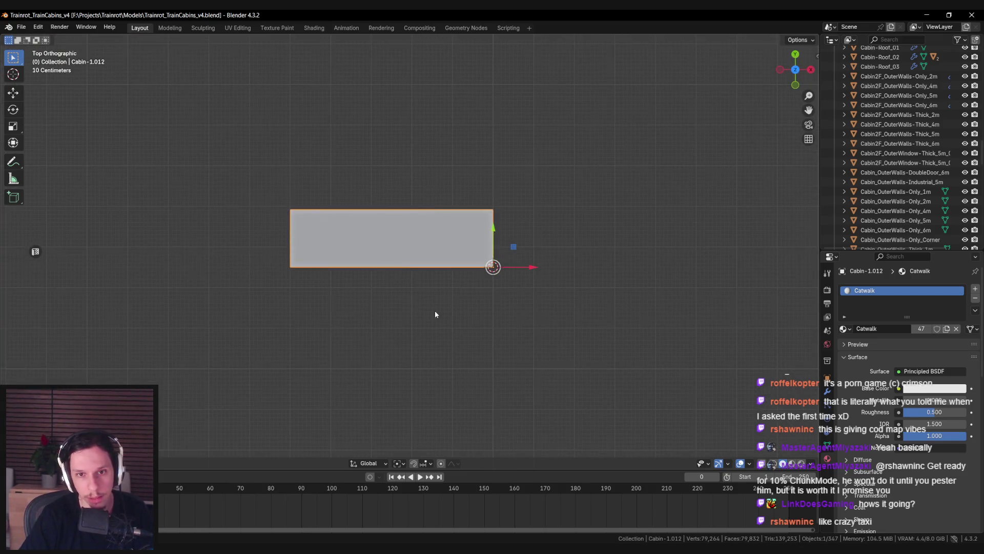
# Step: In Edit Mode, select the slab's top face using see-through display
pyautogui.press('Tab')
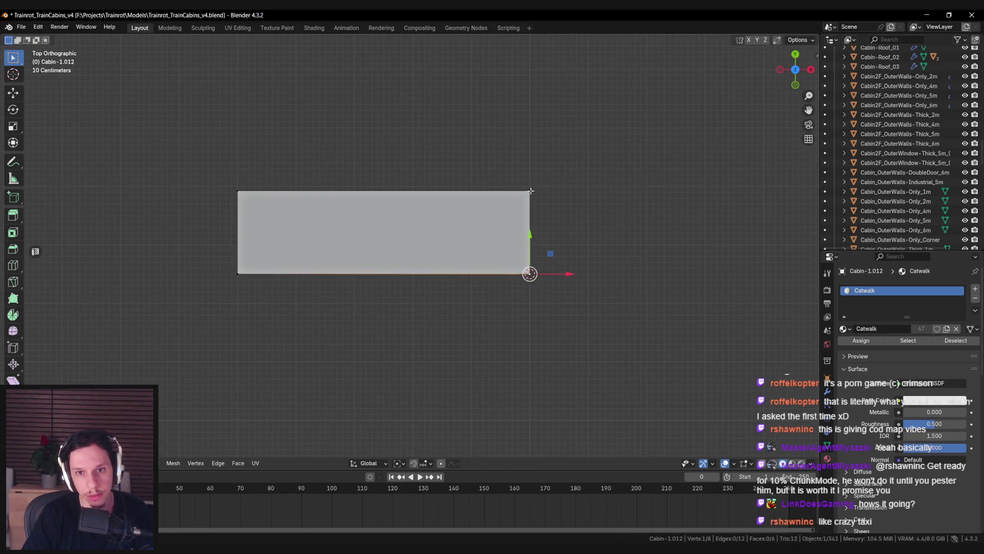
pyautogui.hotkey('alt', 'z')
pyautogui.scroll(3, 401, 292)
pyautogui.click(391, 237)
pyautogui.scroll(-2, 391, 238)
pyautogui.hotkey('alt', 'z')
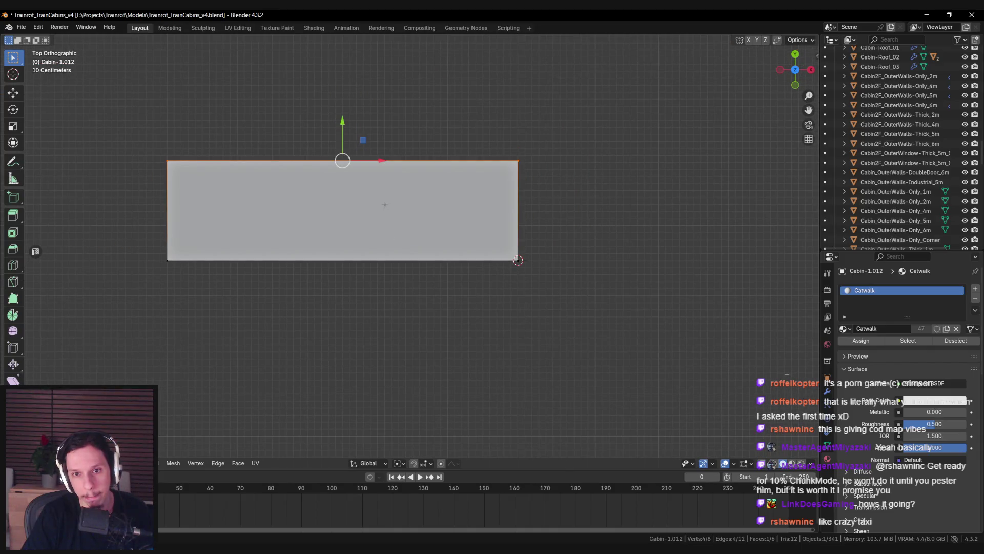
pyautogui.hotkey('alt', 'z')
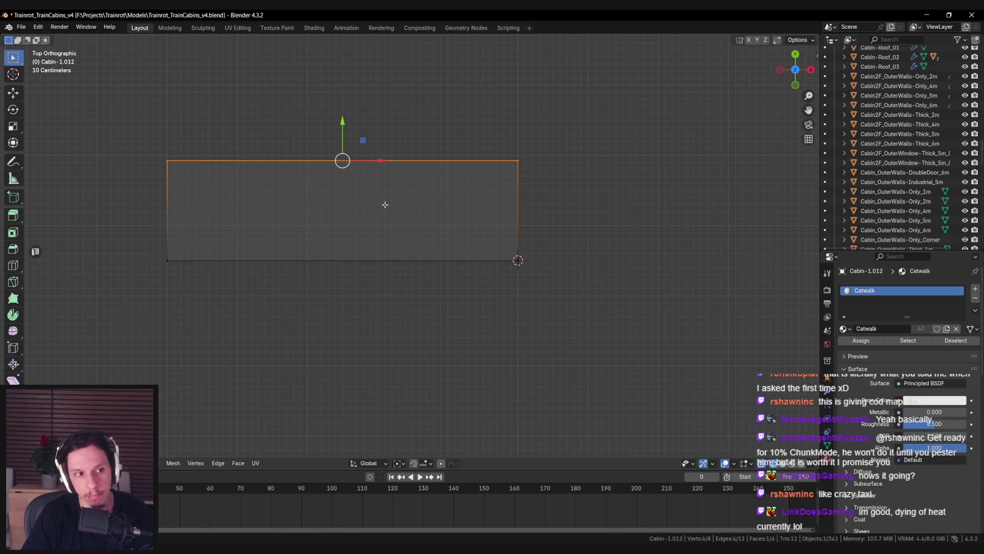
pyautogui.moveTo(383, 209); pyautogui.dragTo(416, 237)
pyautogui.scroll(1, 415, 237)
pyautogui.scroll(-2, 415, 233)
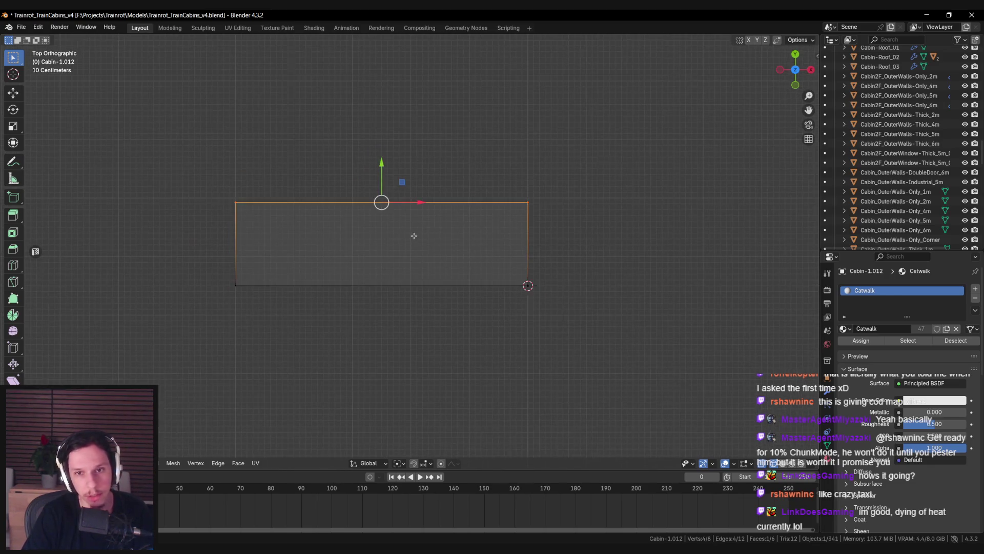
pyautogui.hotkey('alt', 'z')
pyautogui.hotkey('alt', 'z')
# Step: Set the selected face's local Y median to 1.5 m in the N panel
pyautogui.press('n')
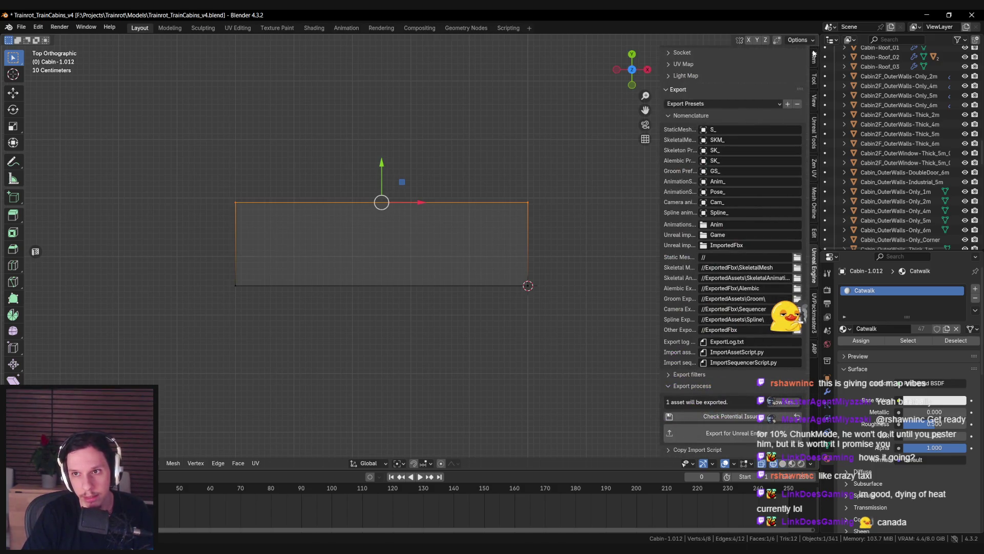
pyautogui.click(814, 54)
pyautogui.click(745, 106)
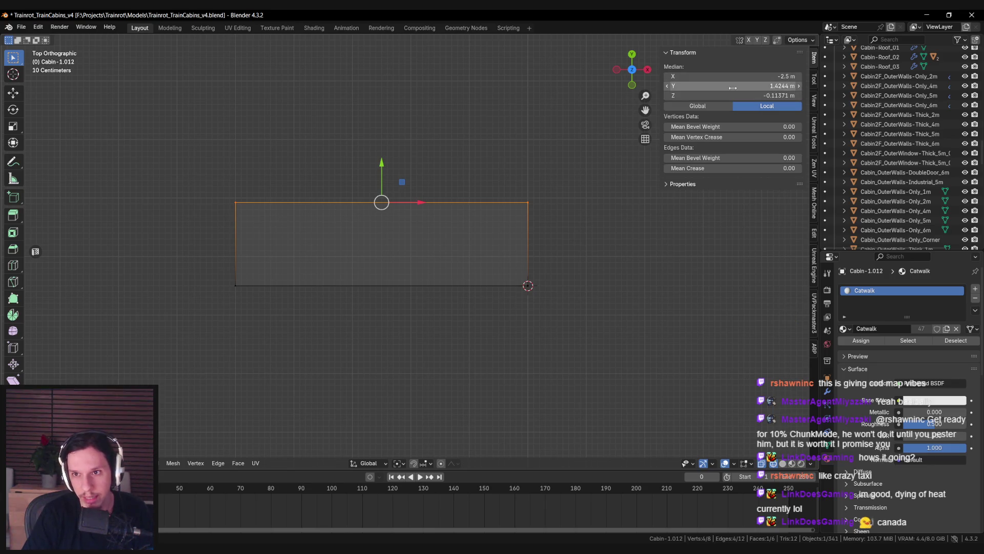
pyautogui.click(733, 88)
pyautogui.write('1.5')
pyautogui.press('Return')
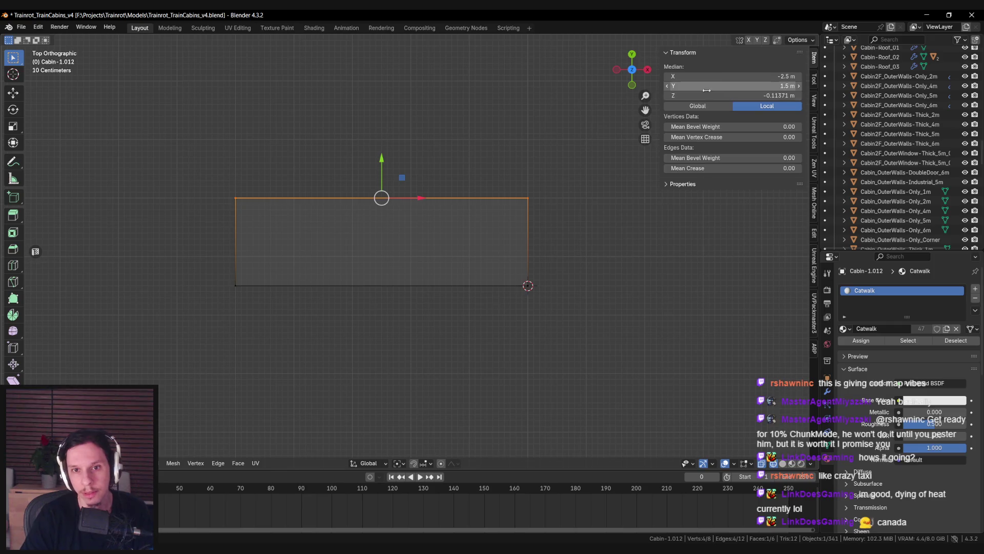
# Step: Return to Object Mode, leave the isolated view, and save the file
pyautogui.press('Tab')
pyautogui.press('KP_Divide')
pyautogui.hotkey('ctrl', 's')
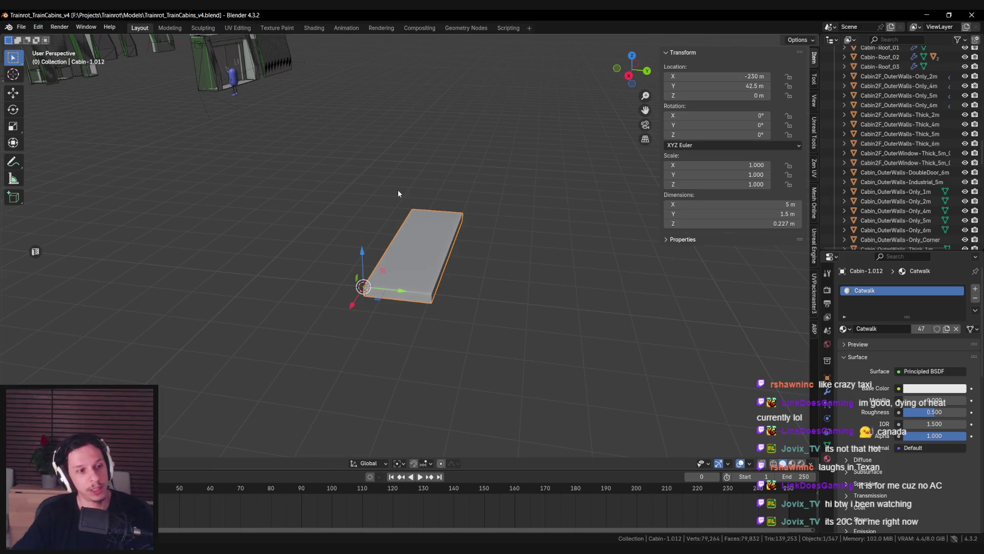
pyautogui.moveTo(411, 230)
pyautogui.mouseDown()
pyautogui.moveTo(395, 275)
pyautogui.moveTo(285, 284)
pyautogui.moveTo(297, 329)
pyautogui.mouseUp()
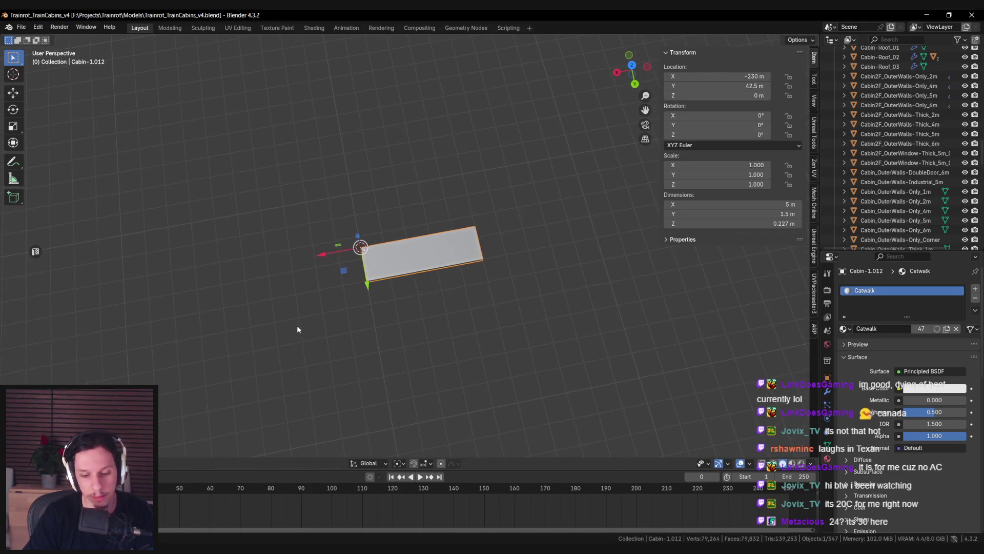
pyautogui.press('KP_7')
pyautogui.scroll(5, 389, 269)
pyautogui.scroll(-1, 378, 272)
pyautogui.moveTo(389, 285)
pyautogui.mouseDown()
pyautogui.moveTo(453, 319)
pyautogui.moveTo(403, 301)
pyautogui.moveTo(349, 255)
pyautogui.moveTo(309, 318)
pyautogui.mouseUp()
pyautogui.scroll(-5, 311, 300)
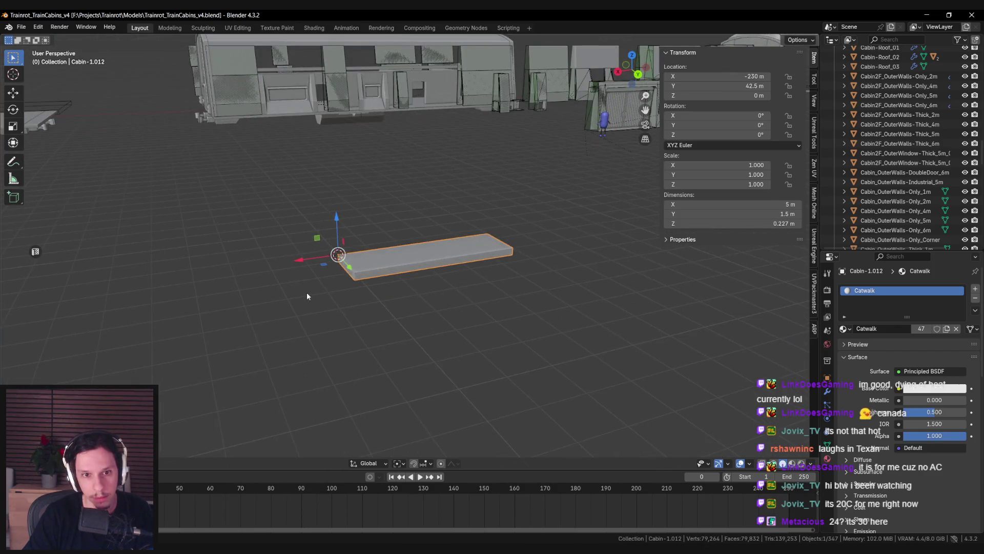
pyautogui.scroll(6, 307, 292)
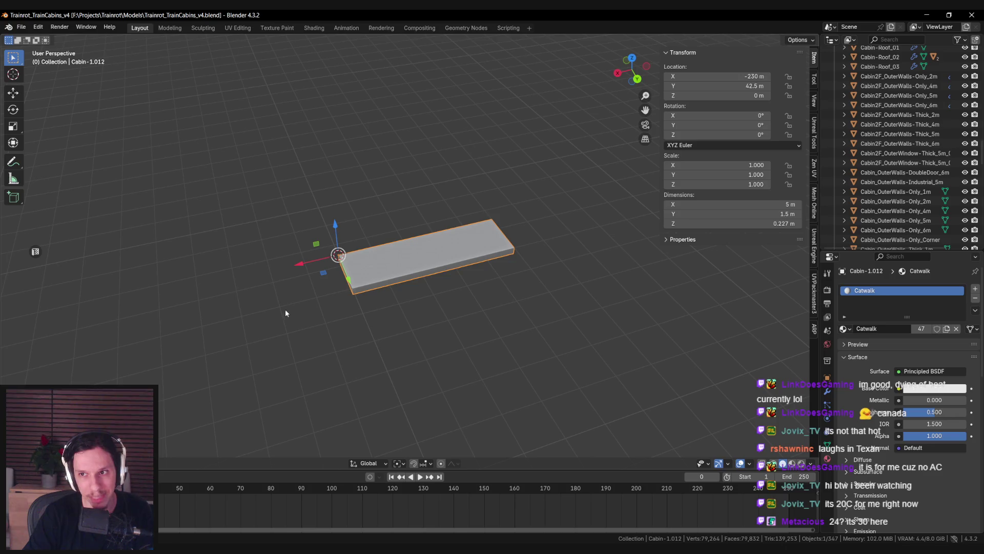
pyautogui.click(44, 252)
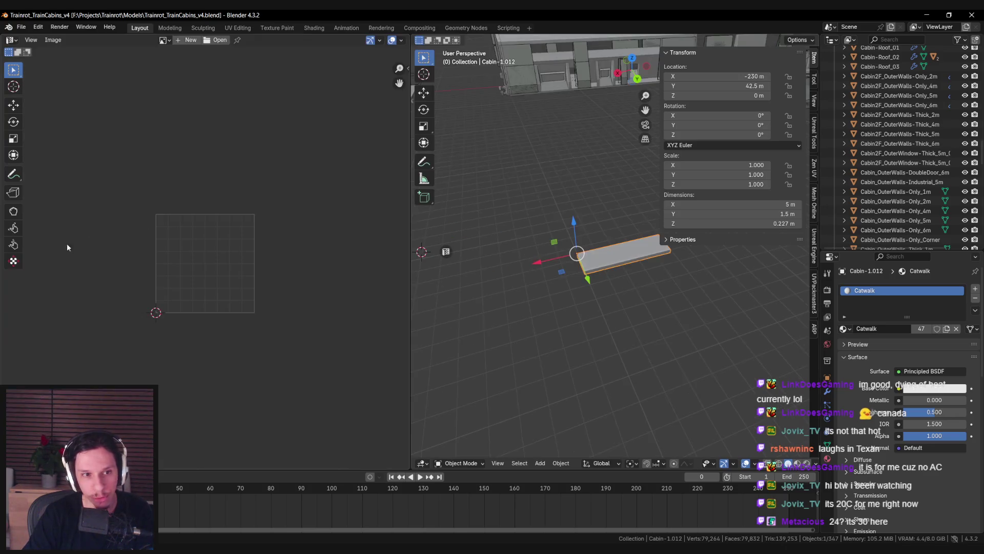
# Step: Browse the image editor's loaded images, then switch the slab into Edit Mode
pyautogui.click(165, 40)
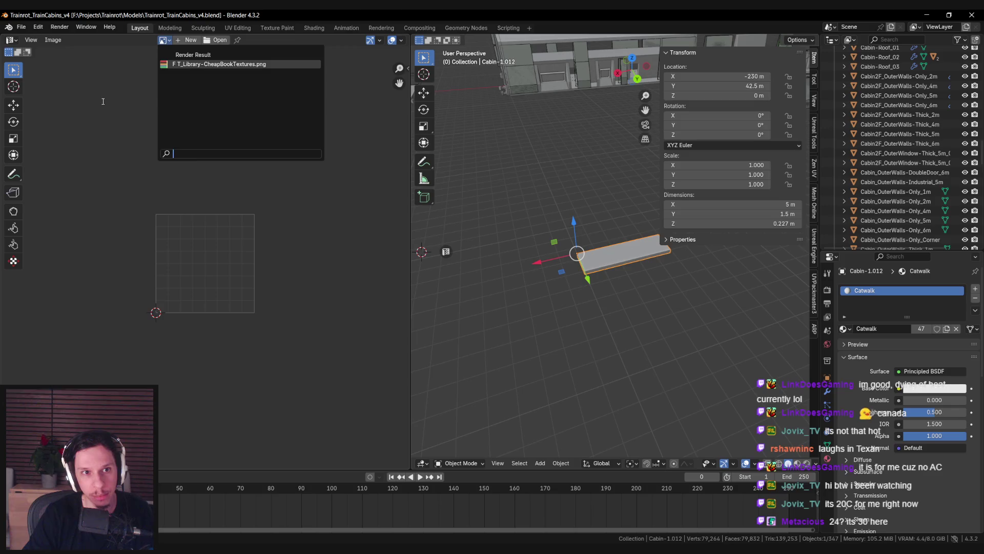
pyautogui.click(216, 40)
pyautogui.press('Escape')
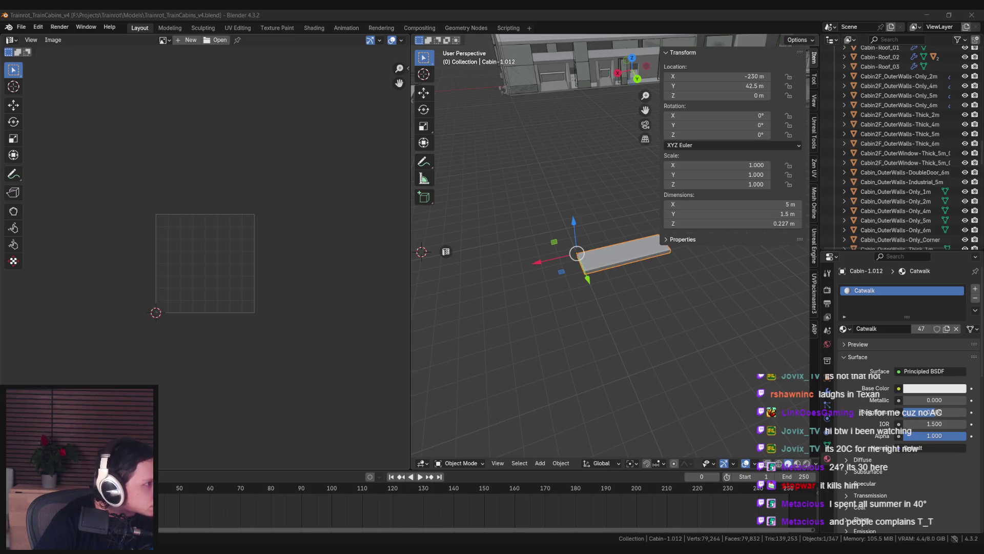
pyautogui.scroll(2, 248, 291)
pyautogui.press('Tab')
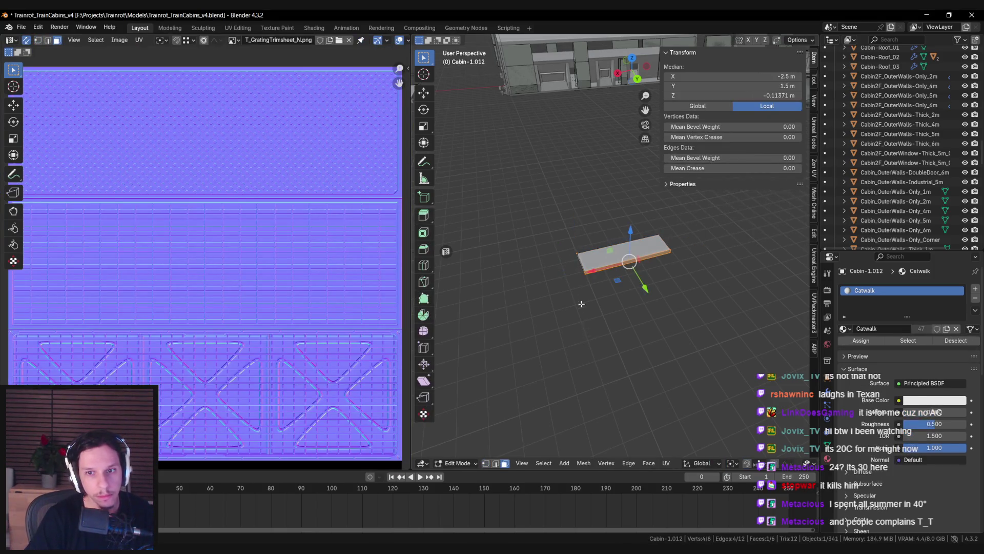
# Step: Select the slab's geometry and pick its left UV face
pyautogui.press('a')
pyautogui.scroll(-2, 252, 306)
pyautogui.scroll(-7, 268, 285)
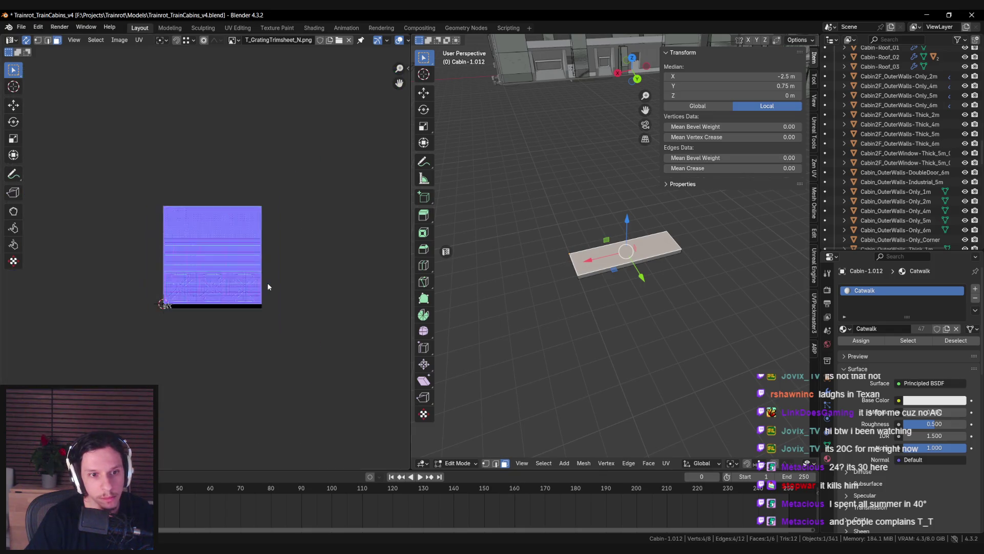
pyautogui.moveTo(268, 286); pyautogui.dragTo(197, 294)
pyautogui.moveTo(604, 267); pyautogui.dragTo(567, 250)
pyautogui.keyDown('shift'); pyautogui.click(568, 251); pyautogui.keyUp('shift')
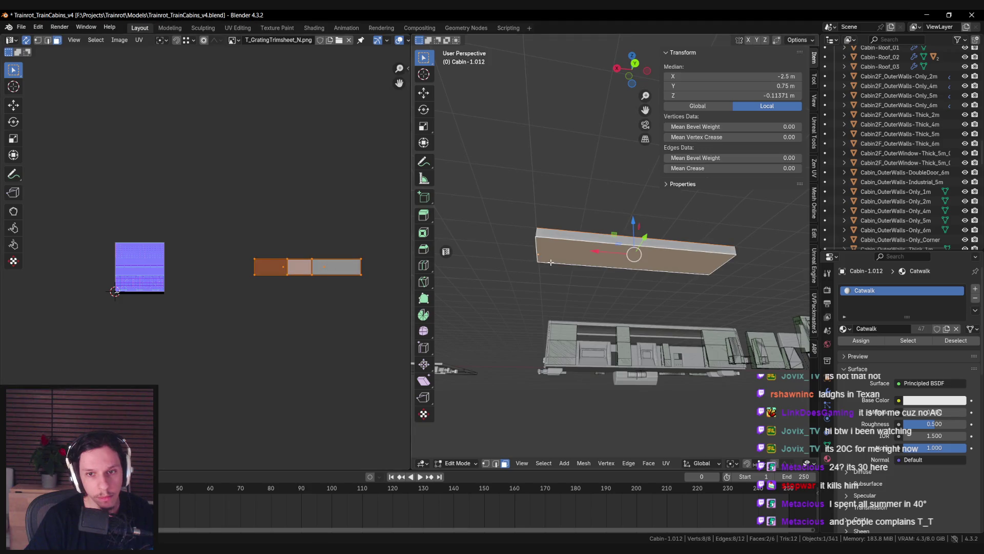
pyautogui.click(318, 277)
pyautogui.click(274, 265)
# Step: Enable UV snapping and select the whole UV island from its left edge
pyautogui.hotkey('shift', 'Tab')
pyautogui.press('2')
pyautogui.hotkey('alt', 'a')
pyautogui.click(286, 264)
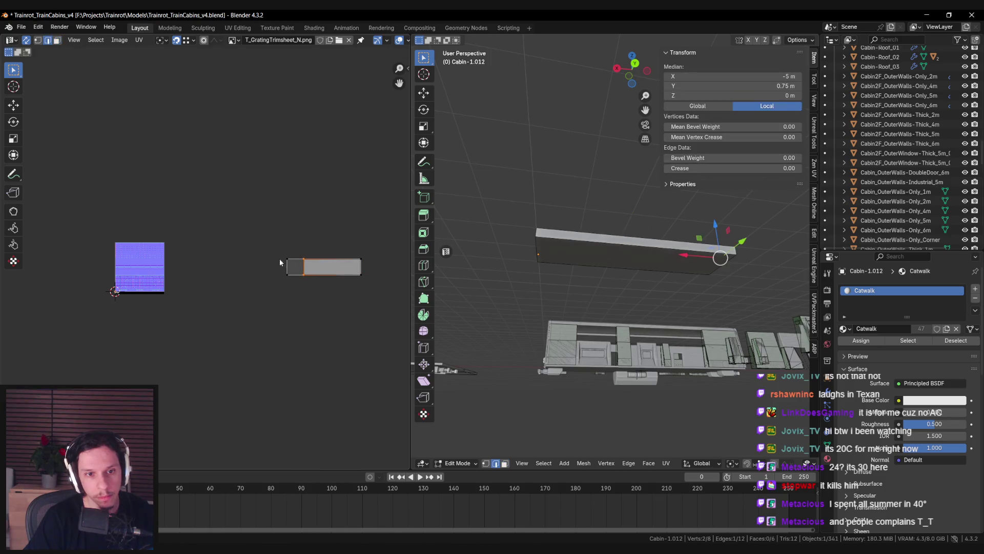
pyautogui.press('l')
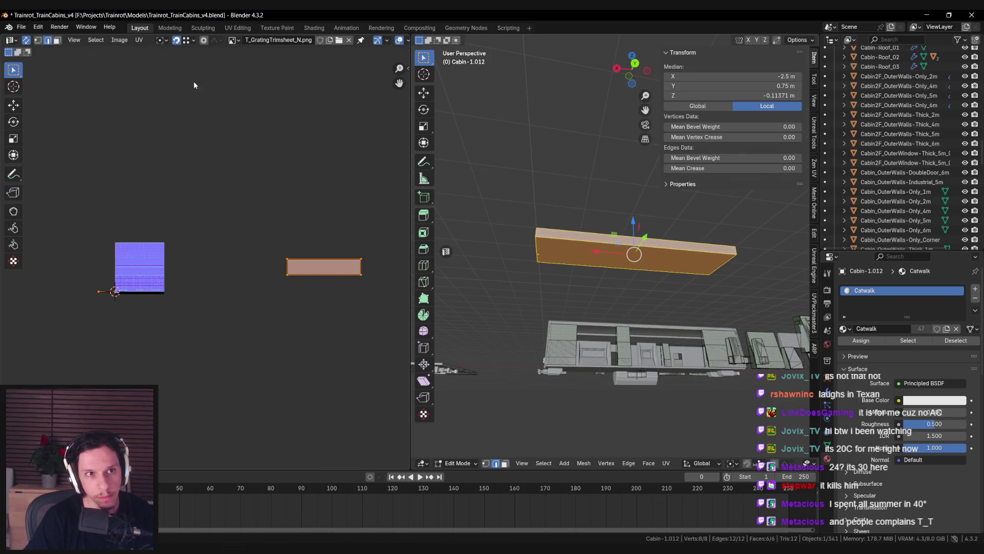
pyautogui.press('g')
pyautogui.press('x')
pyautogui.press('Escape')
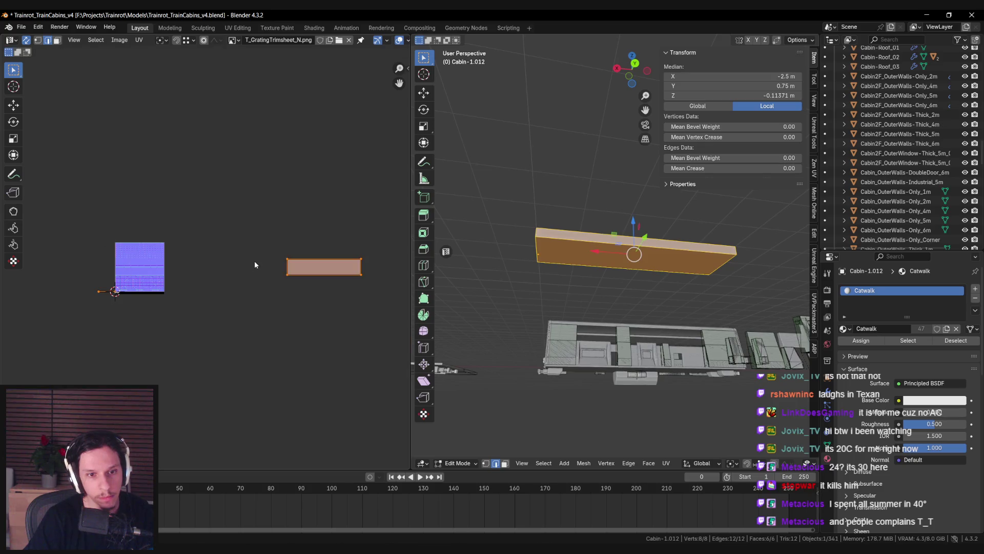
# Step: Slide the UV island horizontally beside the grating texture
pyautogui.scroll(-5, 221, 267)
pyautogui.press('KP_Decimal')
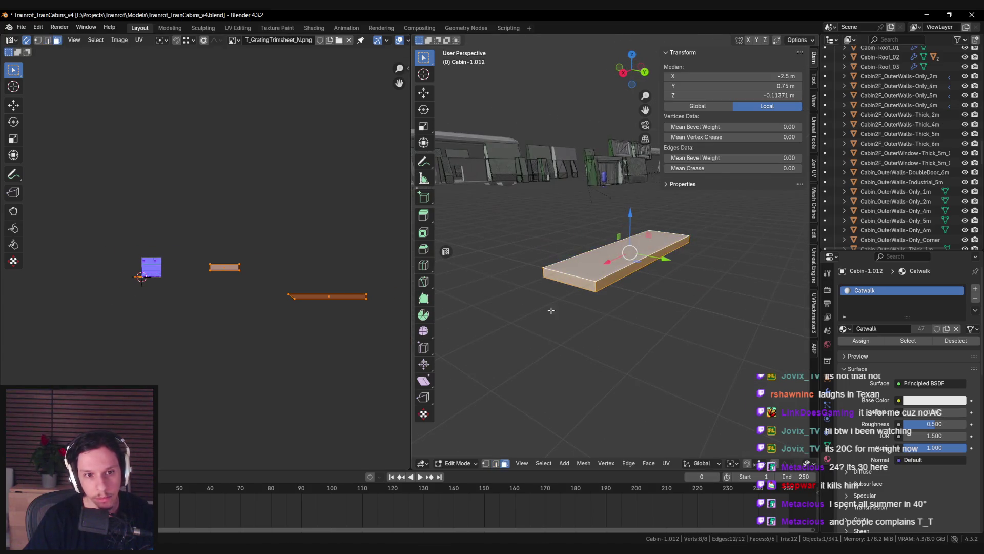
pyautogui.press('3')
pyautogui.scroll(4, 241, 272)
pyautogui.moveTo(241, 273); pyautogui.dragTo(110, 271)
pyautogui.scroll(-3, 108, 269)
pyautogui.scroll(10, 216, 276)
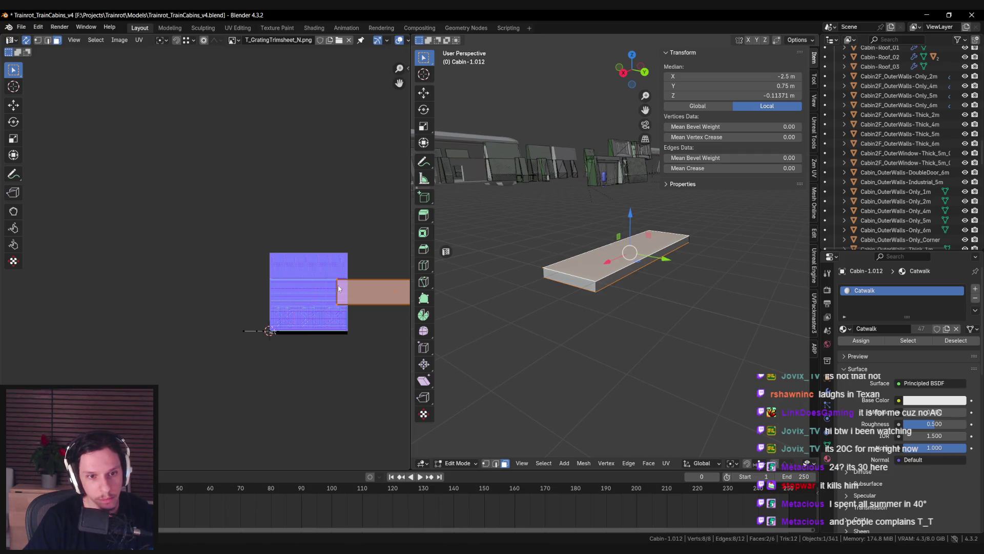
pyautogui.press('g')
pyautogui.press('x')
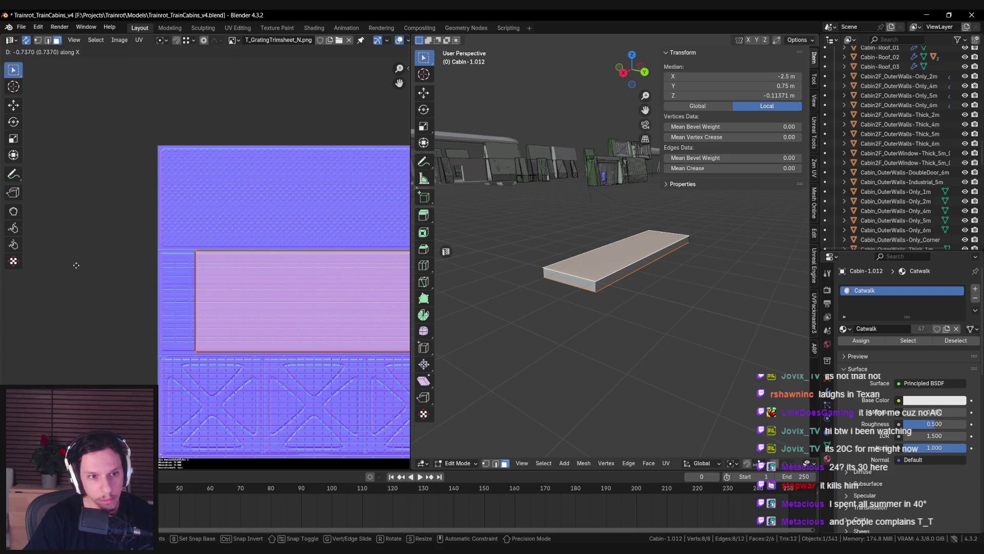
pyautogui.click(38, 266)
# Step: Shift the island further along X, then box-select one face's UVs
pyautogui.scroll(5, 78, 174)
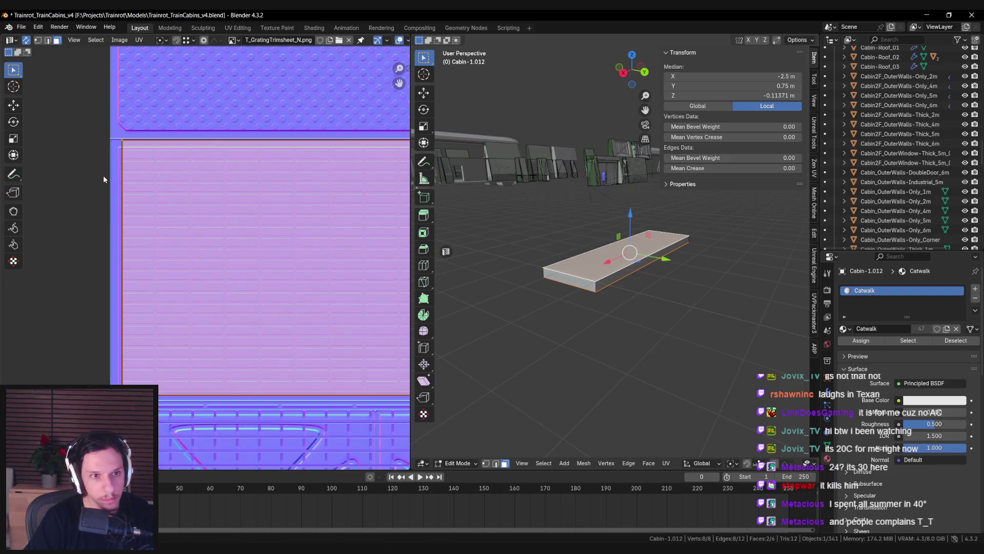
pyautogui.scroll(4, 103, 174)
pyautogui.scroll(-2, 103, 174)
pyautogui.press('g')
pyautogui.press('x')
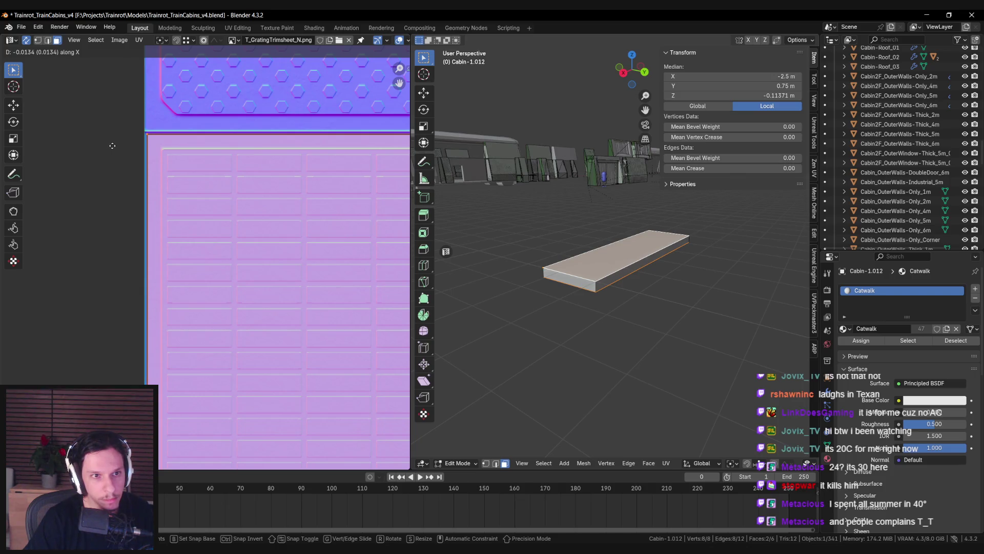
pyautogui.click(112, 145)
pyautogui.scroll(-8, 202, 176)
pyautogui.scroll(2, 141, 202)
pyautogui.hscroll(3, 141, 203)
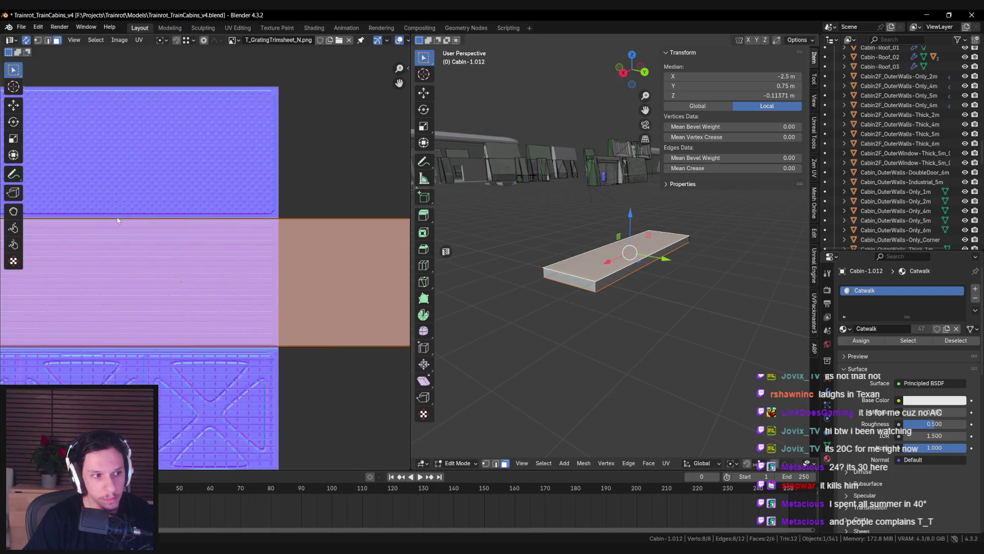
pyautogui.scroll(-4, 285, 221)
pyautogui.click(285, 224)
pyautogui.moveTo(267, 223); pyautogui.dragTo(359, 328)
pyautogui.scroll(2, 344, 279)
# Step: Place the UV island onto the trim sheet and nudge it along X
pyautogui.press('g')
pyautogui.click(244, 260)
pyautogui.scroll(4, 246, 256)
pyautogui.scroll(3, 266, 249)
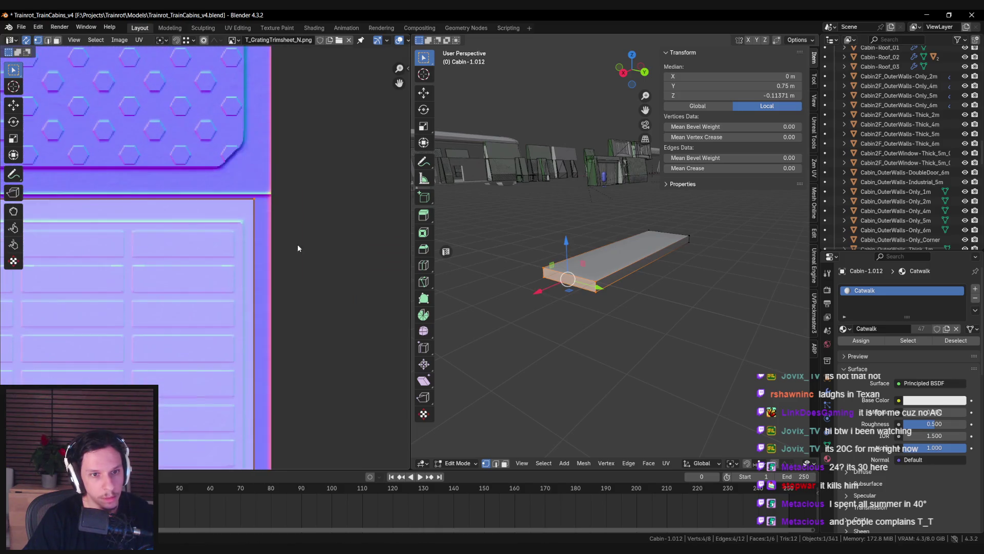
pyautogui.press('g')
pyautogui.press('x')
pyautogui.click(314, 245)
# Step: Frame the whole trim sheet texture and reselect all the UVs
pyautogui.hotkey('alt', 'a')
pyautogui.press('a')
pyautogui.press('s')
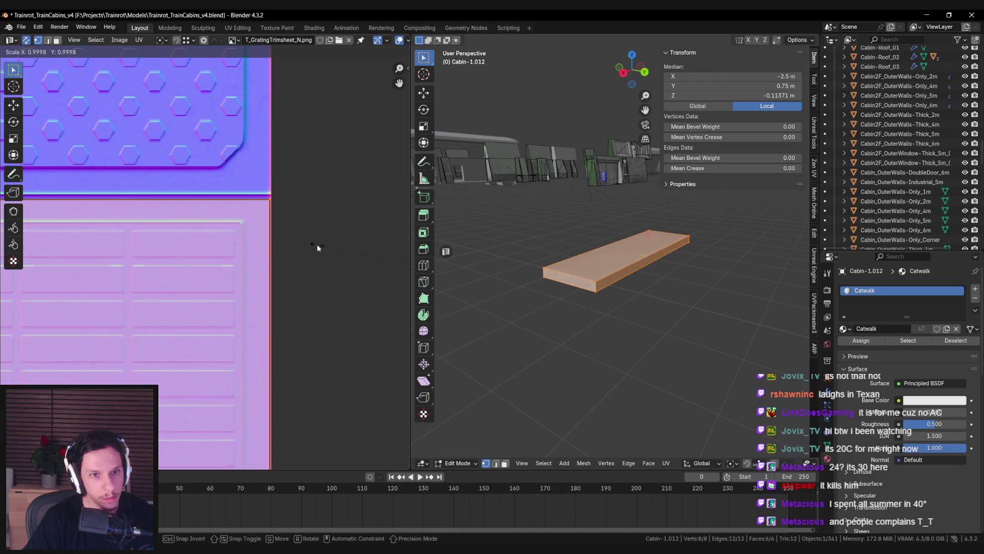
pyautogui.rightClick(305, 245)
pyautogui.scroll(-4, 267, 249)
pyautogui.press('Home')
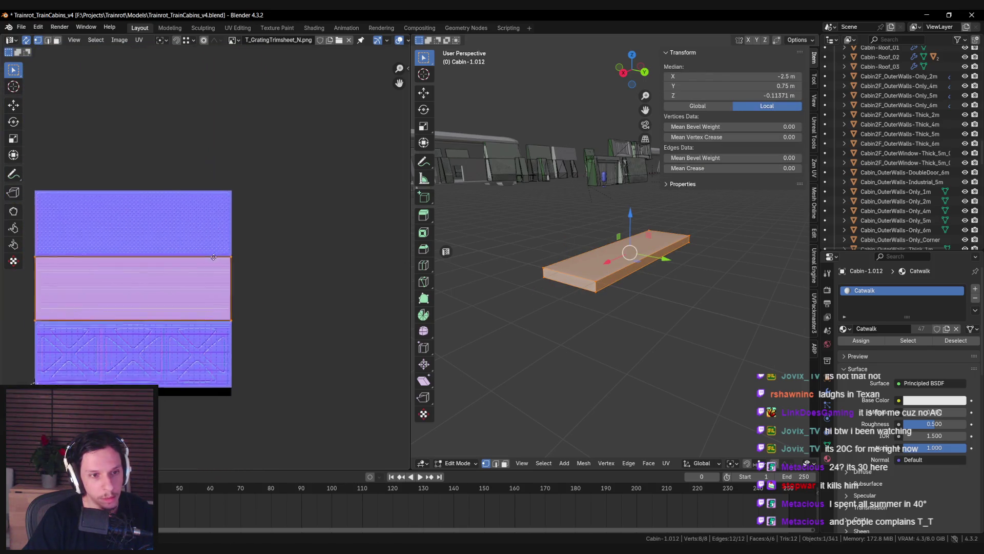
pyautogui.hotkey('alt', 'a')
pyautogui.moveTo(77, 226)
pyautogui.mouseDown()
pyautogui.moveTo(344, 309)
pyautogui.moveTo(307, 269)
pyautogui.mouseUp()
pyautogui.scroll(5, 213, 270)
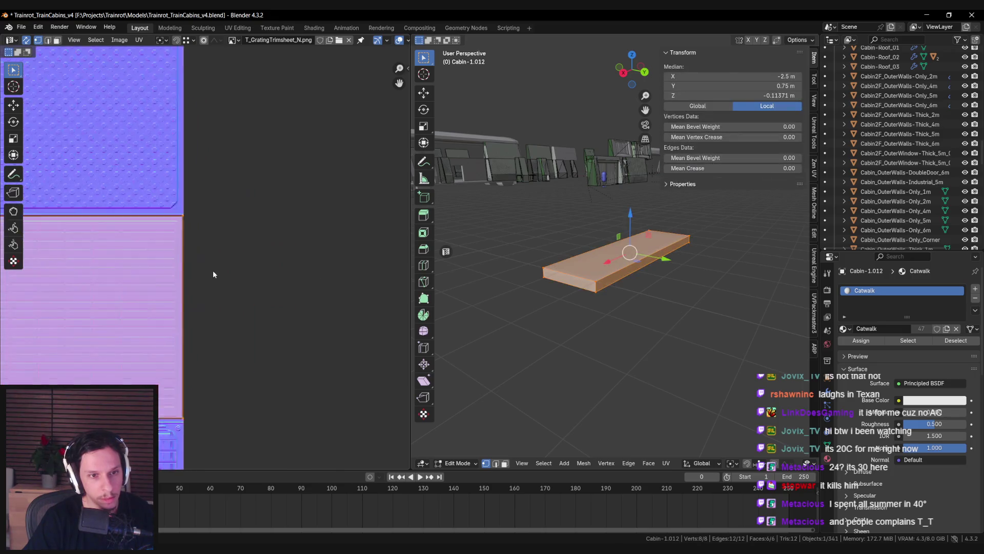
pyautogui.scroll(-4, 211, 266)
# Step: Scale the two main faces' UVs to fit the middle grating strip
pyautogui.press('3')
pyautogui.hotkey('alt', 'a')
pyautogui.click(216, 259)
pyautogui.press('KP_Decimal')
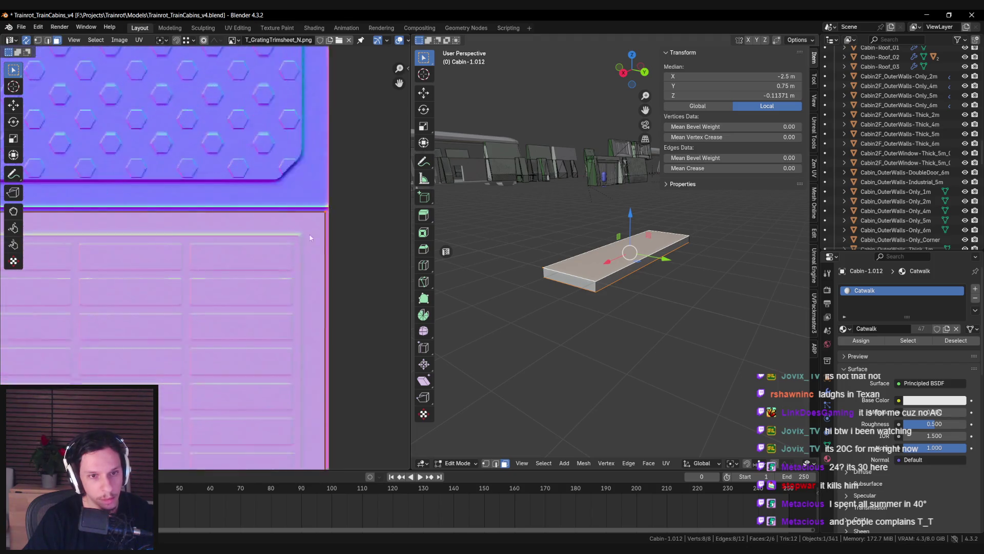
pyautogui.press('s')
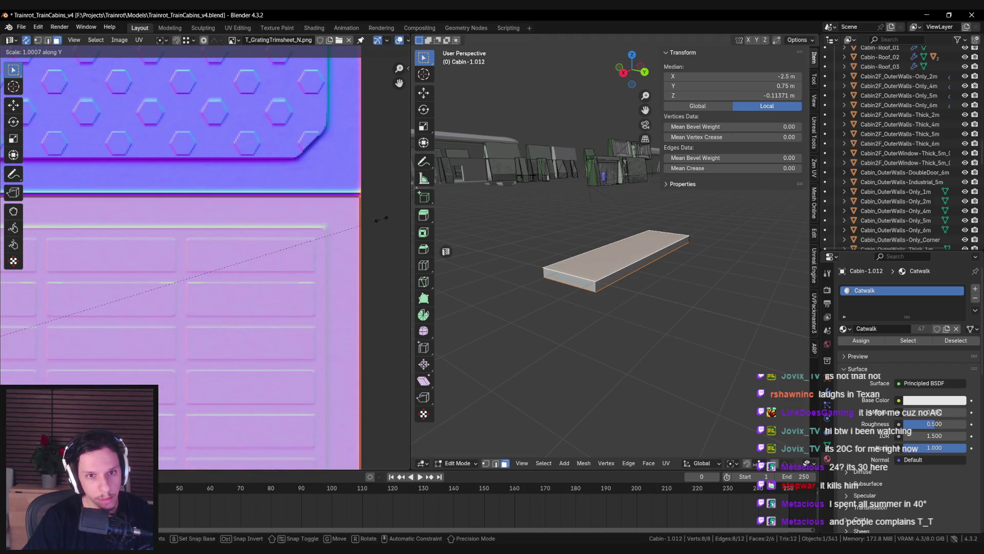
pyautogui.press('Escape')
# Step: Switch to vertex selection and deselect the whole mesh
pyautogui.scroll(-5, 286, 170)
pyautogui.scroll(-5, 285, 170)
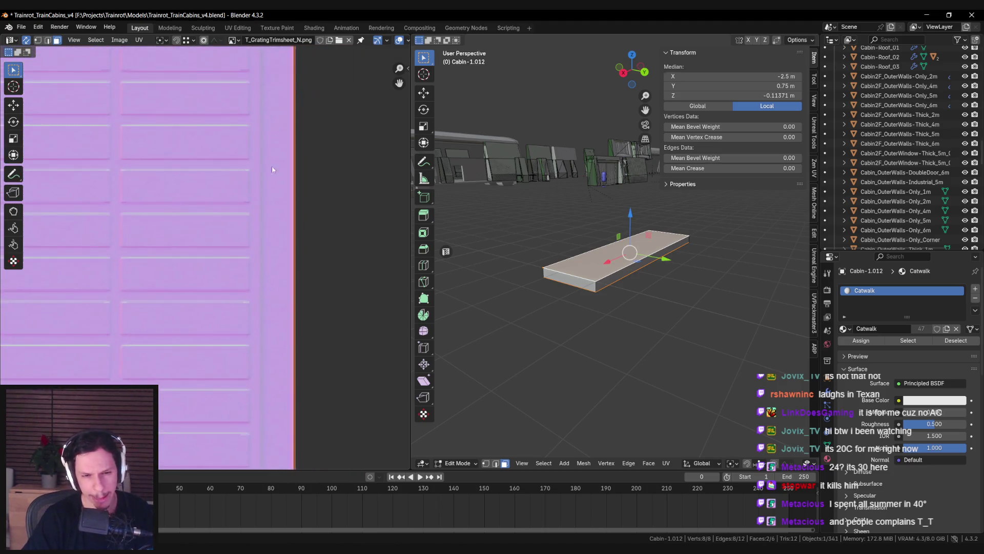
pyautogui.press('g')
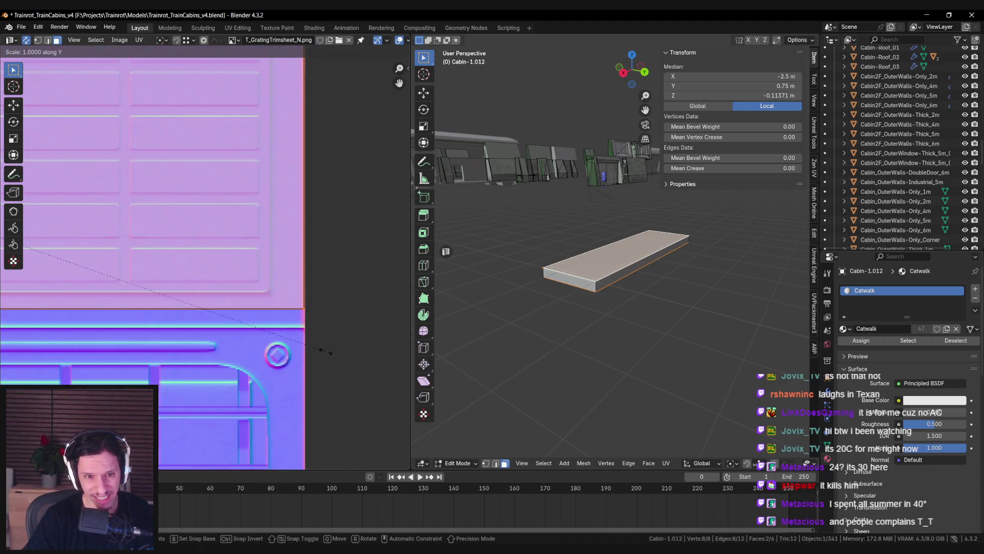
pyautogui.press('Escape')
pyautogui.scroll(-6, 297, 329)
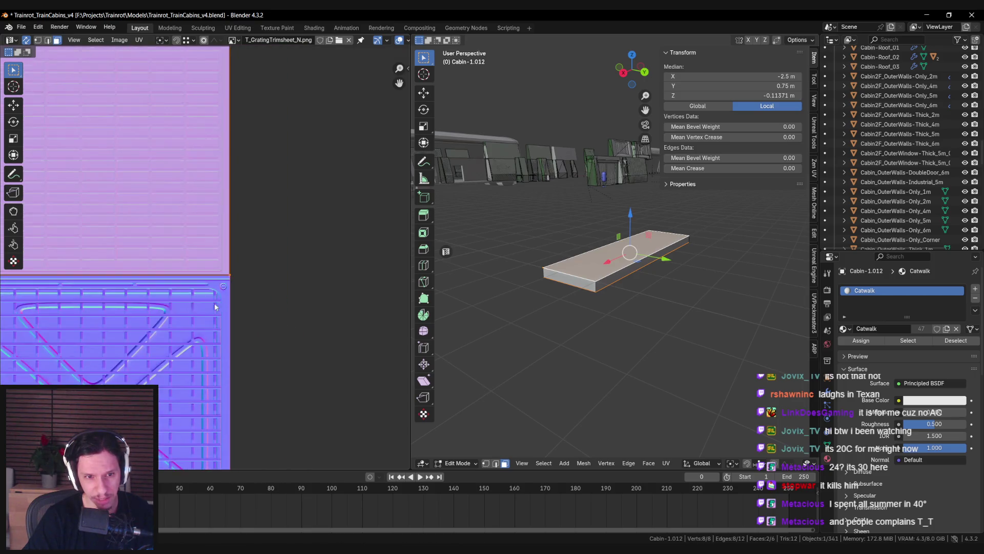
pyautogui.press('1')
pyautogui.press('a')
pyautogui.hotkey('alt', 'a')
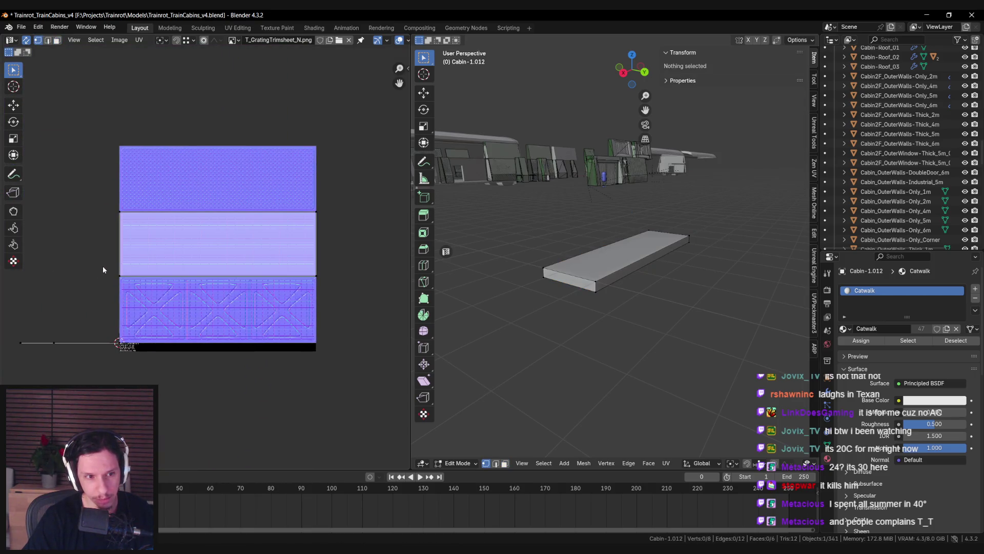
# Step: Turn off UV sync selection and select the slab's top and bottom faces
pyautogui.click(26, 40)
pyautogui.press('3')
pyautogui.click(607, 276)
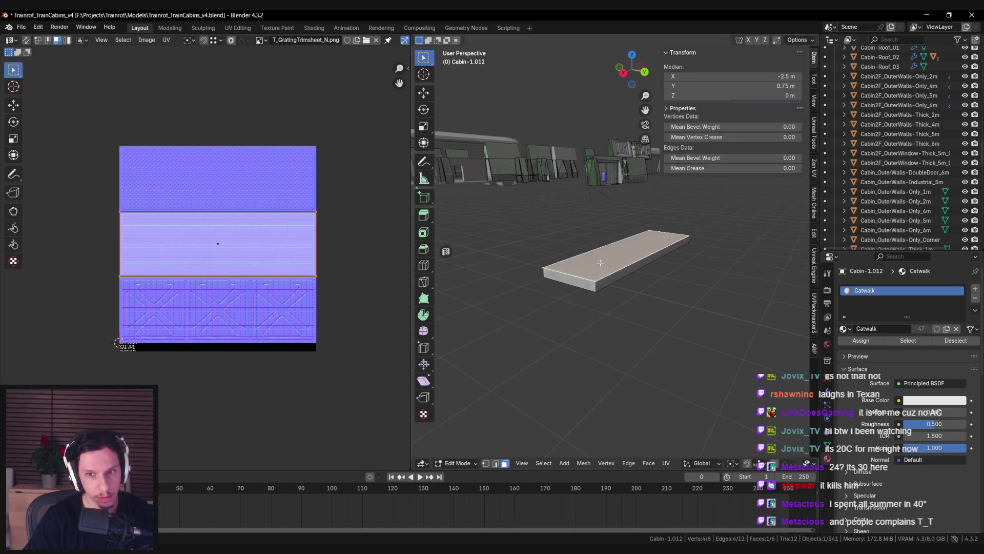
pyautogui.keyDown('shift'); pyautogui.click(615, 256); pyautogui.keyUp('shift')
pyautogui.press('1')
# Step: Shift the lower UV strips vertically and bring the whole trim sheet into view
pyautogui.moveTo(93, 286); pyautogui.dragTo(349, 336)
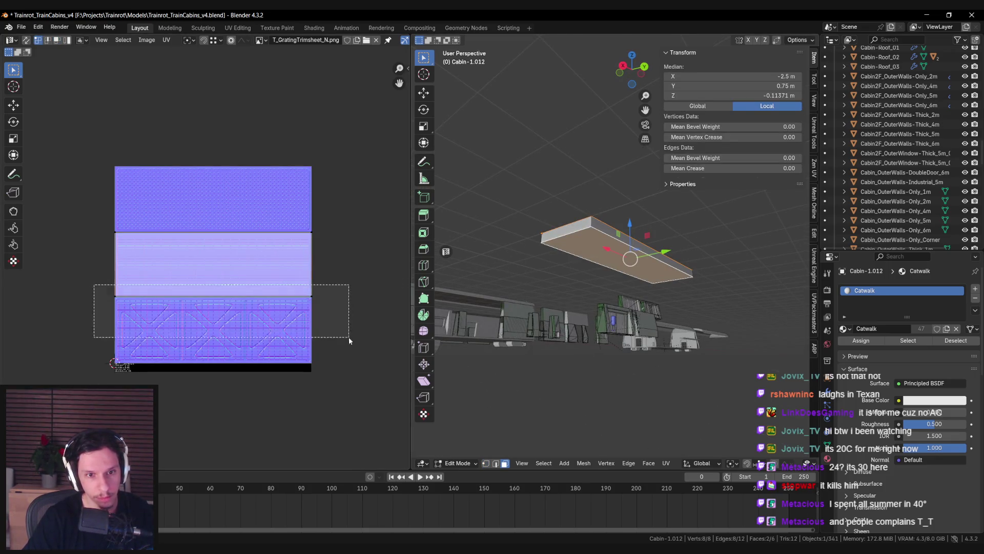
pyautogui.scroll(5, 229, 325)
pyautogui.scroll(3, 245, 324)
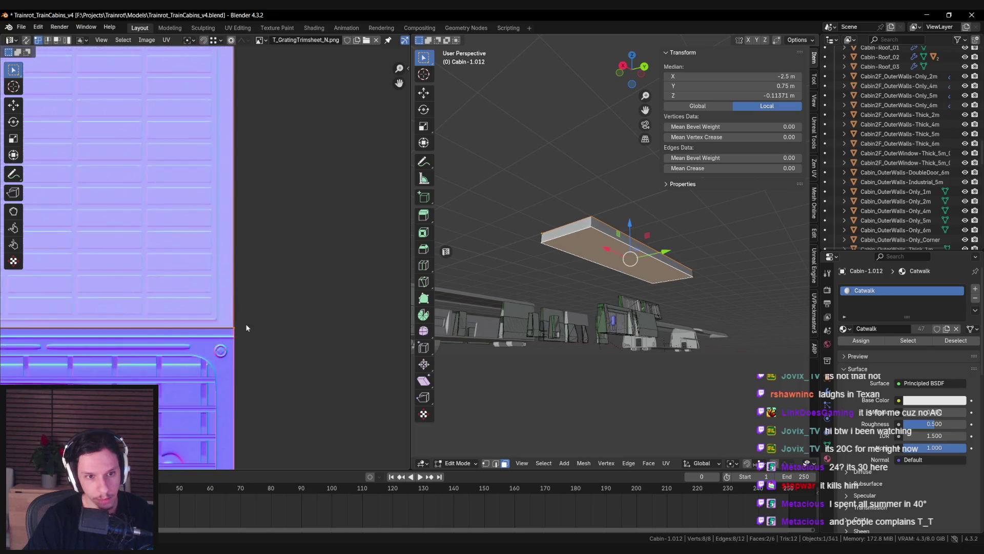
pyautogui.press('g')
pyautogui.press('y')
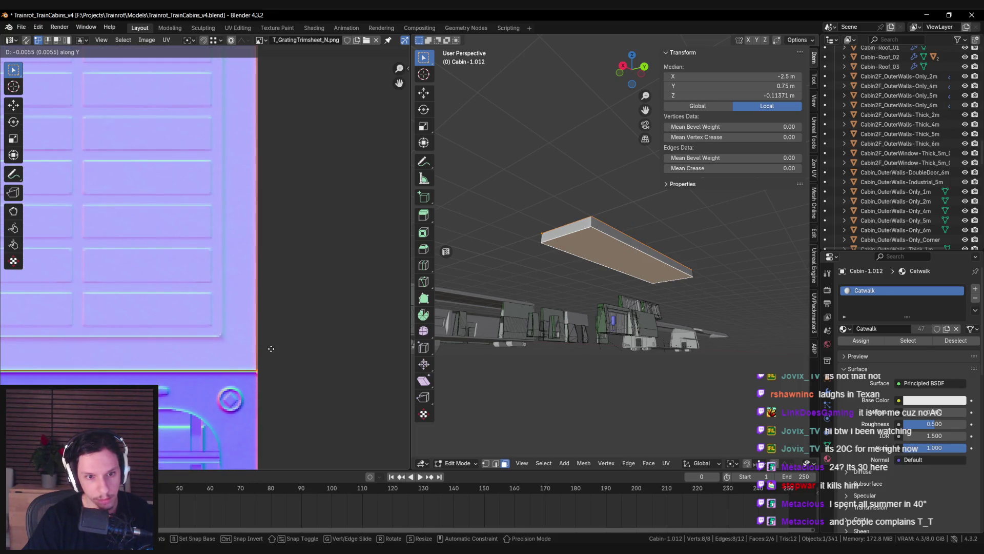
pyautogui.click(271, 349)
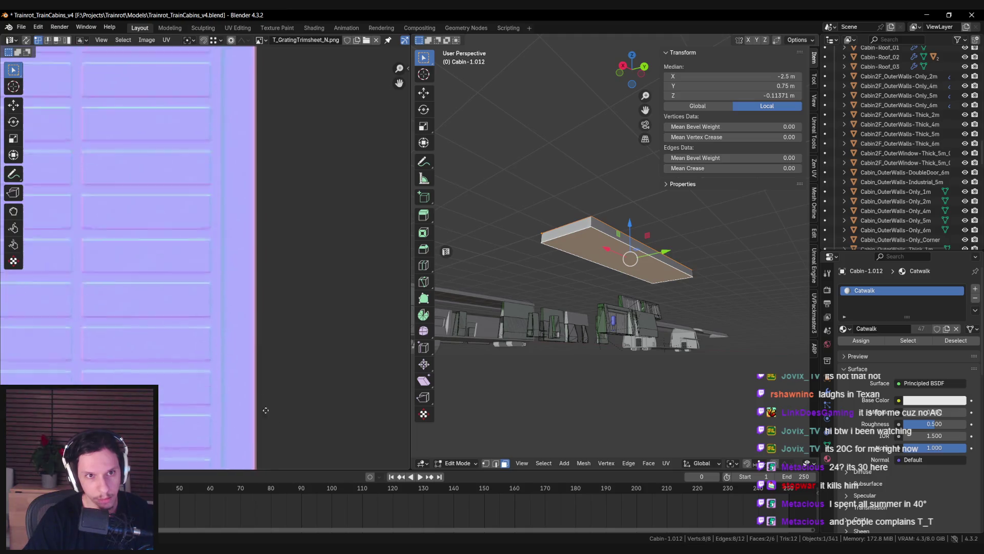
pyautogui.scroll(5, 256, 307)
pyautogui.scroll(-8, 235, 266)
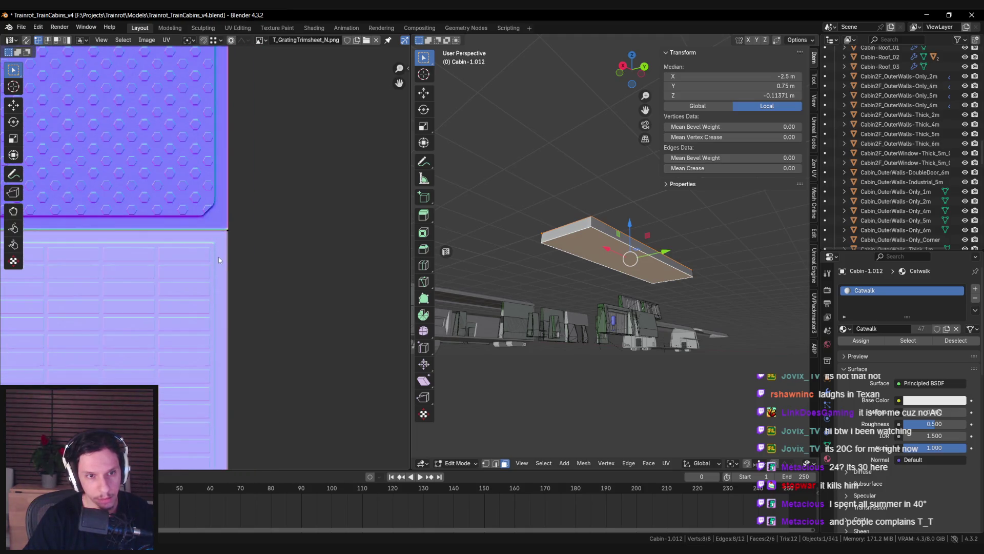
pyautogui.moveTo(194, 286); pyautogui.dragTo(288, 271)
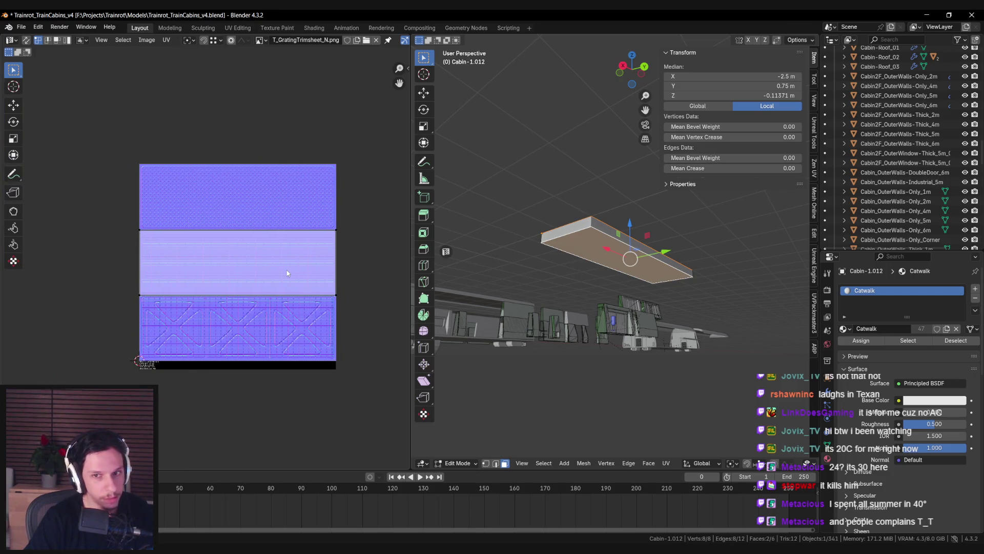
# Step: Frame the slab and unwrap a loop of four faces around it
pyautogui.press('KP_Decimal')
pyautogui.keyDown('alt'); pyautogui.click(564, 260); pyautogui.keyUp('alt')
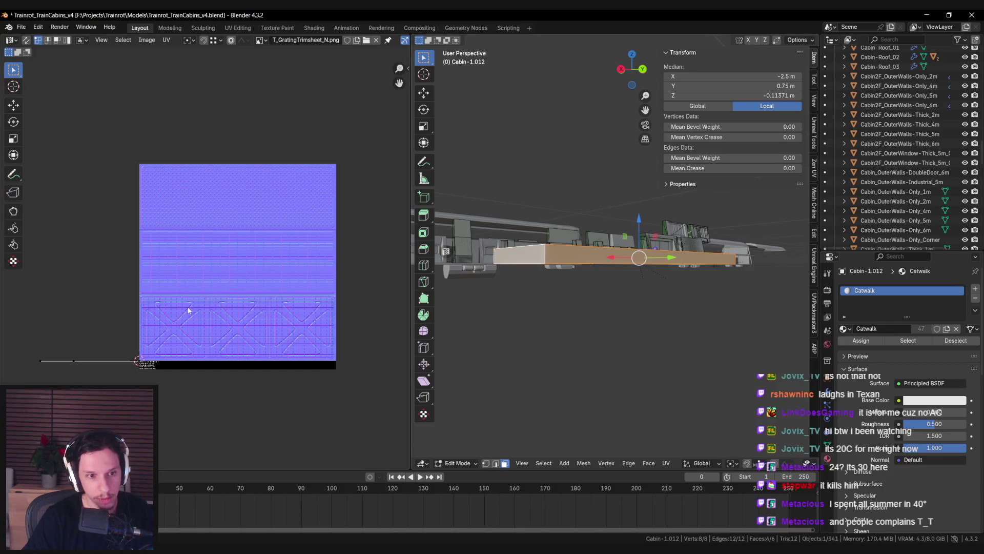
pyautogui.scroll(1, 115, 295)
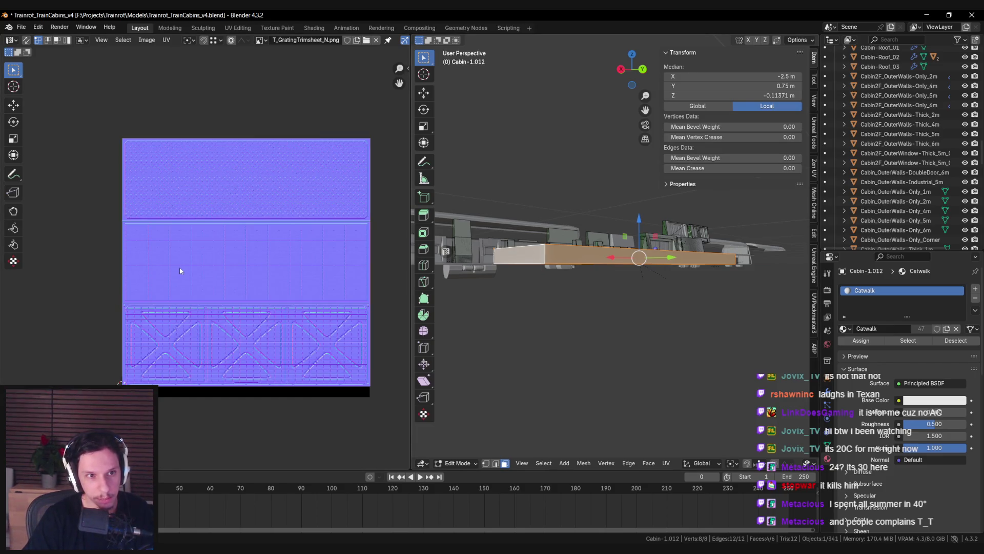
pyautogui.scroll(4, 116, 314)
pyautogui.scroll(-1, 115, 332)
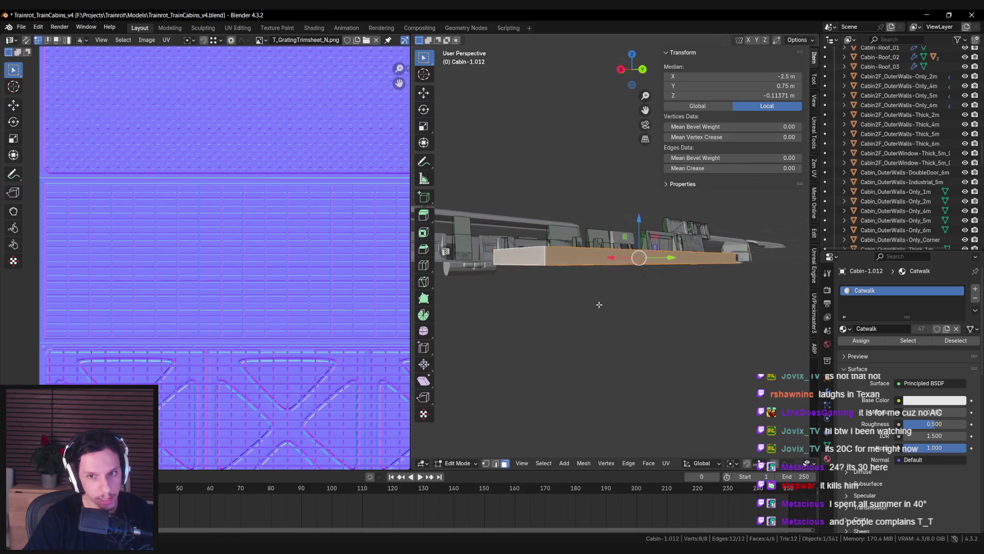
pyautogui.scroll(-4, 303, 307)
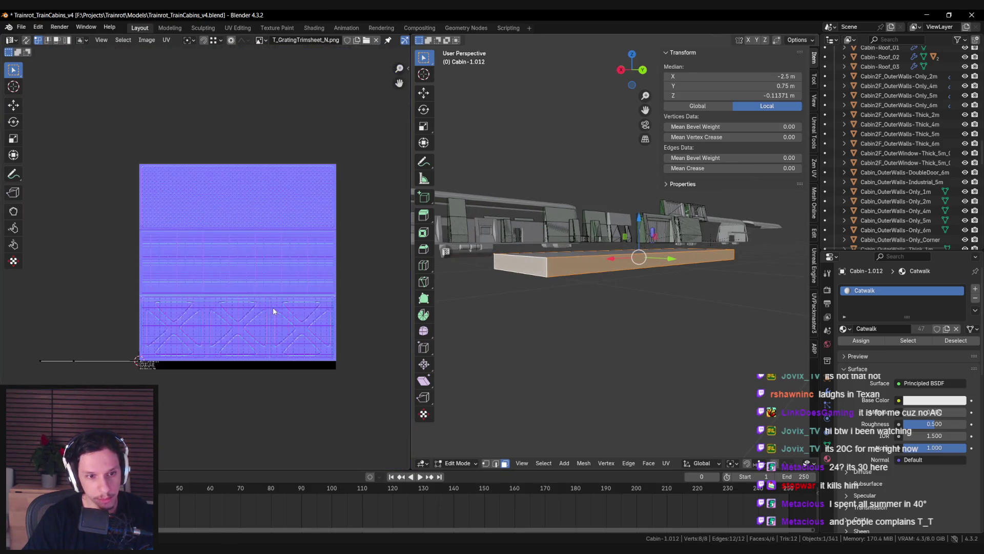
pyautogui.press('u')
pyautogui.click(587, 307)
# Step: Re-unwrap the island with the Angle Based method
pyautogui.press('2')
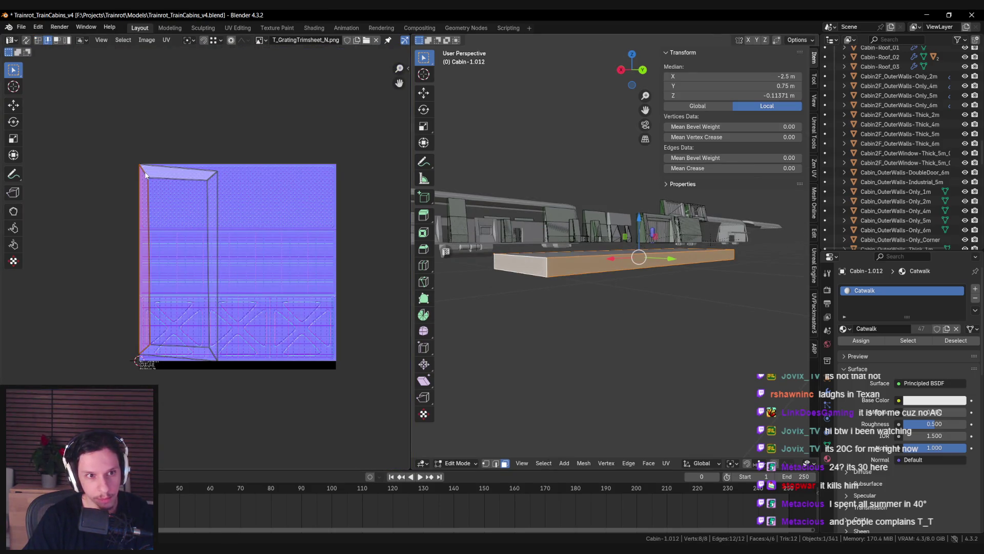
pyautogui.press('u')
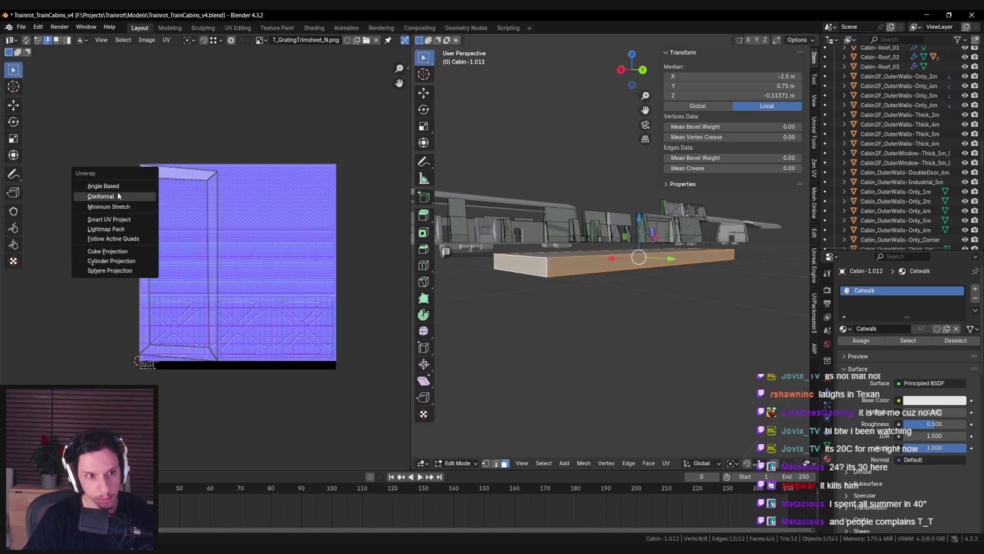
pyautogui.click(133, 189)
pyautogui.press('u')
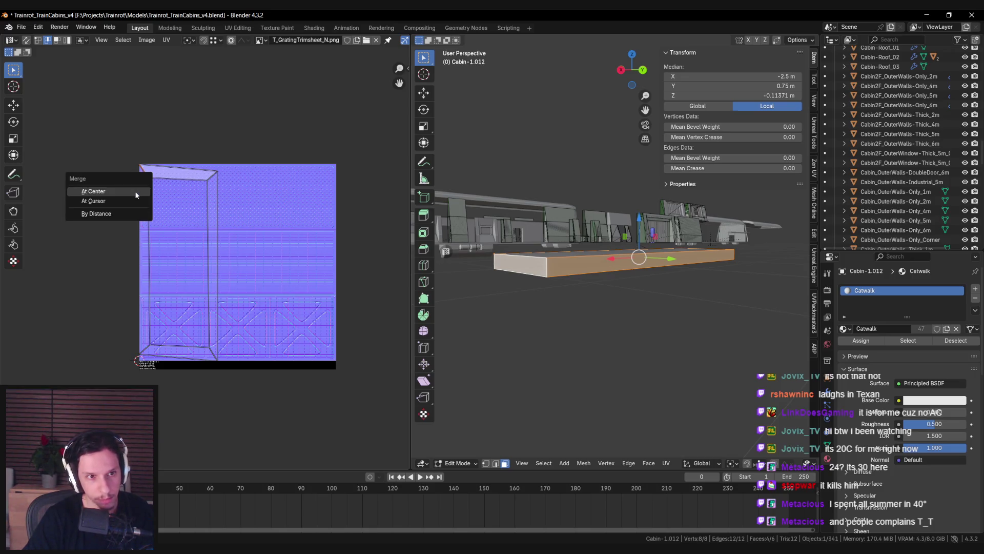
pyautogui.click(134, 191)
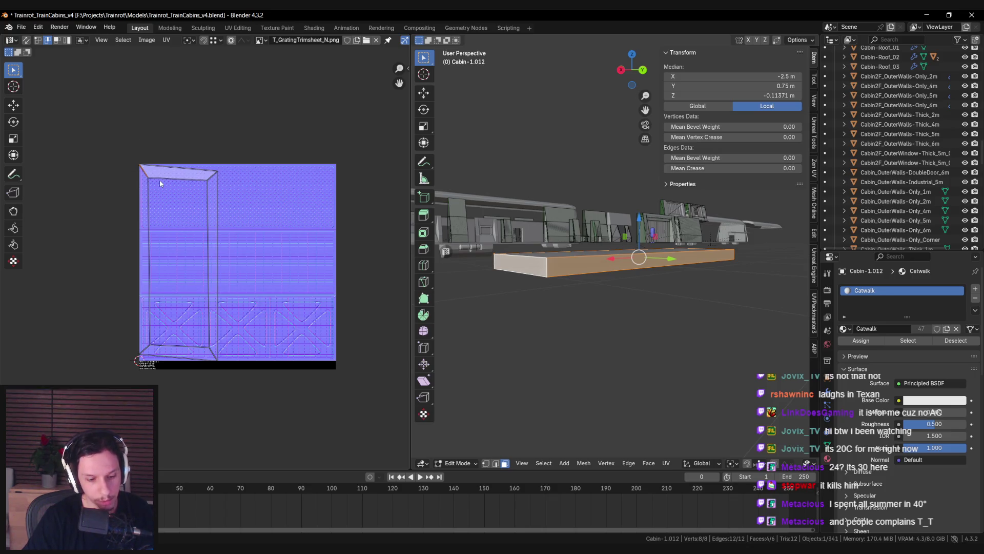
pyautogui.press('u')
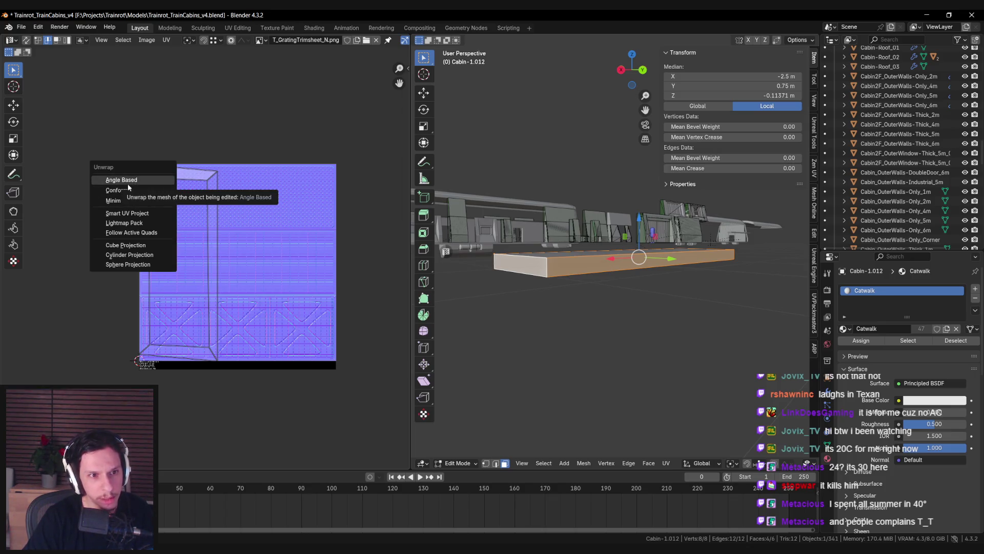
pyautogui.click(127, 182)
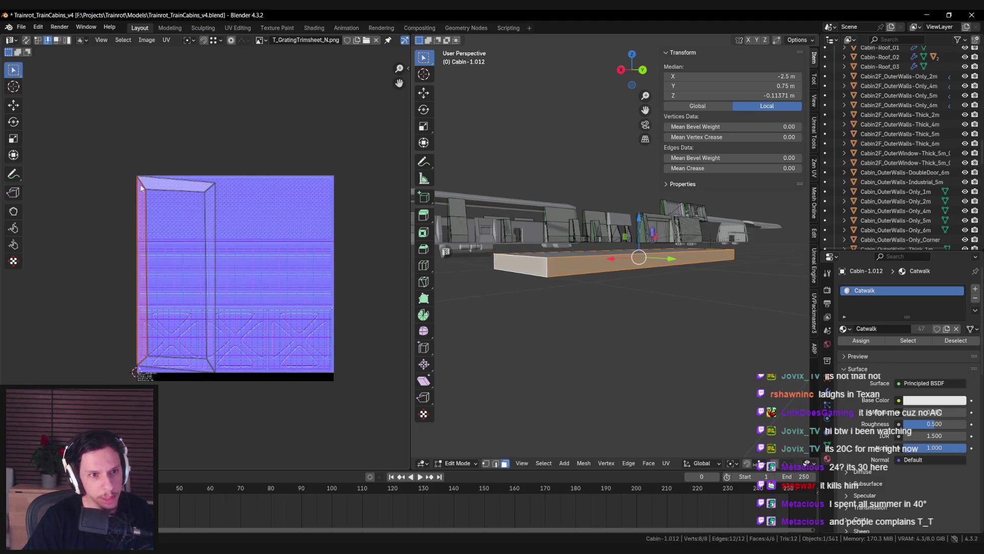
pyautogui.press('u')
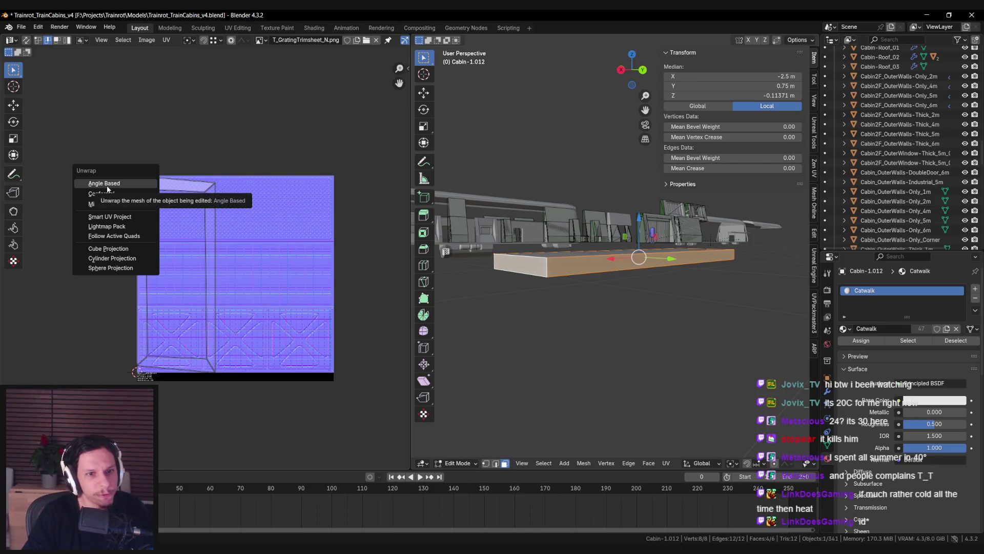
pyautogui.click(106, 185)
# Step: Mark one edge of the catwalk slab as a seam
pyautogui.rightClick(140, 199)
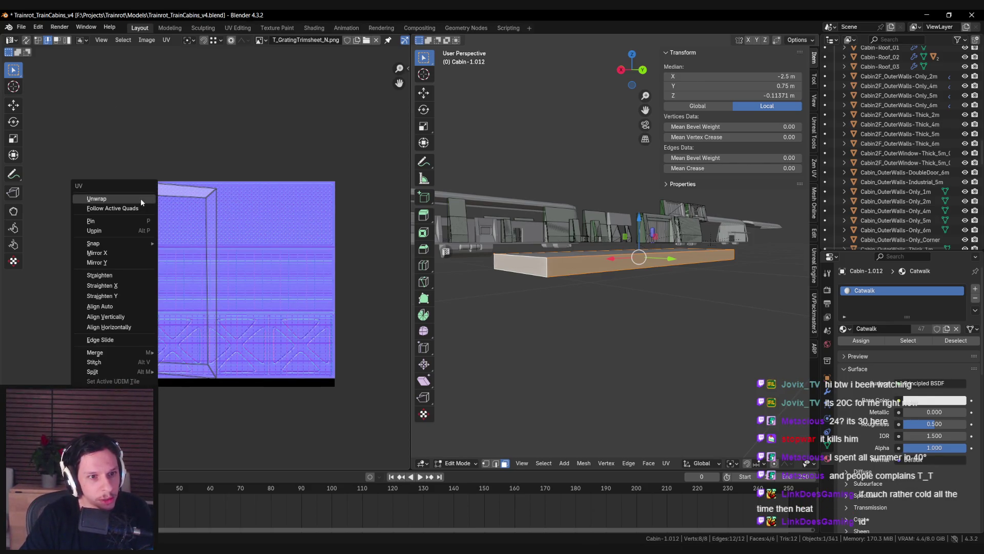
pyautogui.moveTo(119, 352)
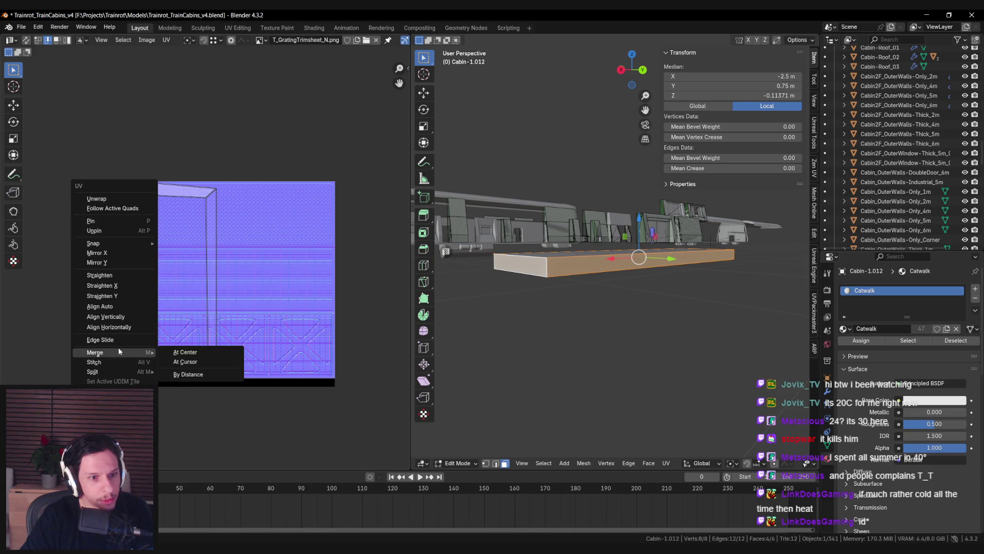
pyautogui.rightClick(597, 291)
pyautogui.click(593, 309)
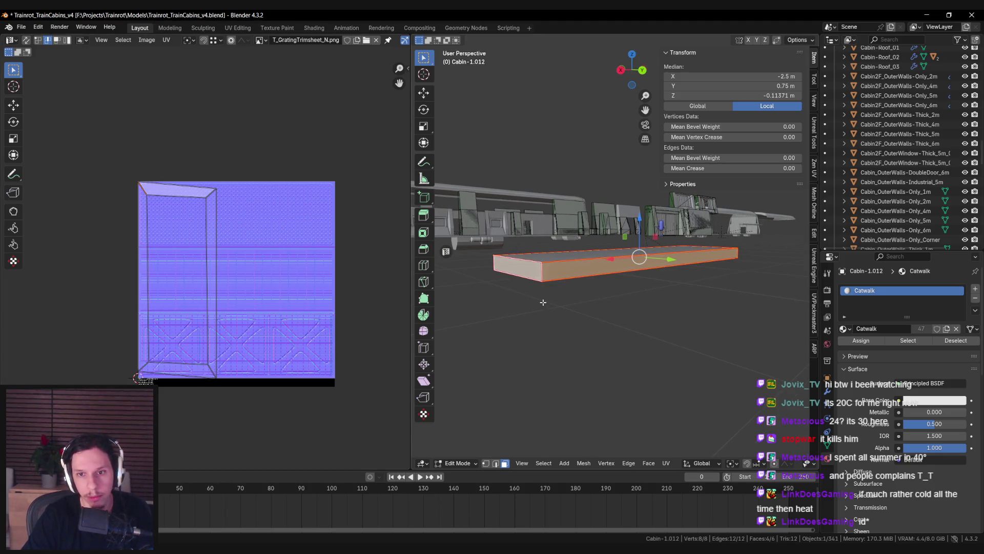
pyautogui.press('2')
pyautogui.click(543, 277)
pyautogui.press('u')
pyautogui.click(543, 276)
# Step: Select all slab faces and unwrap them Angle Based into a new UV island
pyautogui.press('3')
pyautogui.press('a')
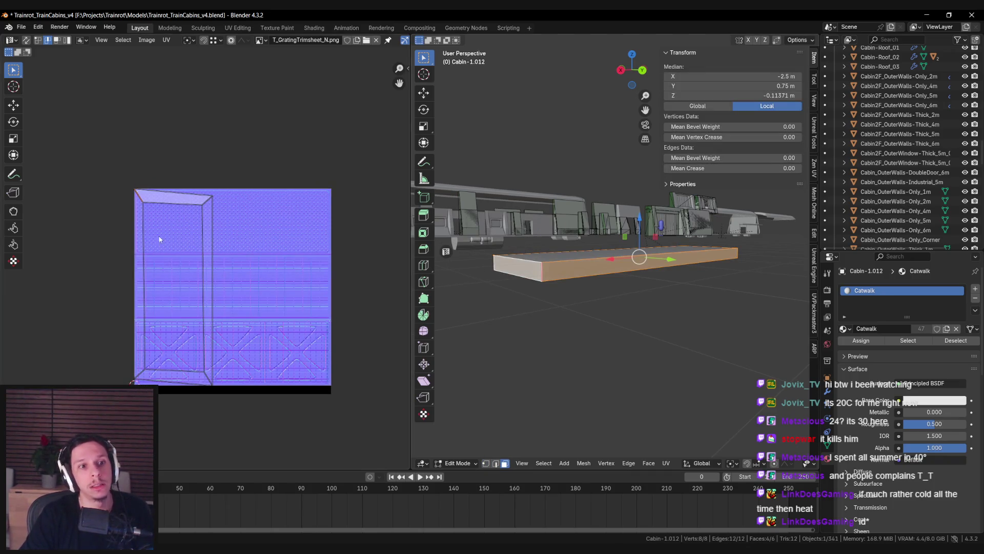
pyautogui.press('u')
pyautogui.moveTo(524, 236)
pyautogui.click(599, 239)
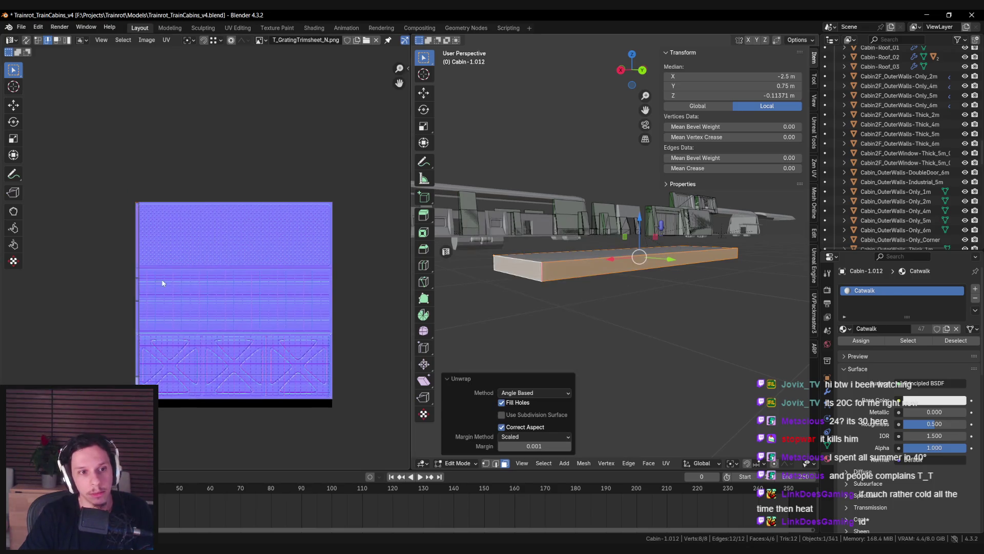
pyautogui.scroll(3, 132, 317)
# Step: Rotate the thin side UV strip 90° and scale it just above the crossed-brace band
pyautogui.click(34, 332)
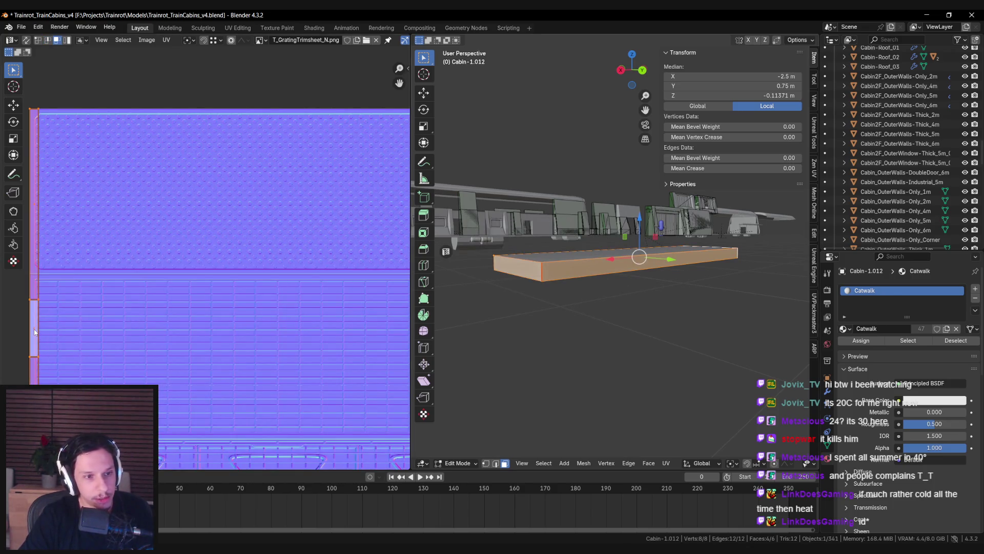
pyautogui.scroll(-3, 120, 328)
pyautogui.press('r')
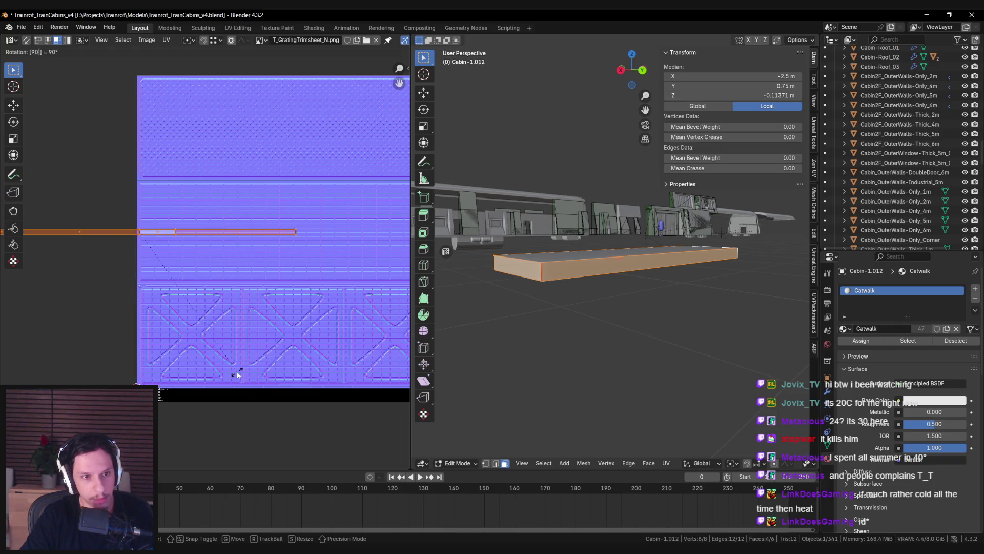
pyautogui.click(235, 374)
pyautogui.press('g')
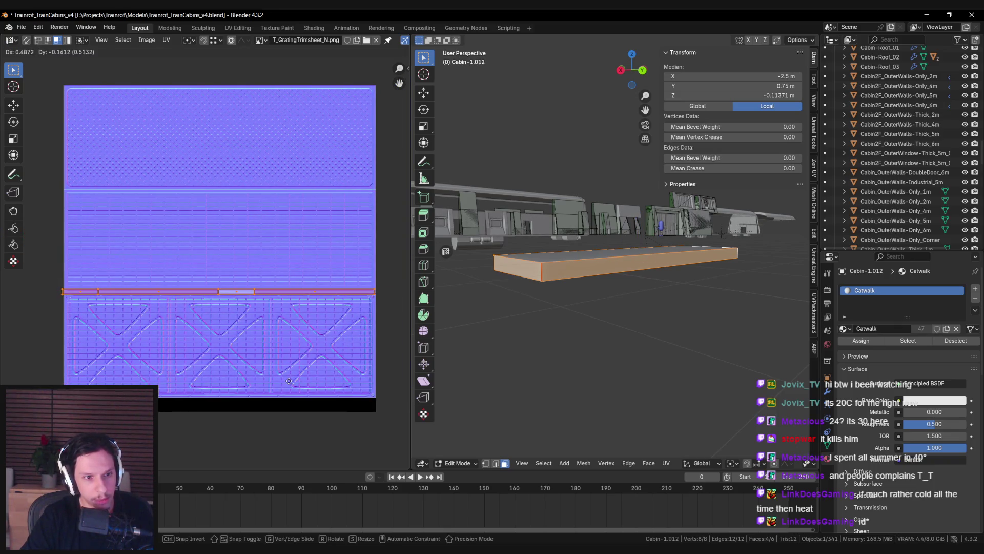
pyautogui.click(288, 381)
pyautogui.press('s')
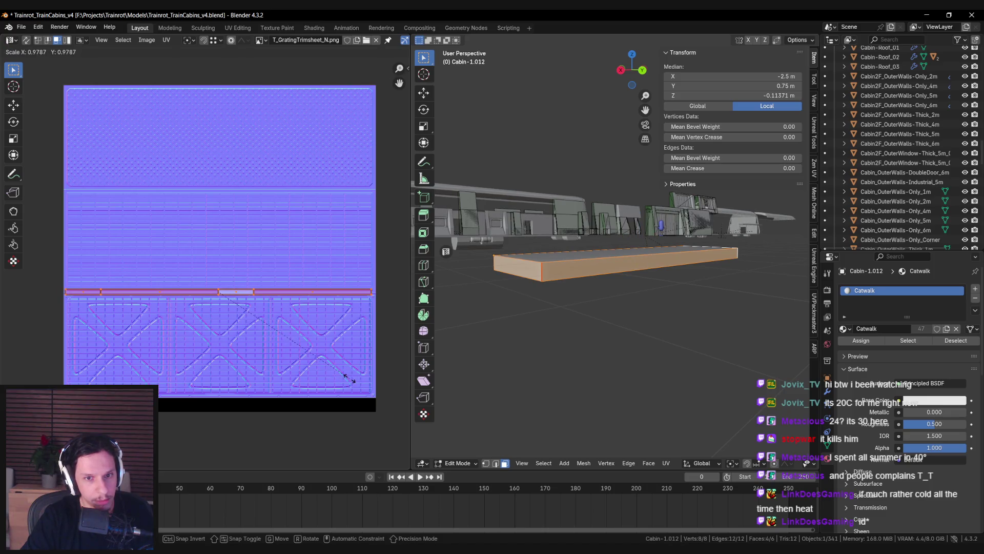
pyautogui.click(348, 375)
# Step: Slide the strip horizontally and adjust its vertical position and height onto the thin bar
pyautogui.hscroll(2, 322, 366)
pyautogui.scroll(1, 322, 366)
pyautogui.press('g')
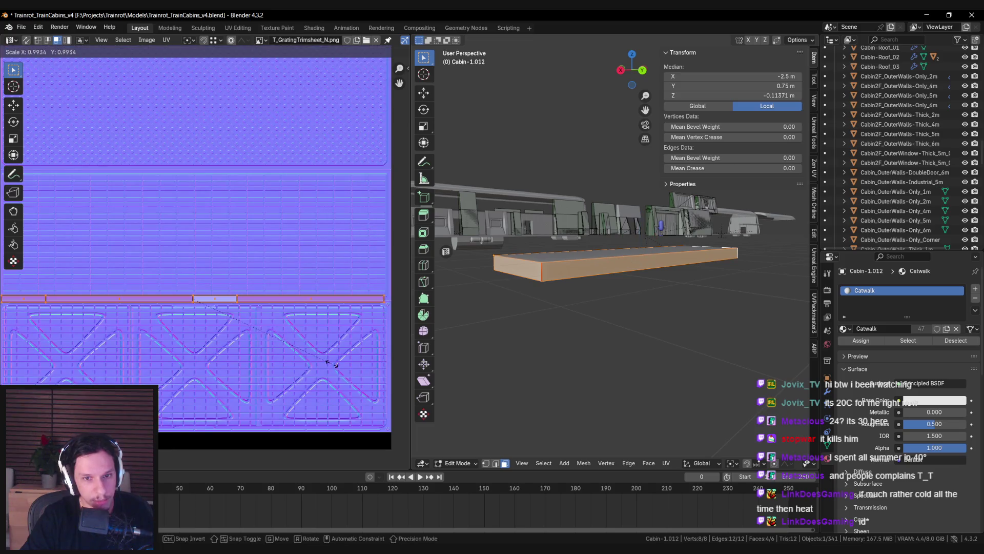
pyautogui.press('x')
pyautogui.scroll(6, 143, 306)
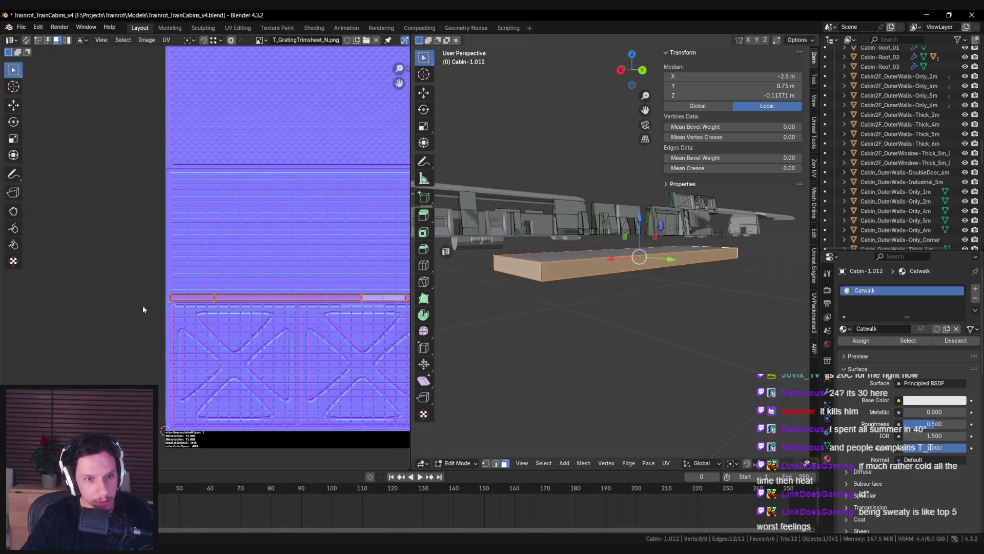
pyautogui.press('s')
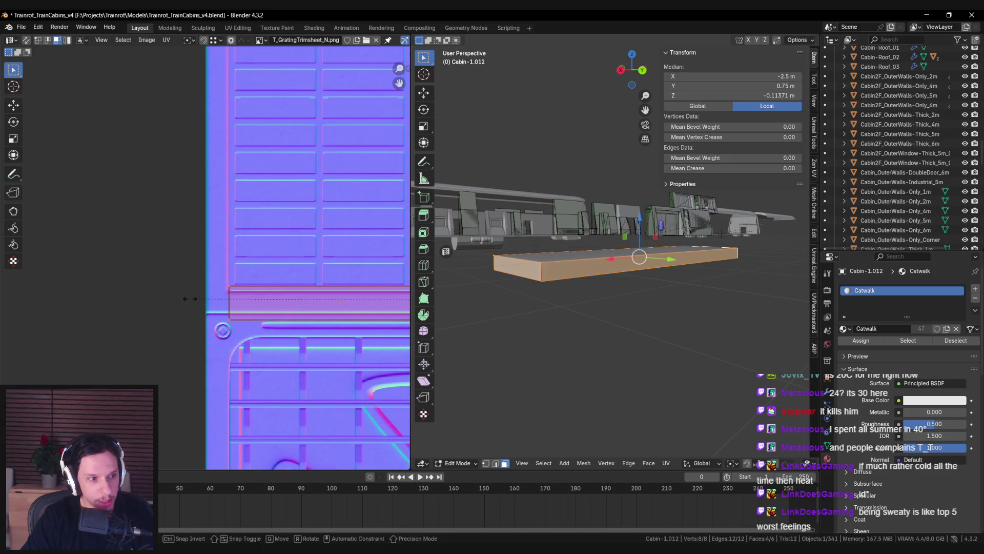
pyautogui.press('y')
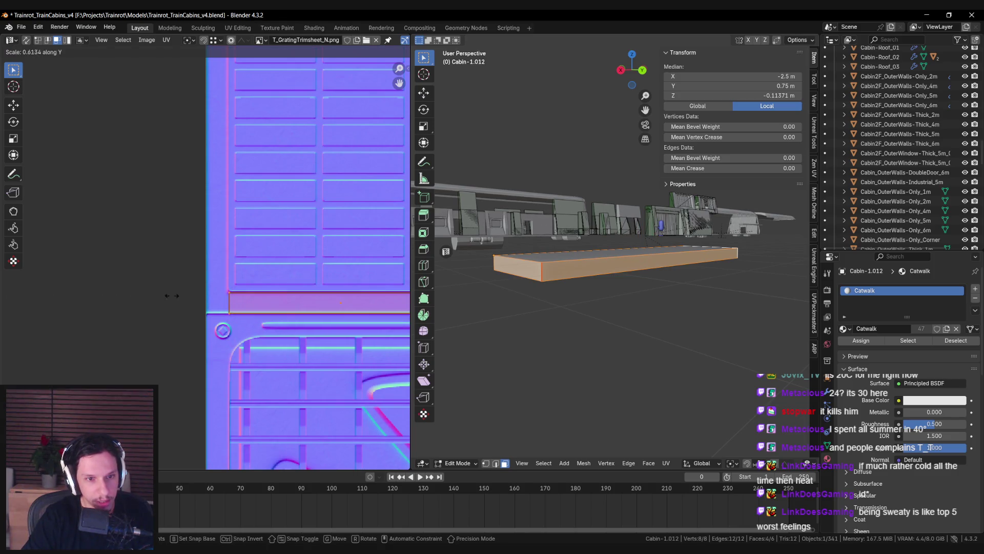
pyautogui.click(171, 292)
pyautogui.scroll(3, 159, 287)
pyautogui.press('g')
pyautogui.press('y')
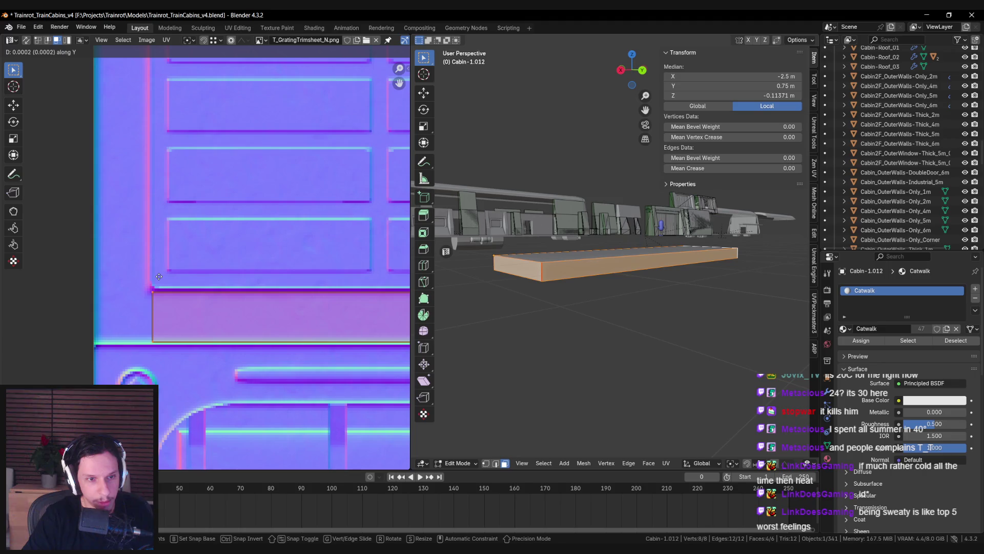
pyautogui.press('s')
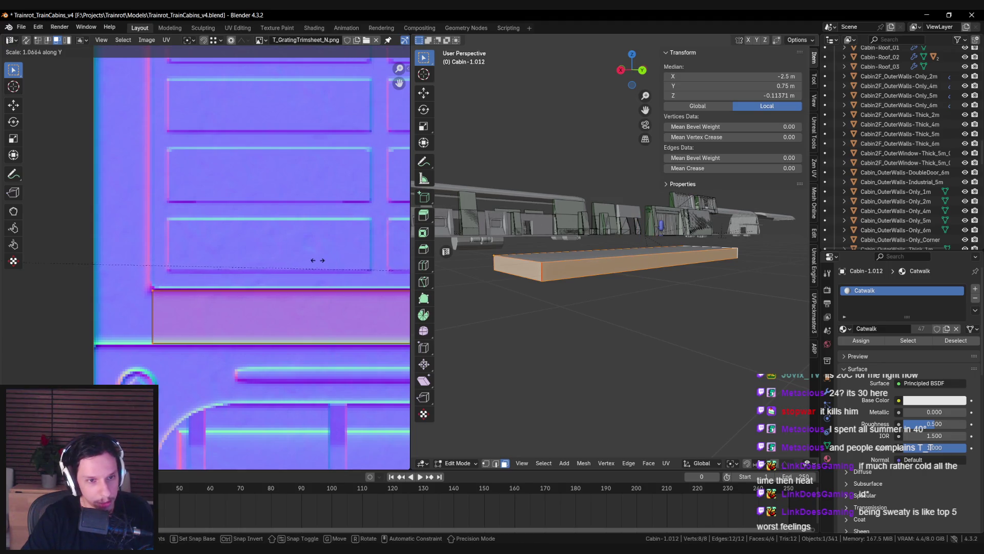
pyautogui.click(306, 255)
# Step: Check the fitted strip on the trim sheet, save the file, and return to Object Mode
pyautogui.scroll(-3, 292, 253)
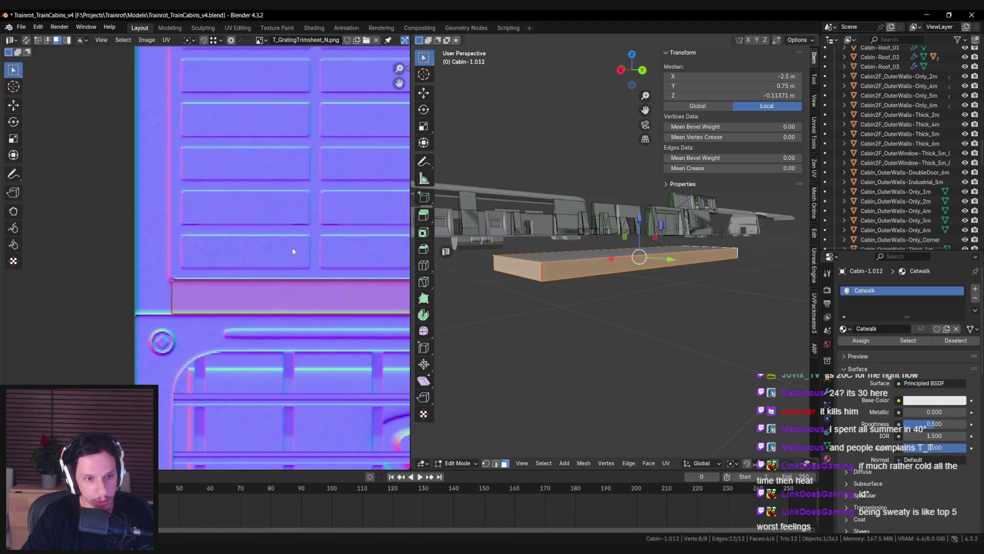
pyautogui.scroll(-6, 290, 251)
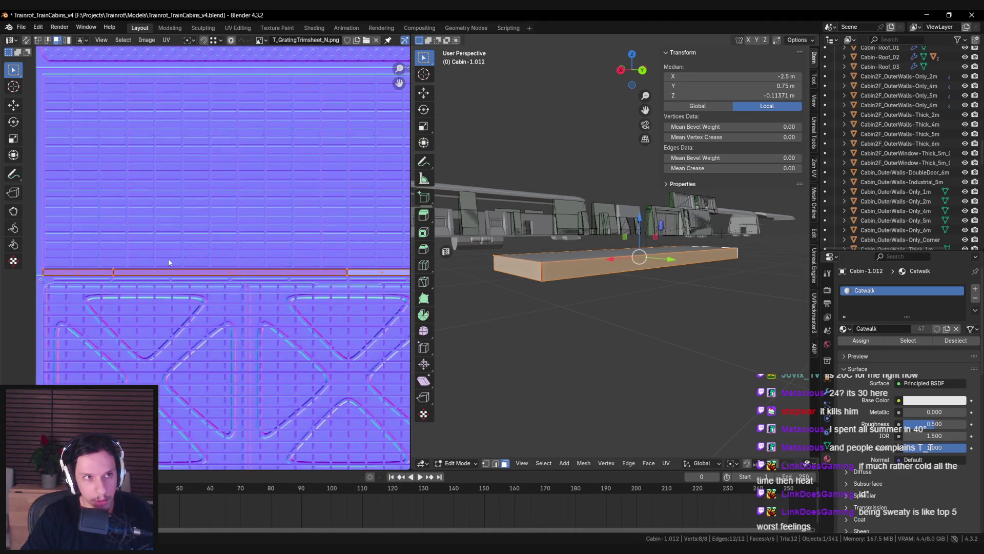
pyautogui.scroll(8, 256, 271)
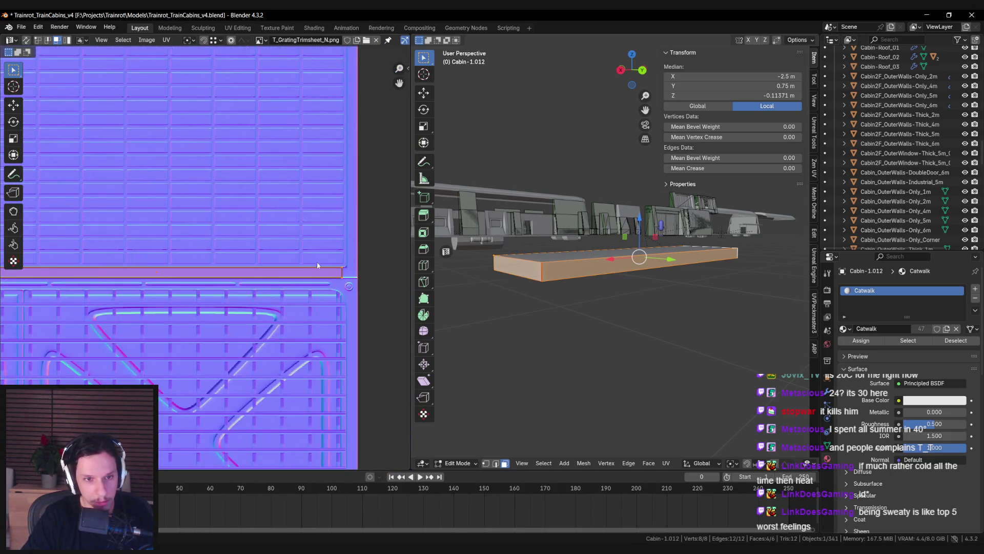
pyautogui.scroll(-8, 333, 279)
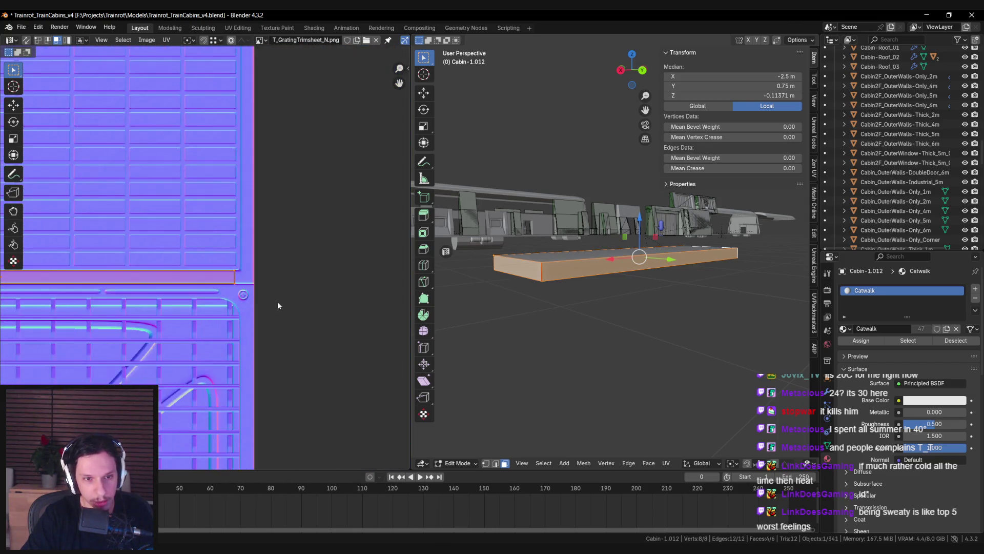
pyautogui.scroll(8, 147, 280)
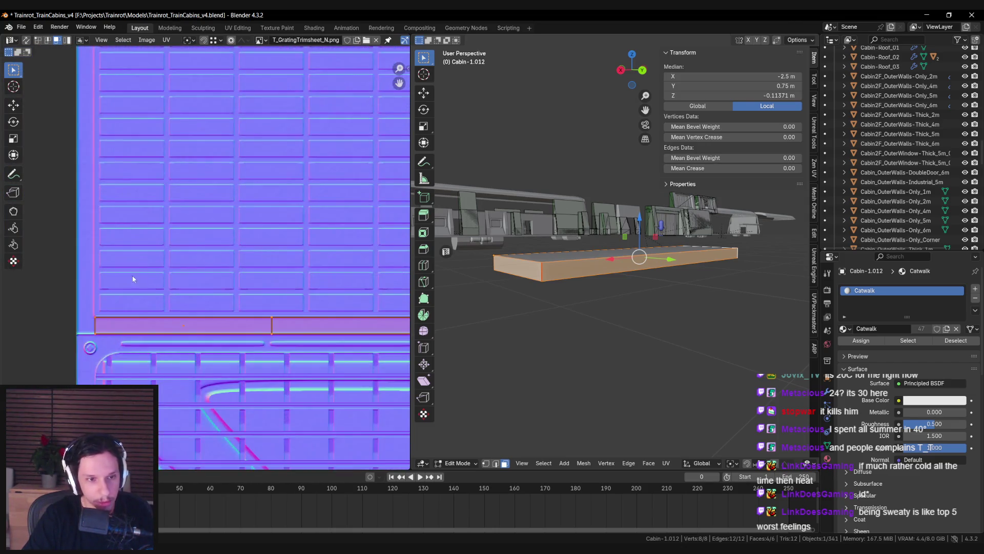
pyautogui.scroll(2, 139, 272)
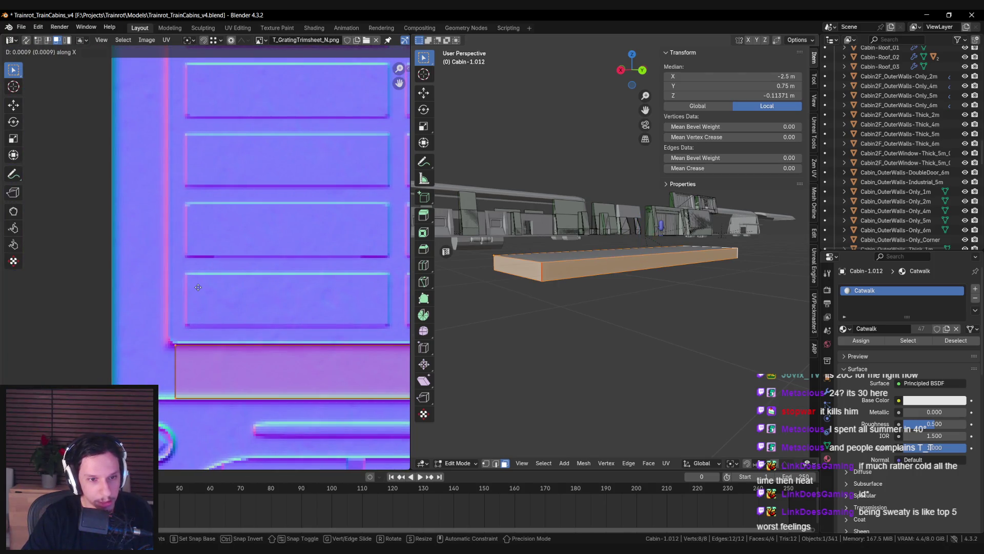
pyautogui.scroll(-8, 199, 290)
pyautogui.hotkey('ctrl', 's')
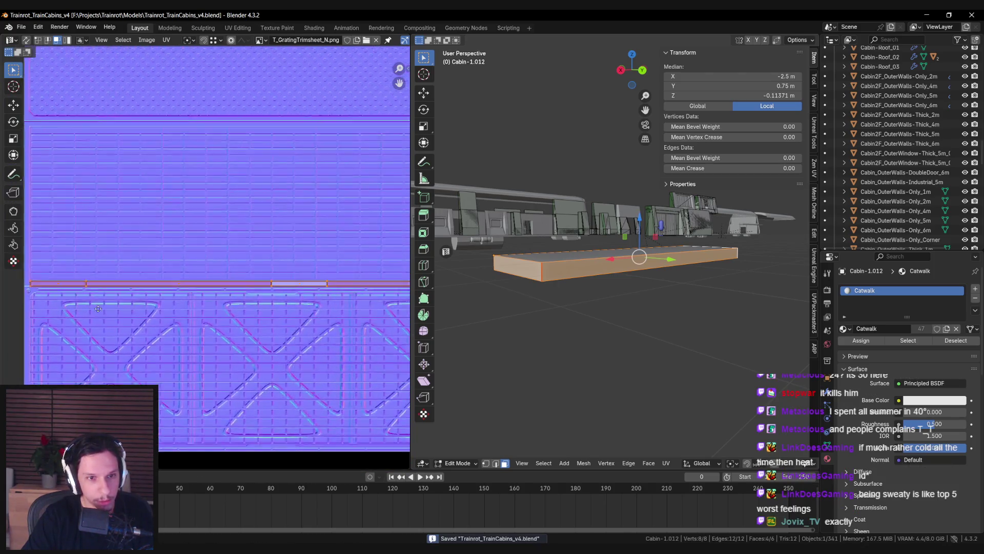
pyautogui.press('Tab')
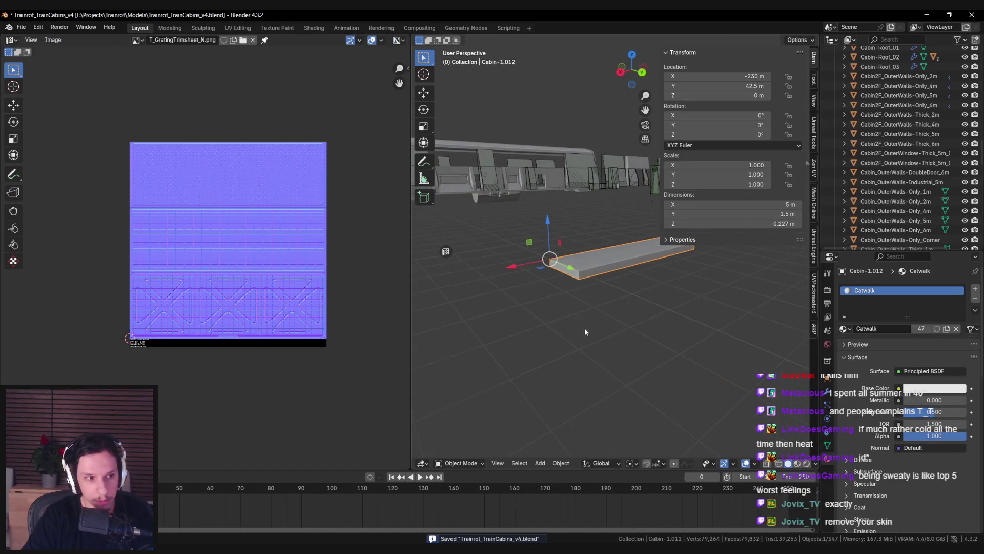
# Step: Close the UV/Image Editor so the 3D Viewport fills the left side
pyautogui.click(446, 251)
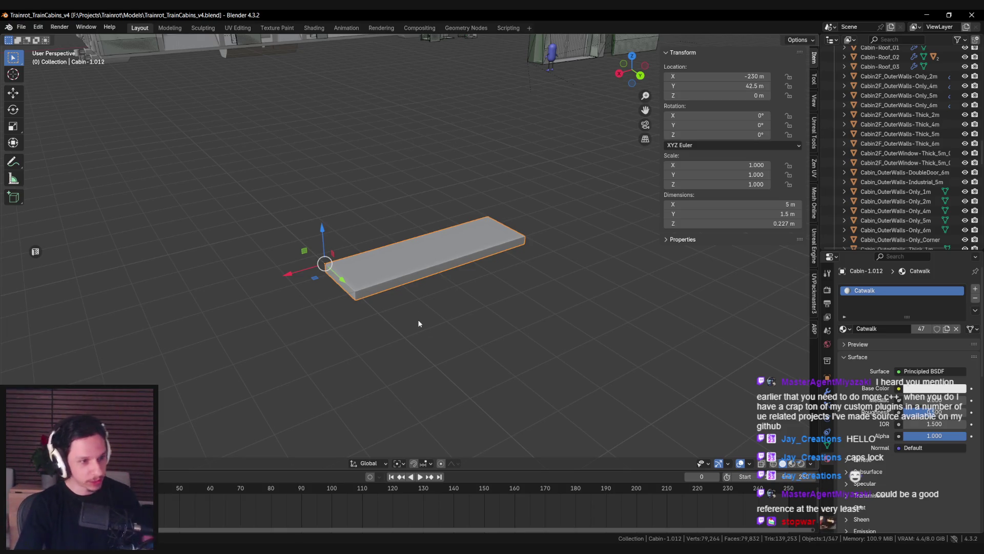
# Step: Widen the 3D view slightly and hide the transform sidebar
pyautogui.scroll(3, 395, 300)
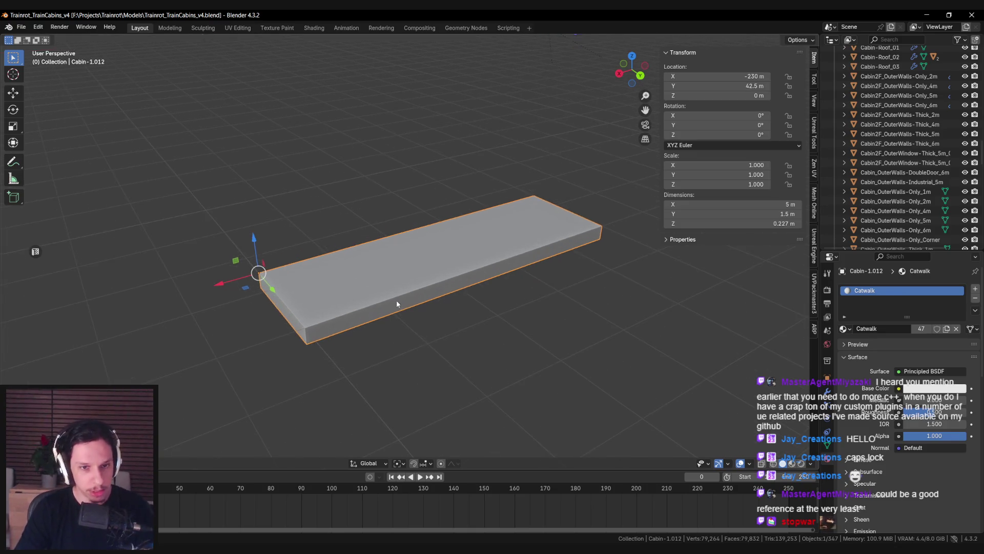
pyautogui.scroll(-1, 392, 299)
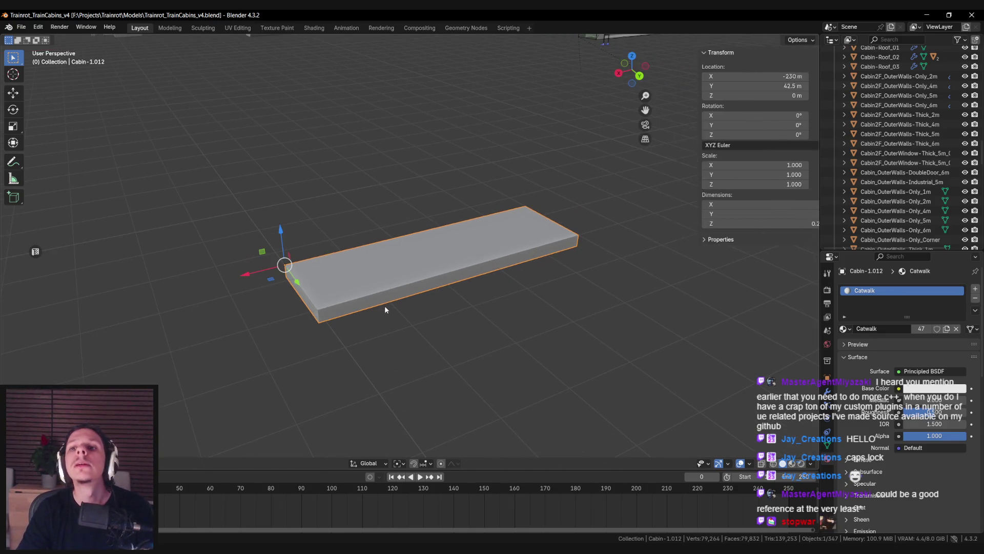
pyautogui.moveTo(662, 209); pyautogui.dragTo(687, 209)
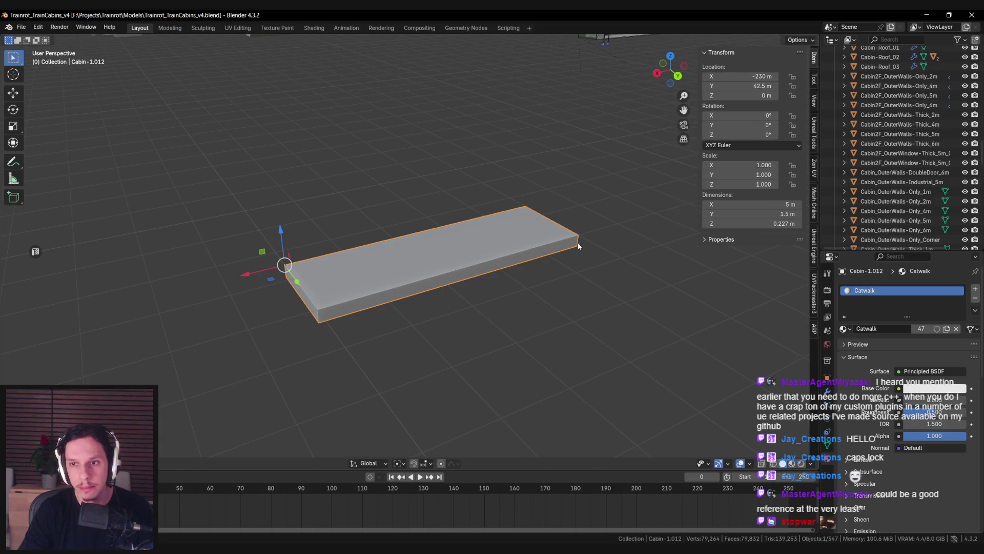
pyautogui.press('n')
pyautogui.scroll(-1, 390, 266)
pyautogui.scroll(2, 389, 268)
pyautogui.scroll(-3, 392, 310)
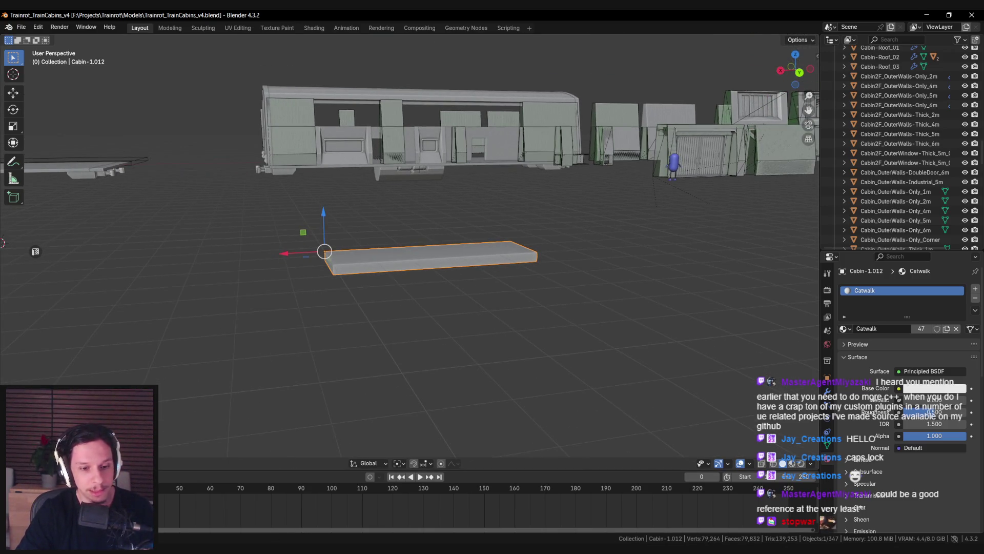
pyautogui.hotkey('alt', 'Tab')
pyautogui.hotkey('alt', 'Tab')
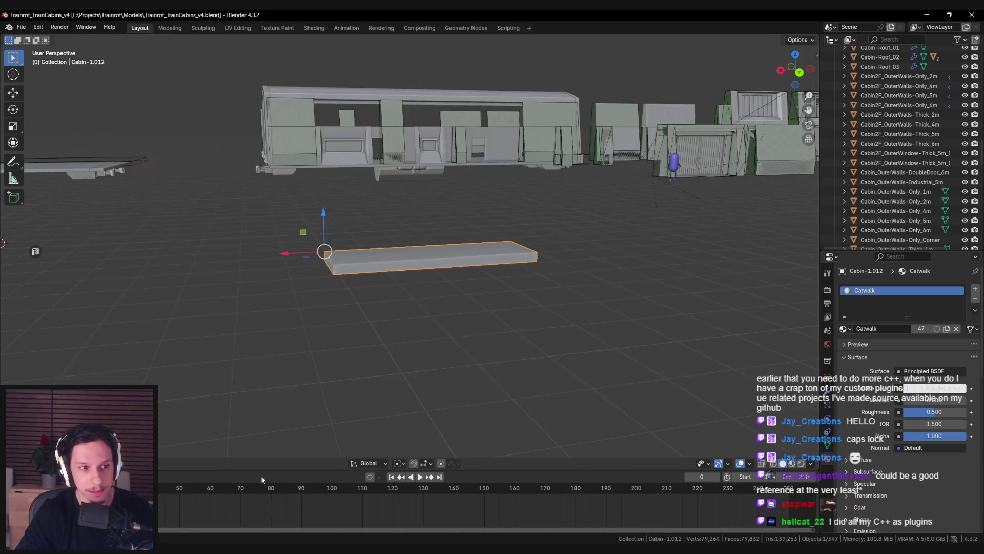
# Step: Orbit and zoom around the catwalk slab to inspect it from above and other angles
pyautogui.scroll(1, 255, 374)
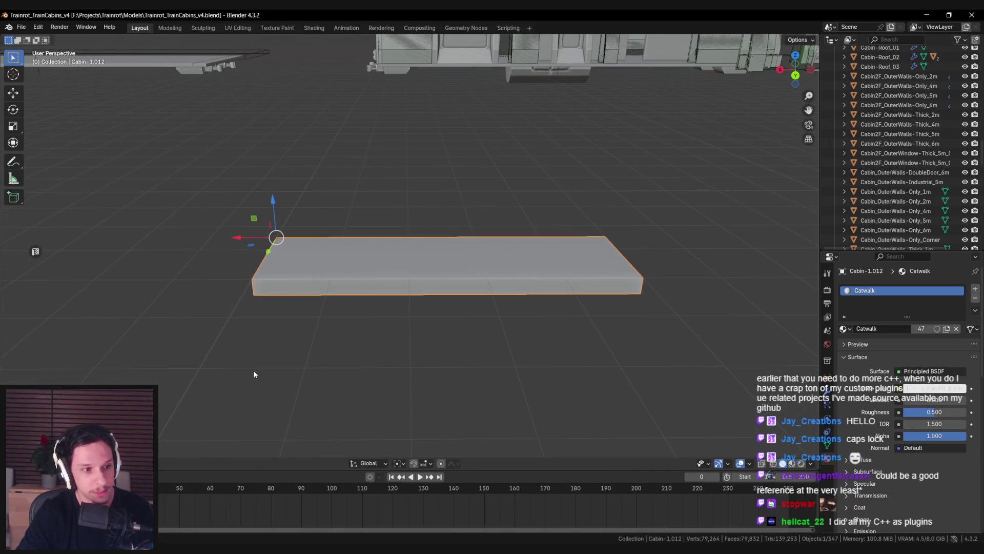
pyautogui.moveTo(254, 374); pyautogui.dragTo(272, 396)
pyautogui.moveTo(310, 340)
pyautogui.mouseDown()
pyautogui.moveTo(291, 345)
pyautogui.moveTo(373, 294)
pyautogui.moveTo(479, 294)
pyautogui.moveTo(409, 296)
pyautogui.moveTo(435, 293)
pyautogui.moveTo(447, 303)
pyautogui.mouseUp()
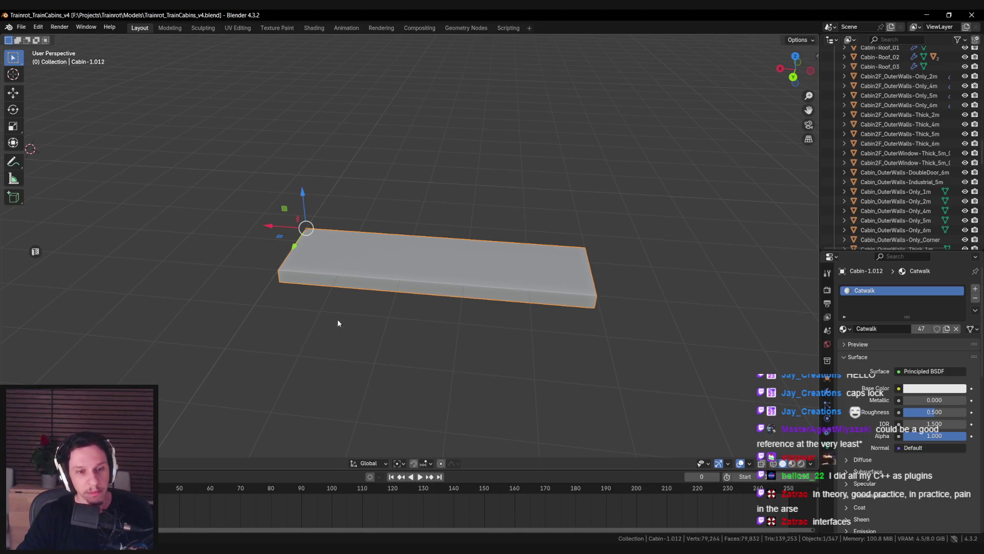
pyautogui.scroll(-5, 340, 308)
pyautogui.scroll(2, 350, 260)
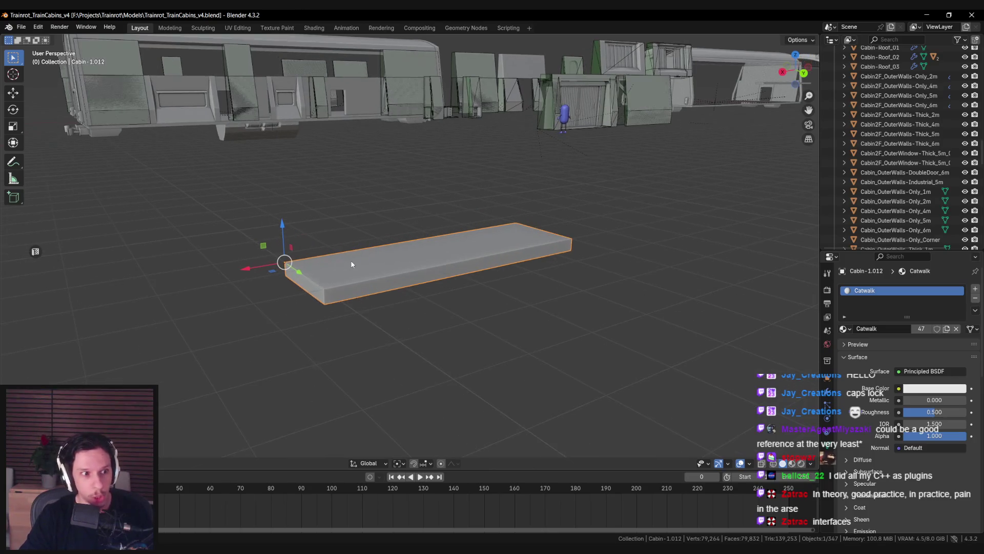
pyautogui.scroll(3, 351, 260)
pyautogui.moveTo(350, 259)
pyautogui.mouseDown()
pyautogui.moveTo(384, 241)
pyautogui.moveTo(422, 189)
pyautogui.moveTo(377, 238)
pyautogui.moveTo(282, 241)
pyautogui.moveTo(307, 247)
pyautogui.moveTo(304, 240)
pyautogui.mouseUp()
# Step: Check the available File > Export formats and bring the sidebar back
pyautogui.click(21, 27)
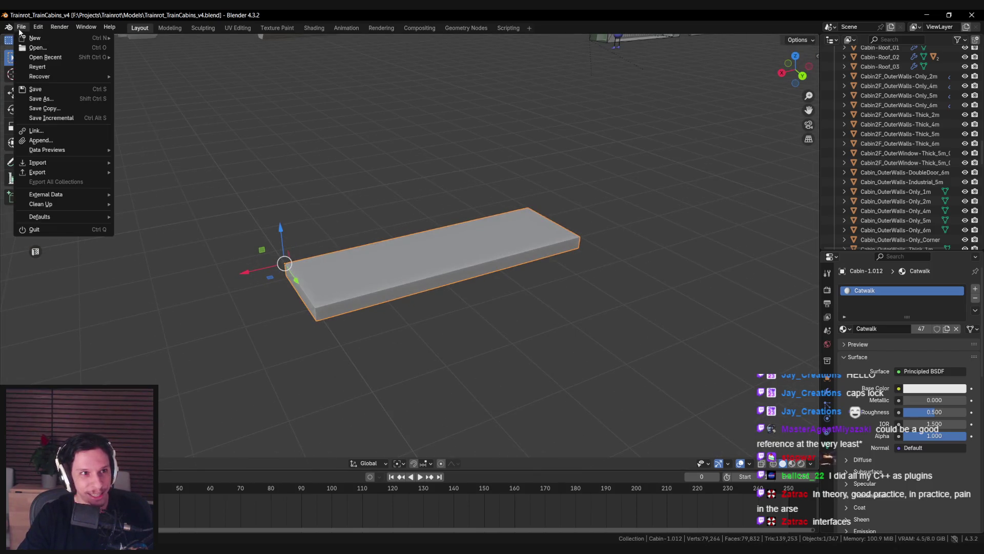
pyautogui.moveTo(98, 172)
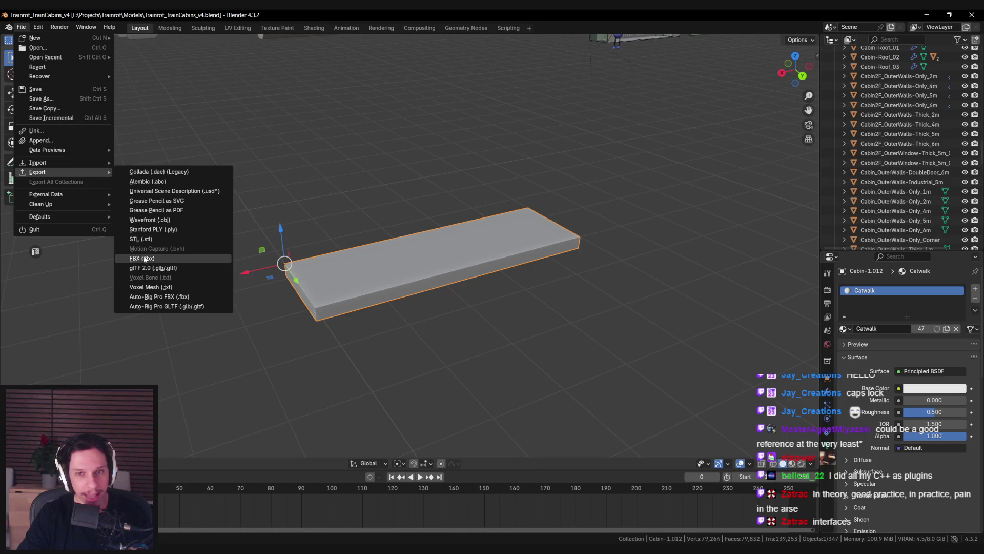
pyautogui.press('n')
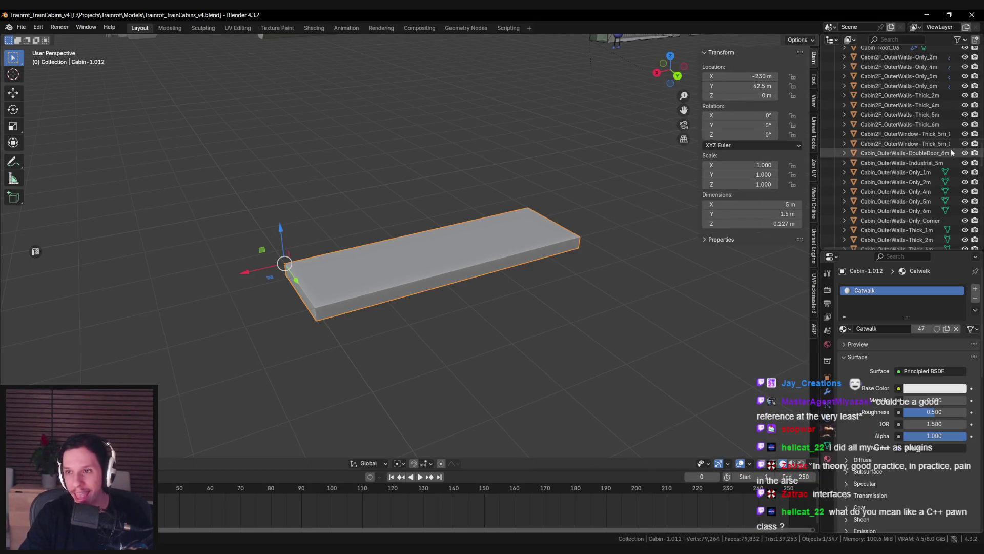
pyautogui.scroll(-10, 981, 237)
pyautogui.scroll(10, 981, 237)
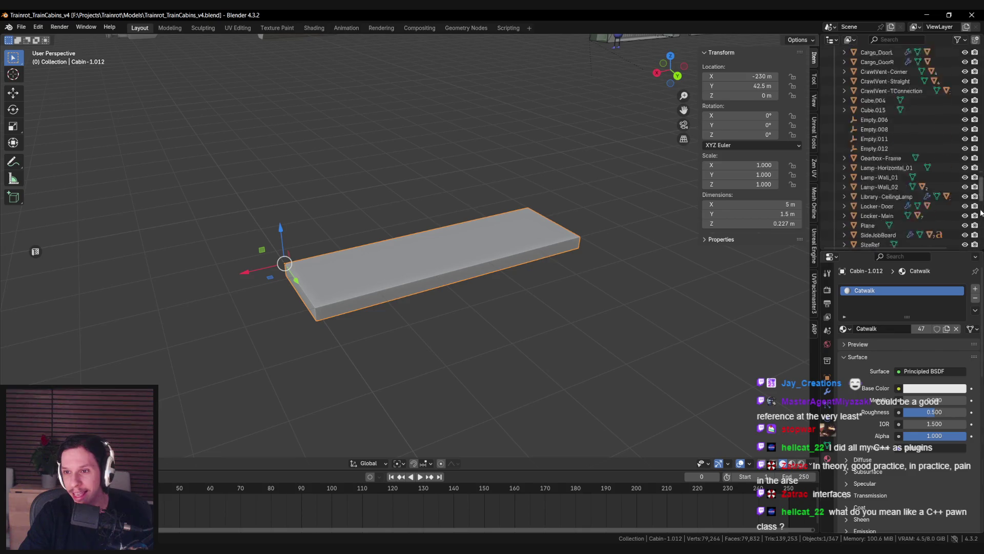
# Step: Rename Cabin-1.012 to 'Catwalk_Straight-5m' in the Outliner
pyautogui.doubleClick(898, 81)
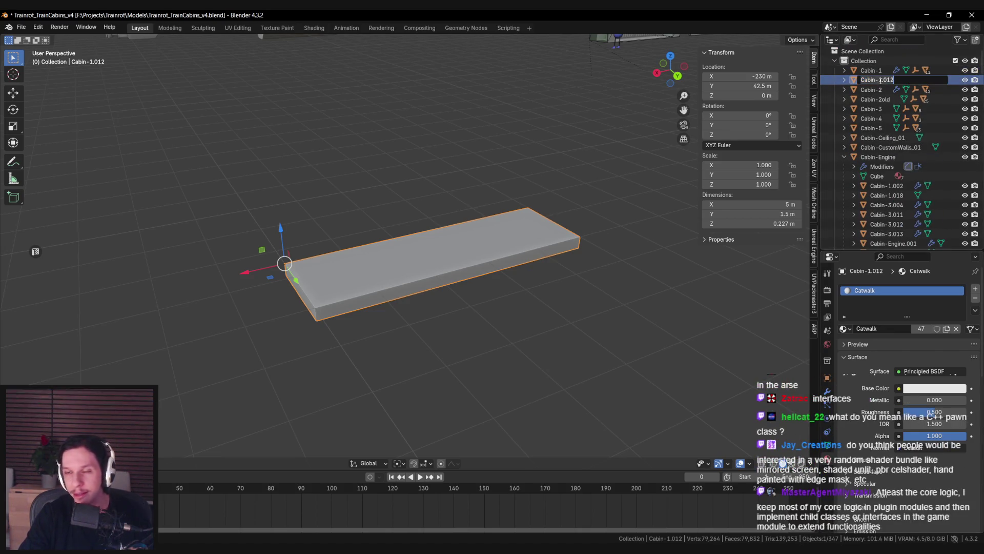
pyautogui.write('Catwalk_')
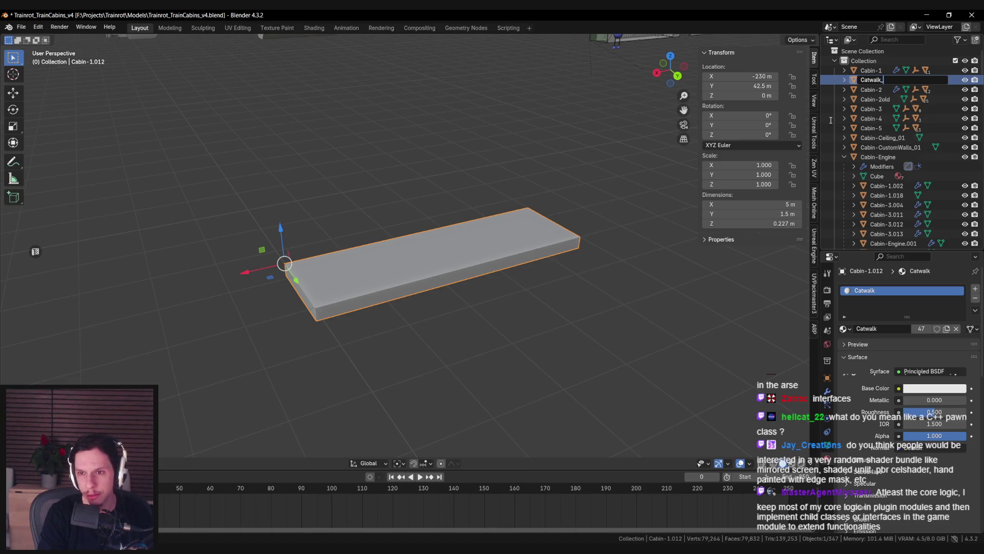
pyautogui.write('Straight-5m')
pyautogui.press('Return')
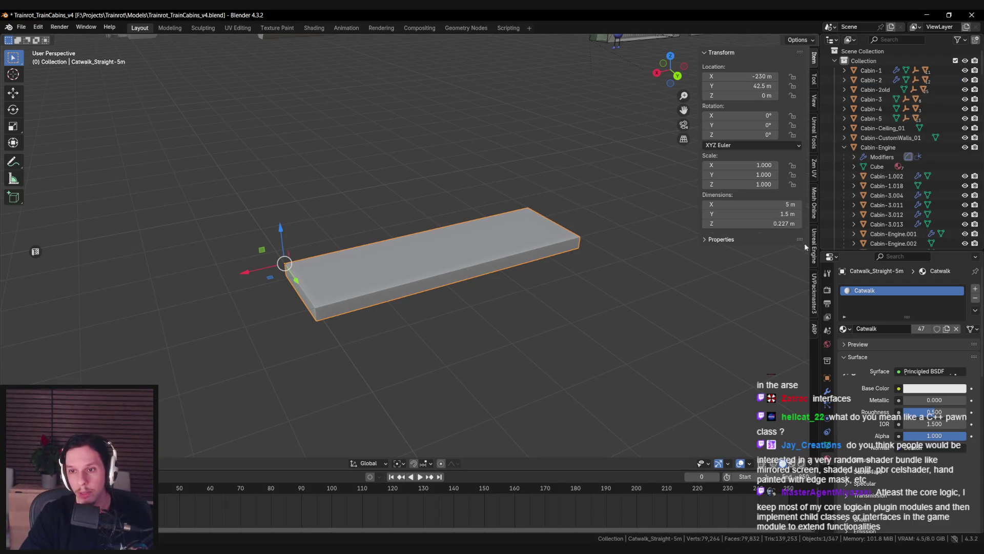
pyautogui.click(815, 250)
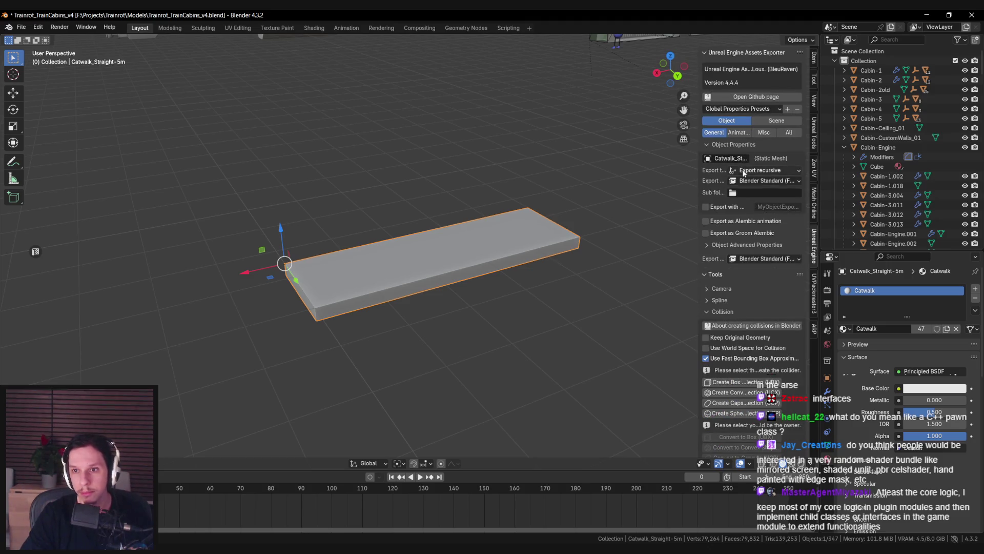
# Step: Scroll the Unreal Engine exporter panel down to the Export and Nomenclature settings
pyautogui.moveTo(804, 225); pyautogui.dragTo(804, 451)
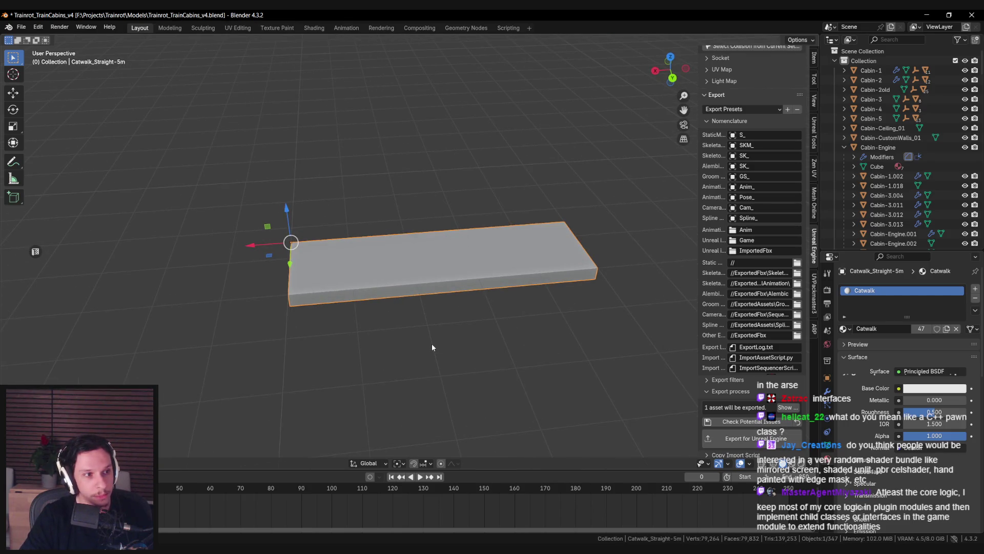
pyautogui.scroll(-1, 432, 347)
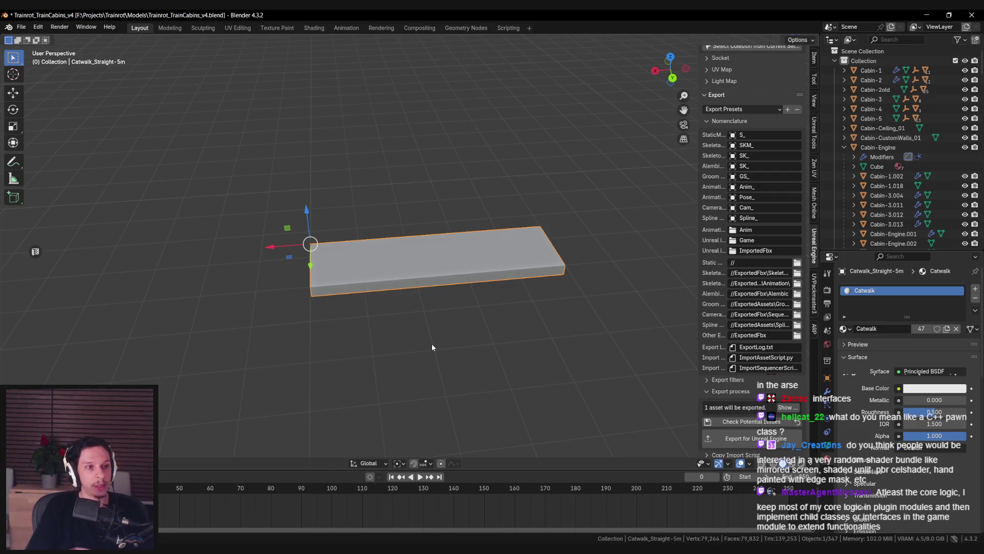
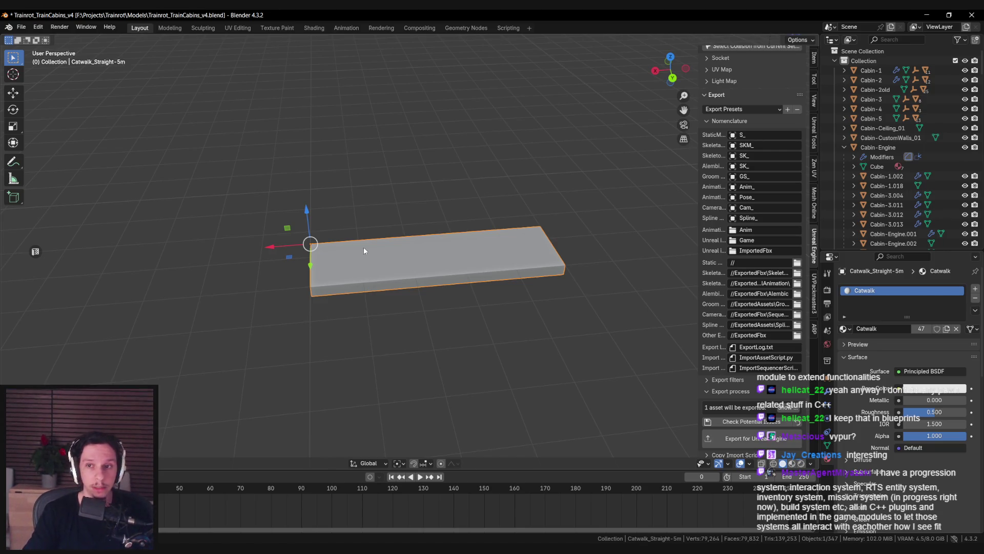
# Step: Save the Blender file, then export the Catwalk_Straight-5m slab with Export for Unreal Engine
pyautogui.hotkey('ctrl', 's')
pyautogui.scroll(-1, 745, 376)
pyautogui.click(738, 434)
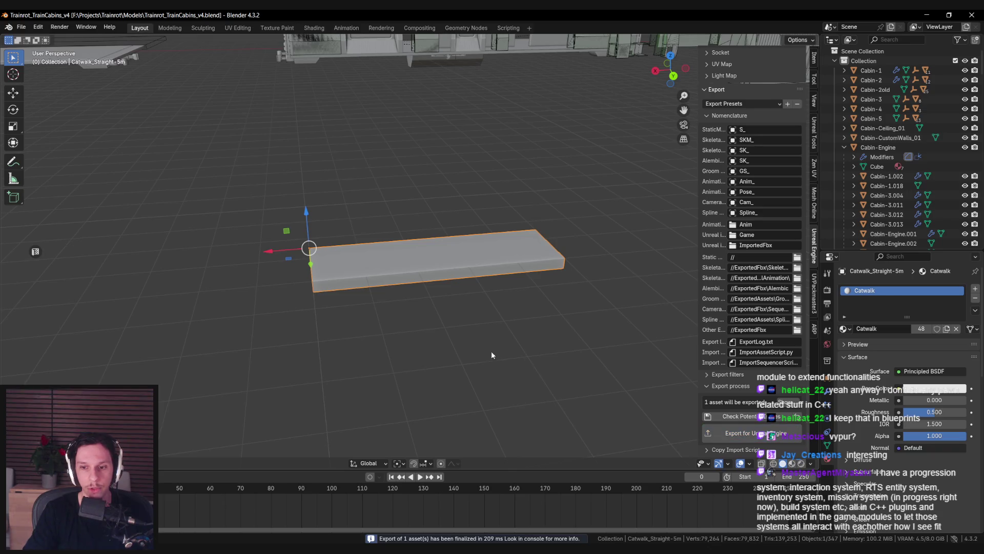
pyautogui.hotkey('alt', 'Tab')
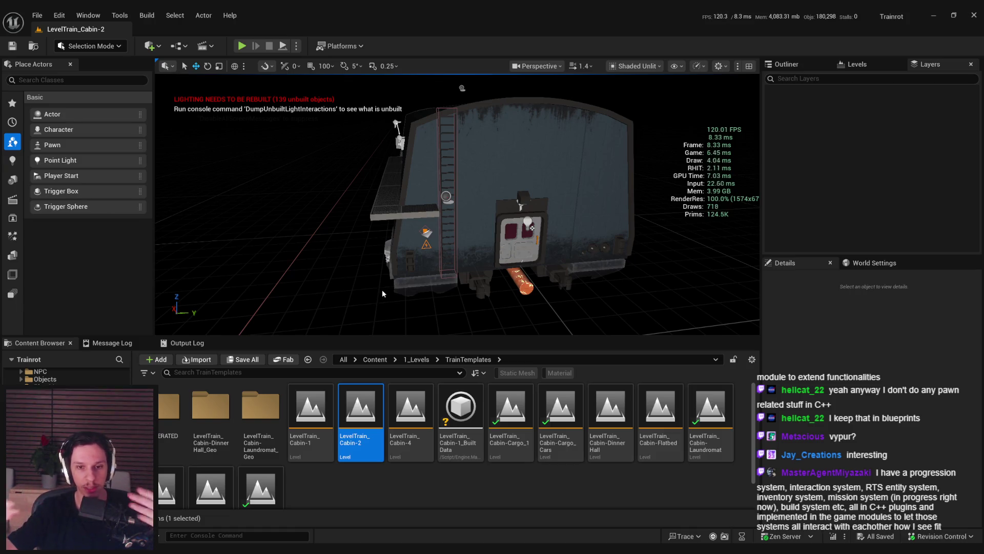
# Step: Turn off the stat unit frame timing display through the console
pyautogui.moveTo(383, 289); pyautogui.dragTo(478, 278)
pyautogui.press('`')
pyautogui.write('stat unit')
pyautogui.press('Return')
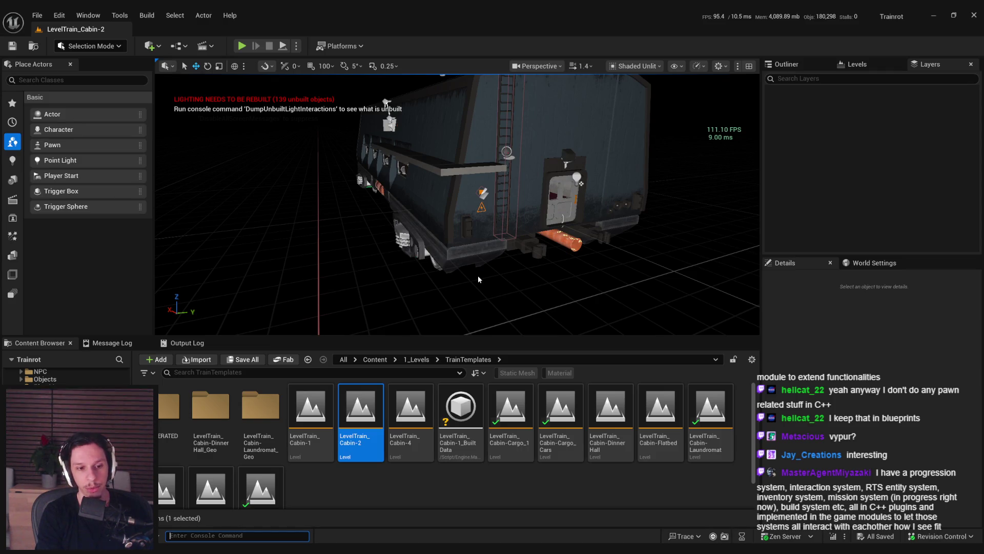
pyautogui.press('`')
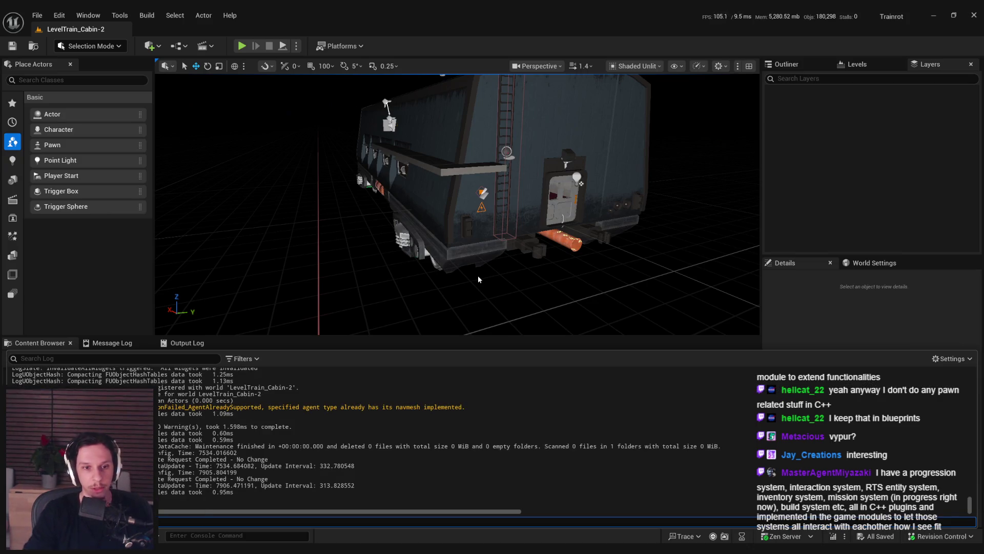
# Step: Go back up to the Content root folder and re-export the catwalk from Blender
pyautogui.hotkey('ctrl', 'space')
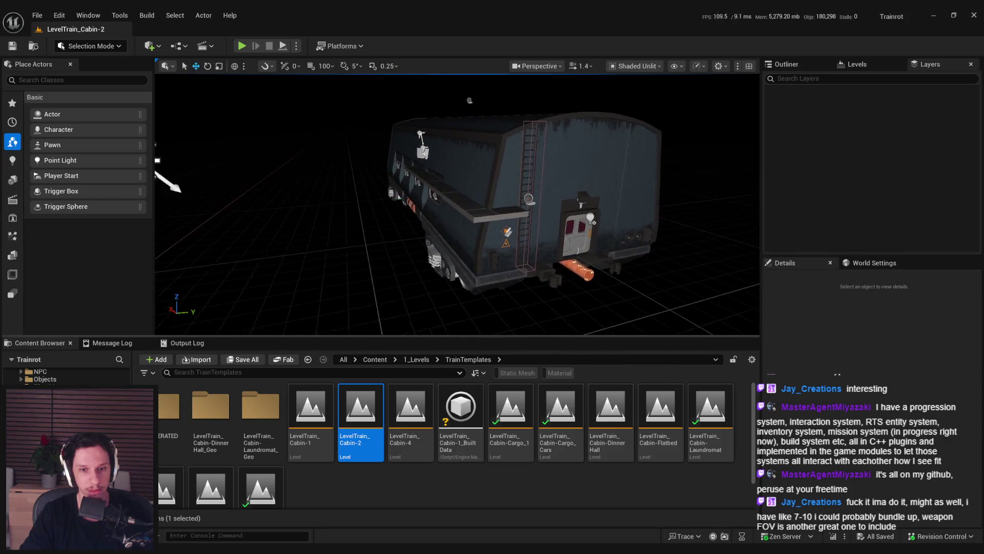
pyautogui.click(415, 359)
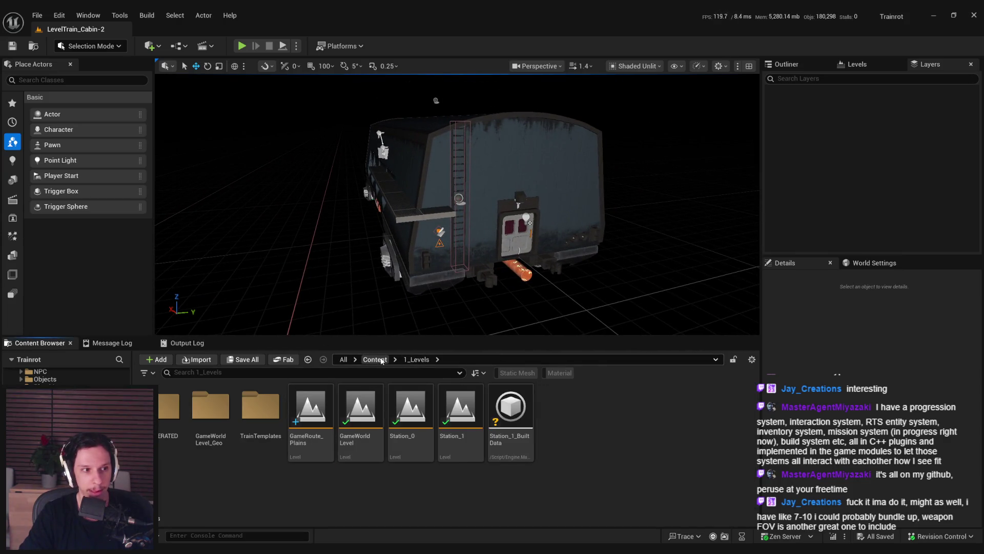
pyautogui.click(382, 360)
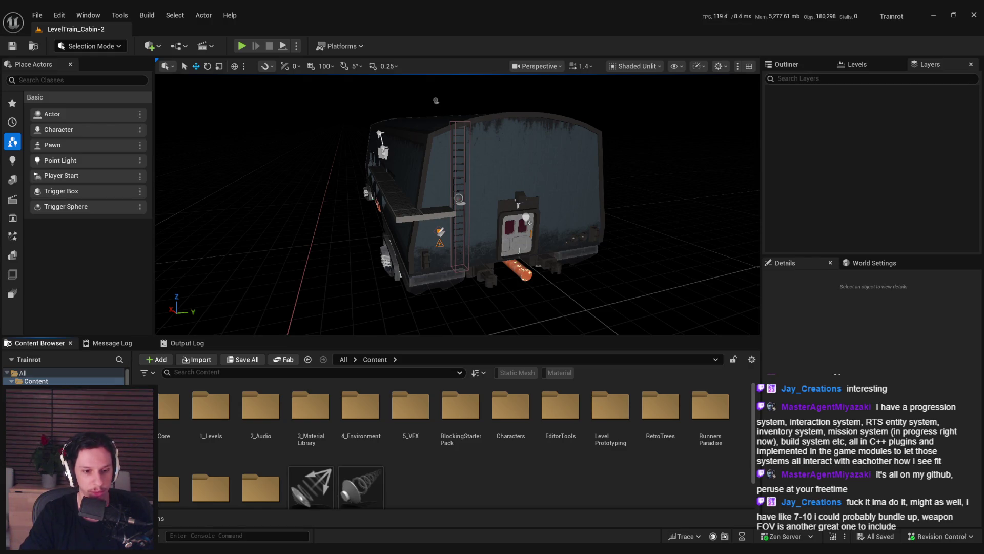
pyautogui.hotkey('alt', 'Tab')
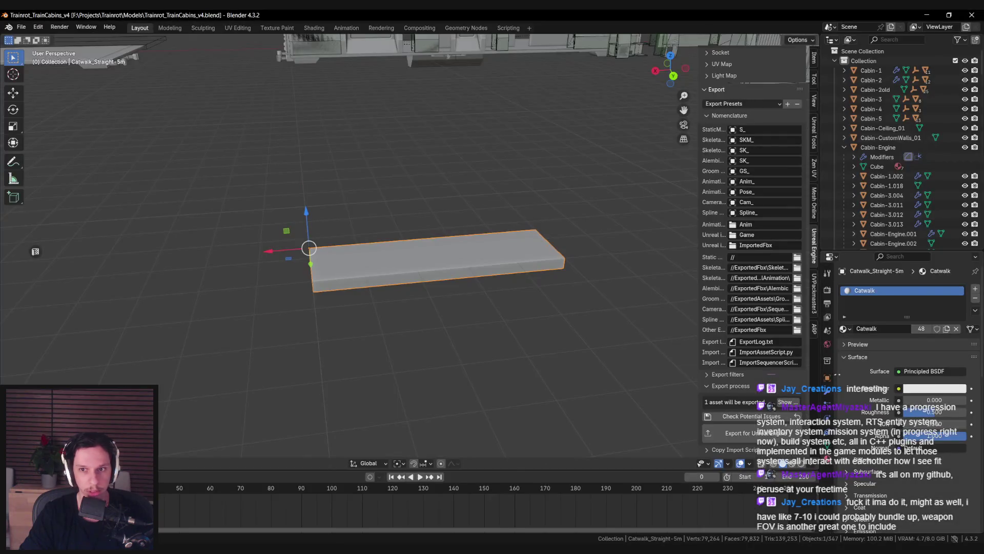
pyautogui.click(752, 434)
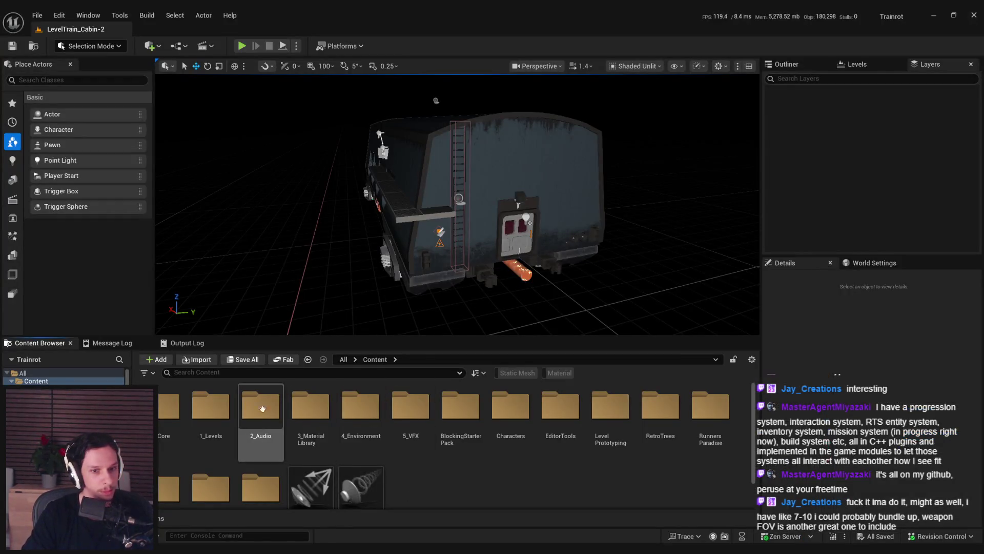
# Step: Import the catwalk FBX into Content/4_Environment/Train and open S_Catwalk_Straight-5m in the mesh editor
pyautogui.doubleClick(361, 407)
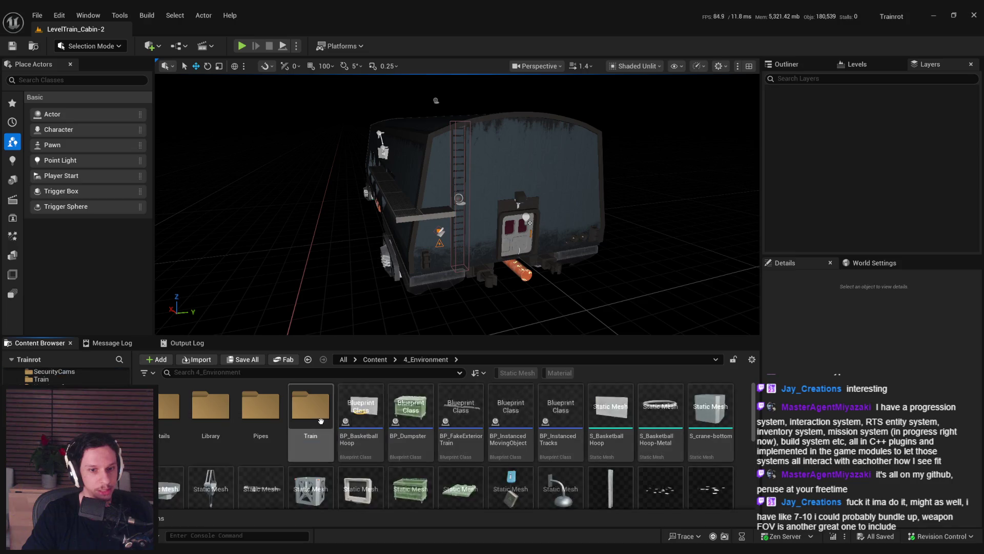
pyautogui.doubleClick(321, 421)
pyautogui.moveTo(318, 337)
pyautogui.mouseDown()
pyautogui.moveTo(318, 110)
pyautogui.moveTo(318, 127)
pyautogui.mouseUp()
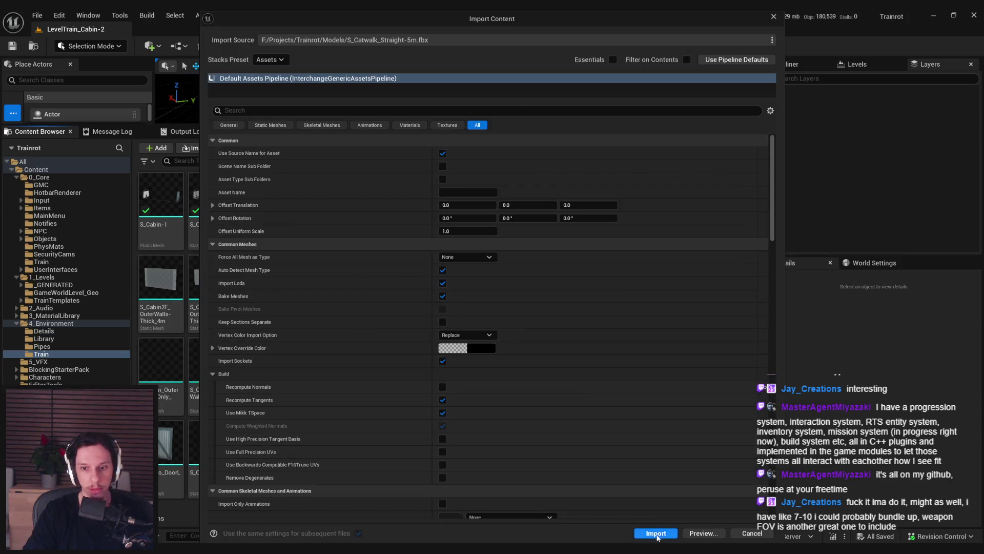
pyautogui.click(656, 531)
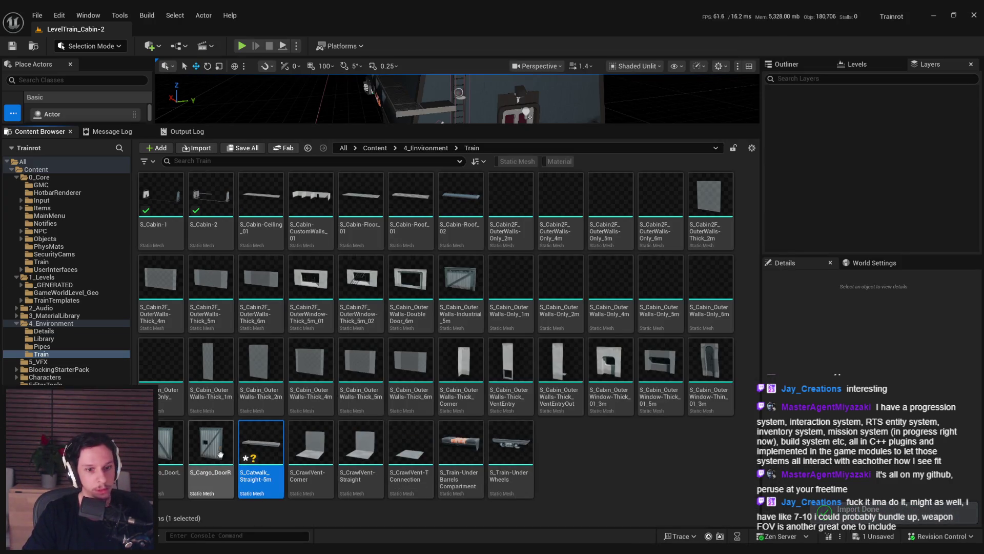
pyautogui.doubleClick(250, 446)
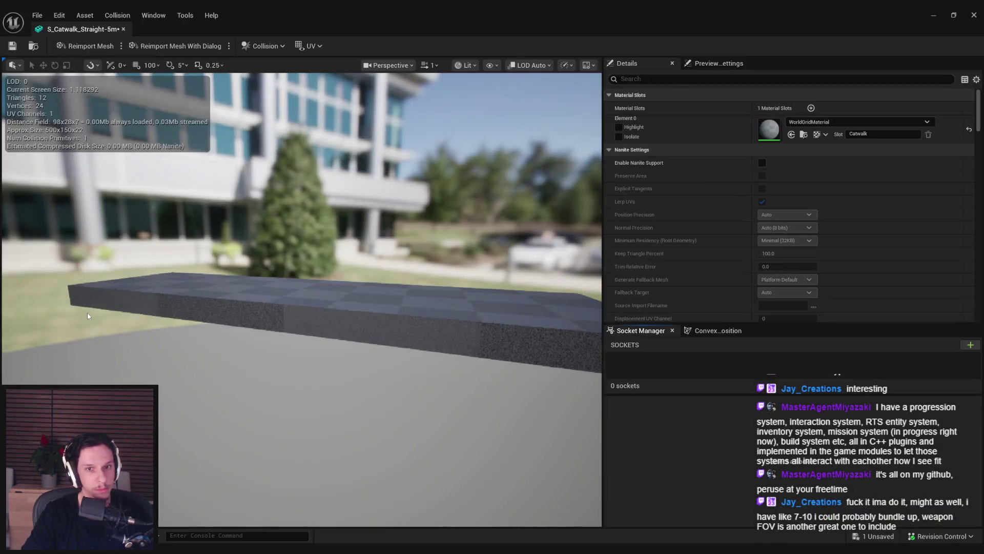
pyautogui.moveTo(87, 316); pyautogui.dragTo(149, 276)
pyautogui.click(820, 122)
# Step: Assign M_GrateTrimsheet to the catwalk's Element 0 and save the mesh
pyautogui.write('grat')
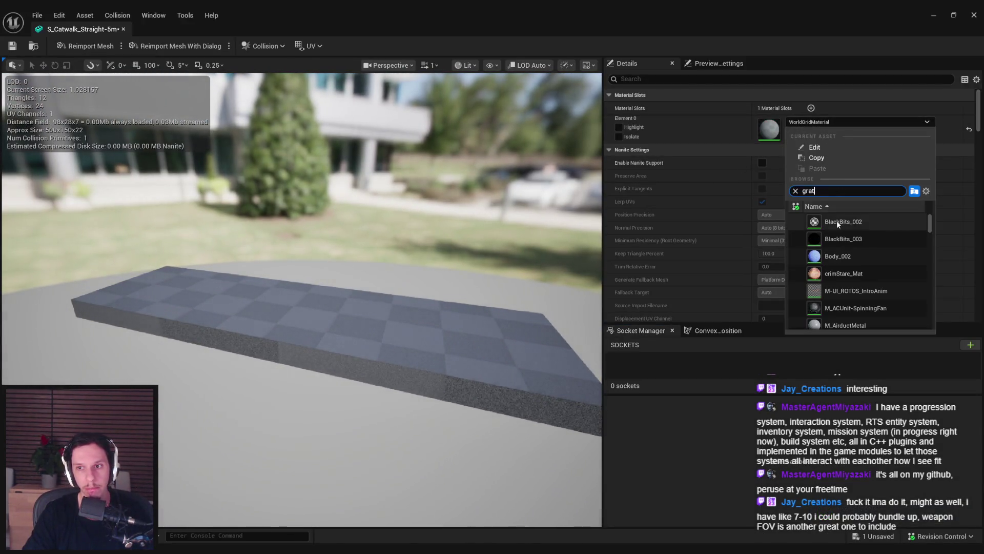
pyautogui.click(837, 220)
pyautogui.moveTo(328, 287)
pyautogui.mouseDown()
pyautogui.moveTo(436, 271)
pyautogui.moveTo(456, 231)
pyautogui.mouseUp()
pyautogui.hotkey('ctrl', 's')
# Step: Drag S_Catwalk_Straight-5m into the level beside the train cabin
pyautogui.moveTo(361, 260); pyautogui.dragTo(362, 260)
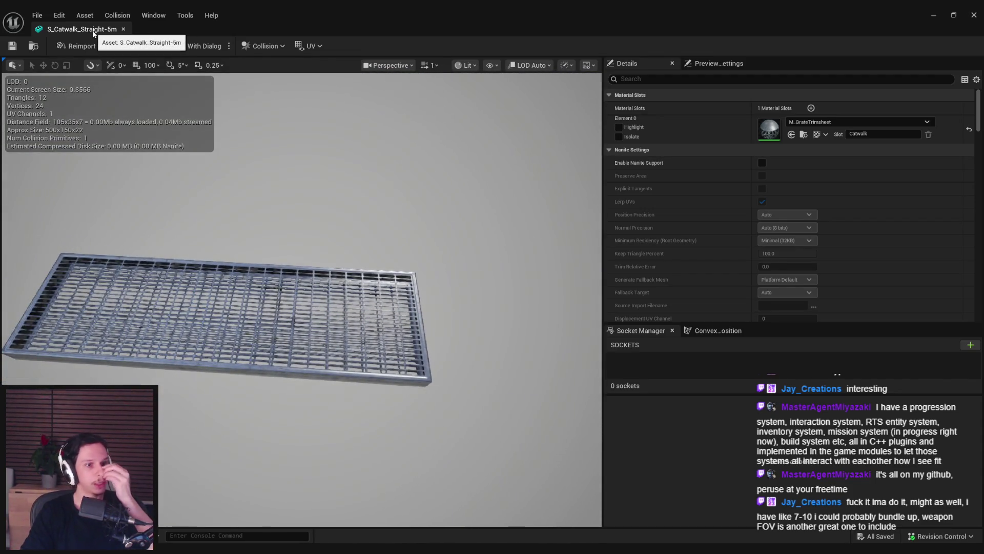
pyautogui.click(123, 29)
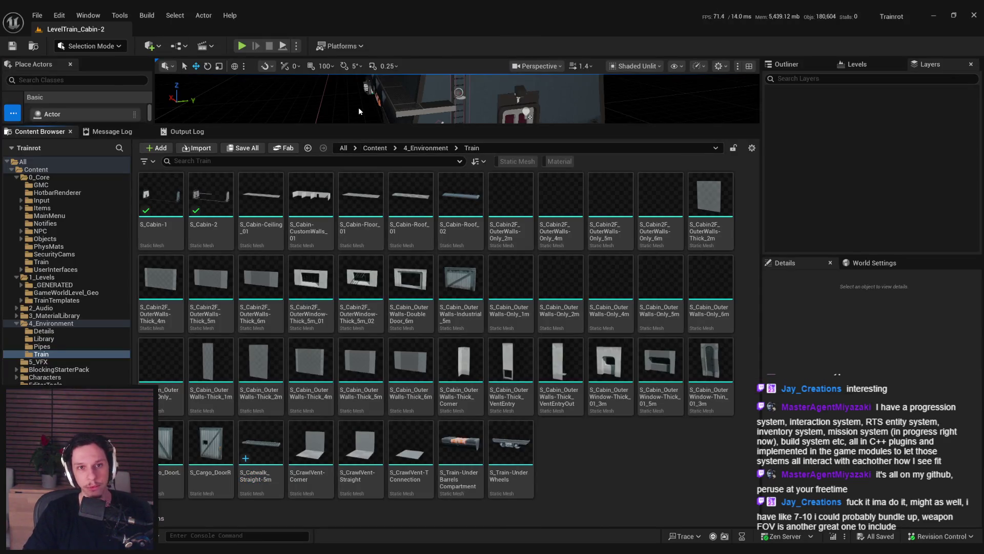
pyautogui.moveTo(357, 125)
pyautogui.mouseDown()
pyautogui.moveTo(360, 363)
pyautogui.moveTo(359, 129)
pyautogui.mouseUp()
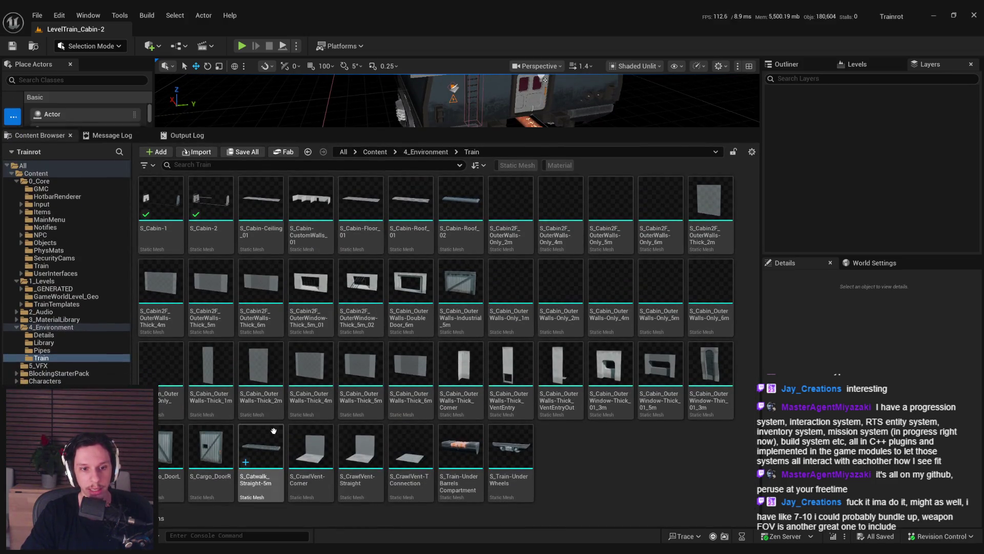
pyautogui.click(271, 439)
pyautogui.moveTo(485, 111); pyautogui.dragTo(487, 373)
pyautogui.moveTo(465, 318); pyautogui.dragTo(464, 295)
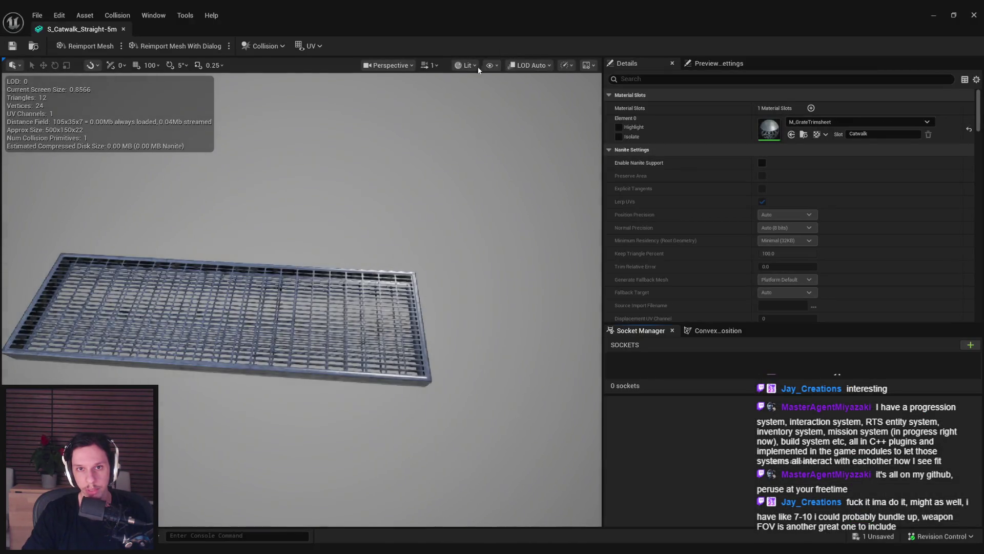
# Step: Preview the catwalk's player collision view mode, then return to Lit shading
pyautogui.click(466, 65)
pyautogui.click(487, 176)
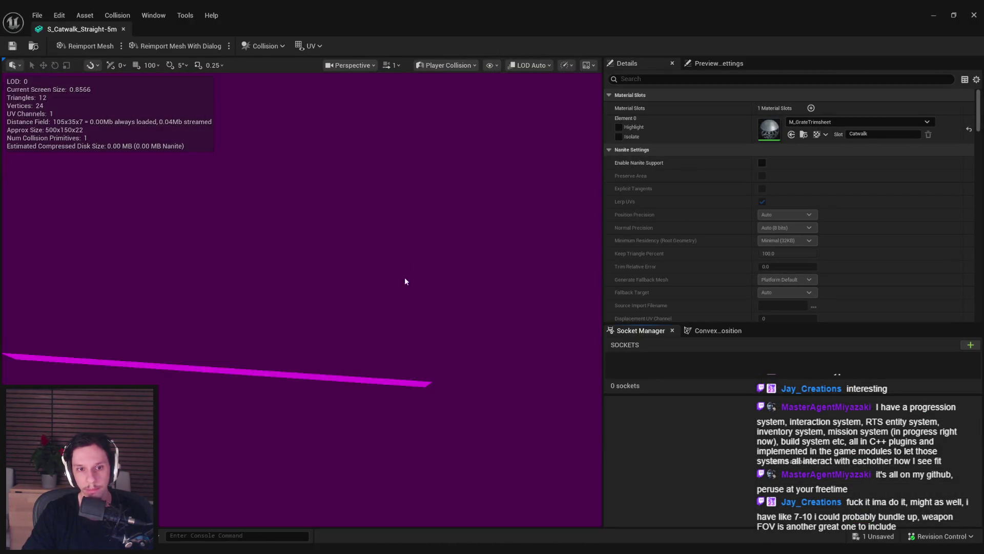
pyautogui.click(464, 65)
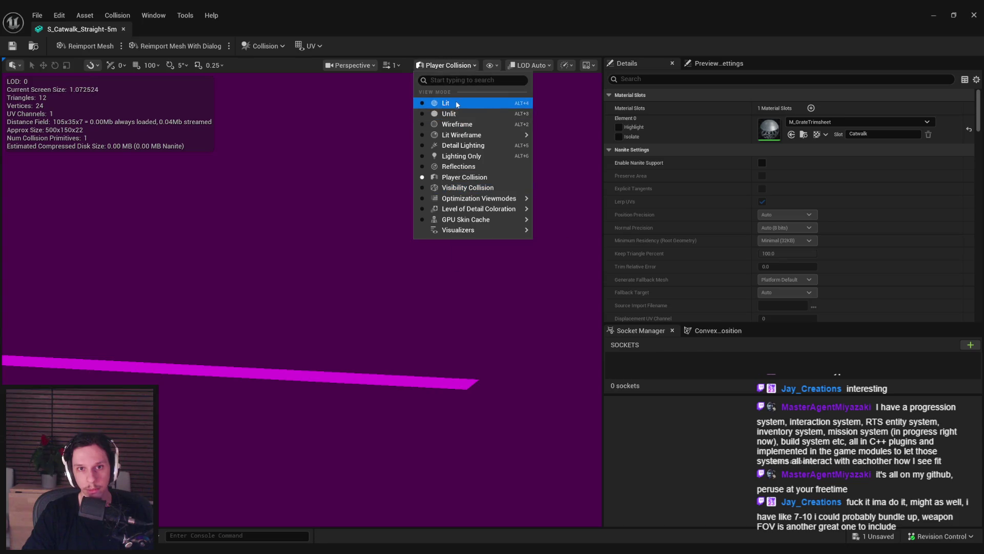
pyautogui.click(457, 105)
pyautogui.click(491, 65)
pyautogui.click(462, 281)
pyautogui.moveTo(463, 281)
pyautogui.mouseDown()
pyautogui.moveTo(436, 328)
pyautogui.moveTo(445, 298)
pyautogui.moveTo(356, 375)
pyautogui.mouseUp()
# Step: Replace the catwalk's collision with a new simplified shape, then check out and save
pyautogui.click(336, 373)
pyautogui.press('Delete')
pyautogui.click(118, 16)
pyautogui.click(144, 76)
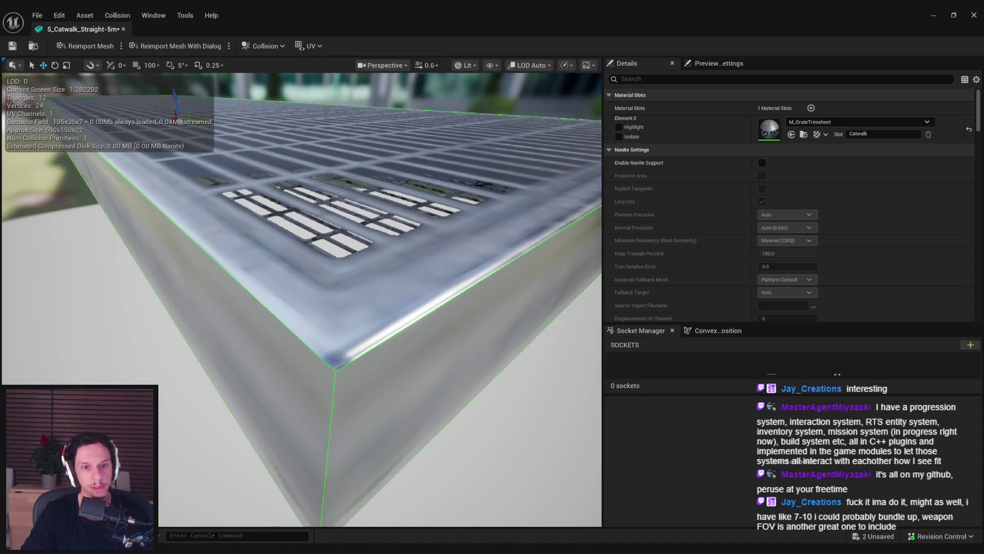
pyautogui.click(492, 390)
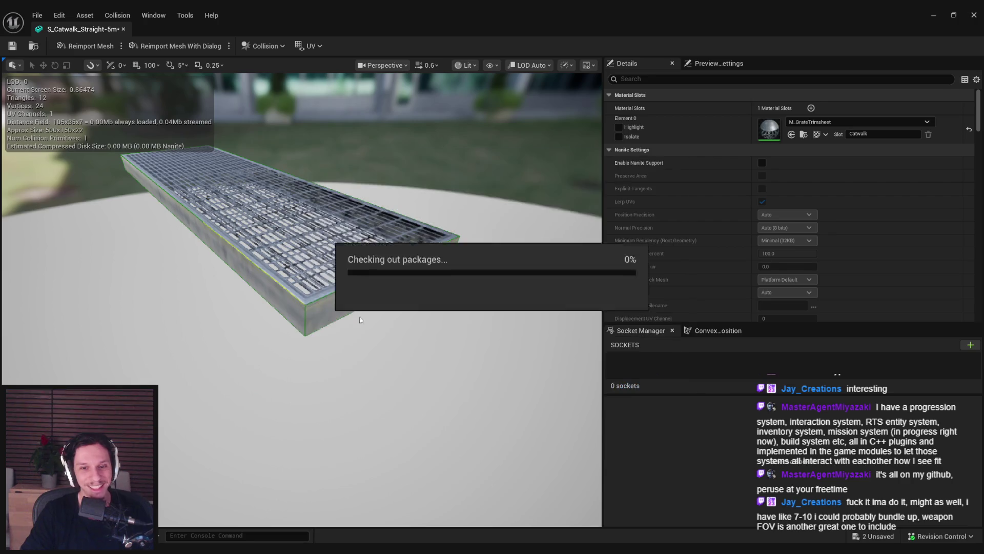
pyautogui.click(124, 29)
pyautogui.moveTo(480, 253)
pyautogui.mouseDown()
pyautogui.moveTo(483, 279)
pyautogui.moveTo(512, 277)
pyautogui.moveTo(504, 261)
pyautogui.mouseUp()
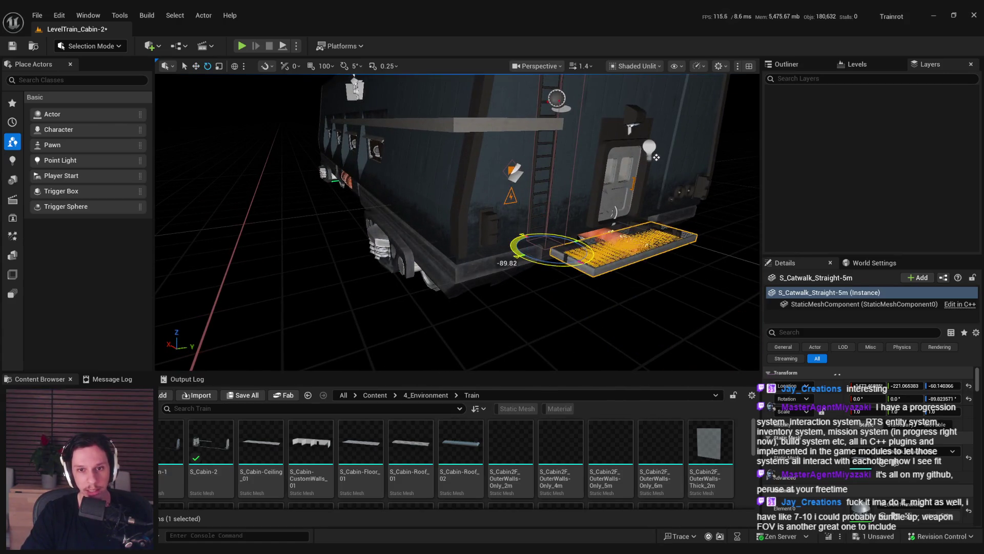
# Step: Rotate the catwalk to run along the cabin and move it beside the door
pyautogui.hotkey('ctrl', 'z')
pyautogui.moveTo(563, 267); pyautogui.dragTo(507, 257)
pyautogui.press('w')
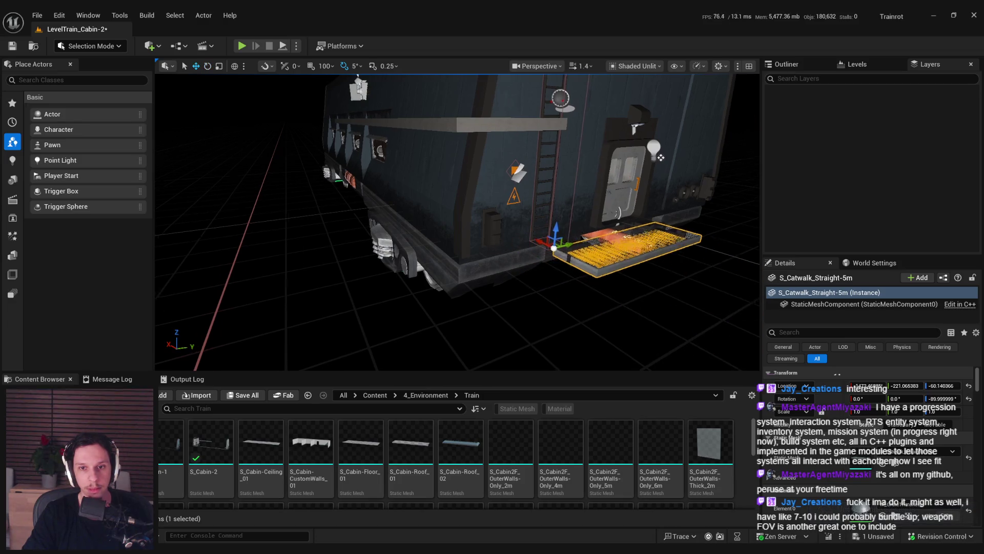
pyautogui.moveTo(490, 273); pyautogui.dragTo(310, 276)
# Step: Fine-tune the catwalk's height next to the cabin and check it from several angles
pyautogui.press('f')
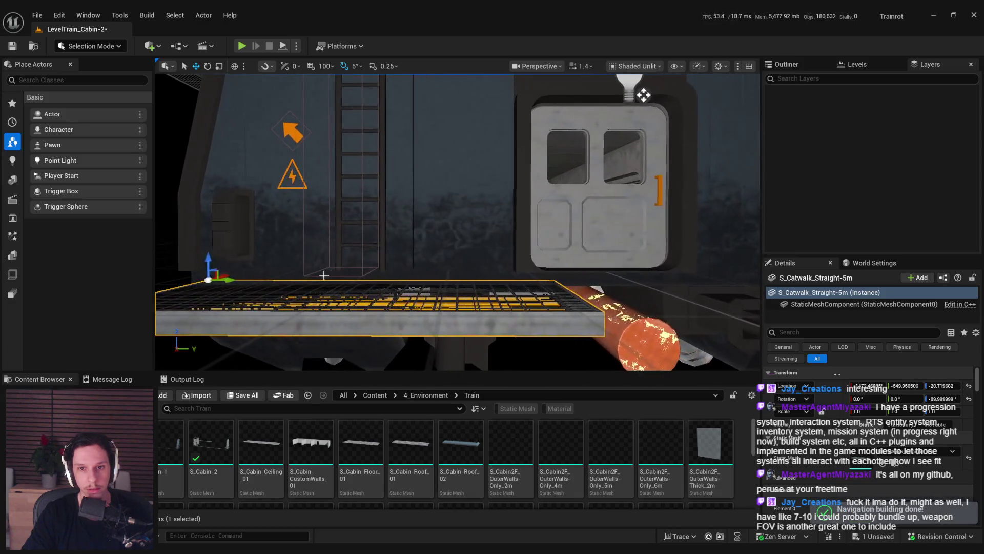
pyautogui.press('End')
pyautogui.scroll(-3, 457, 222)
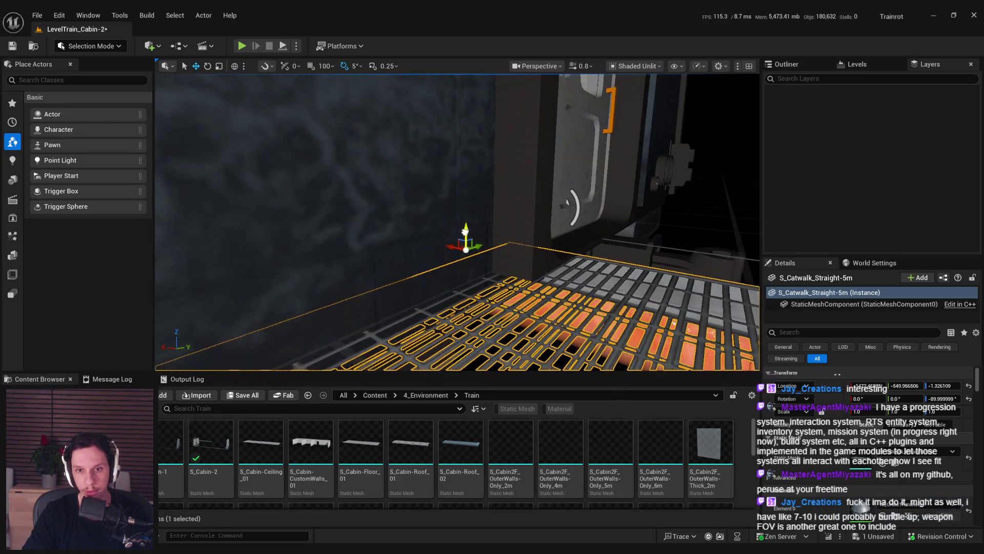
pyautogui.scroll(-3, 464, 229)
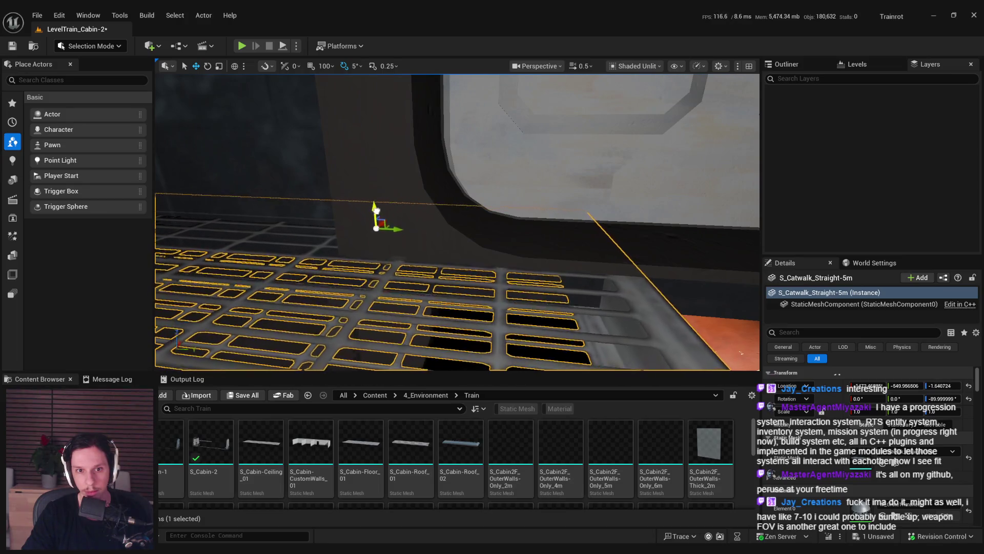
pyautogui.moveTo(373, 208); pyautogui.dragTo(374, 214)
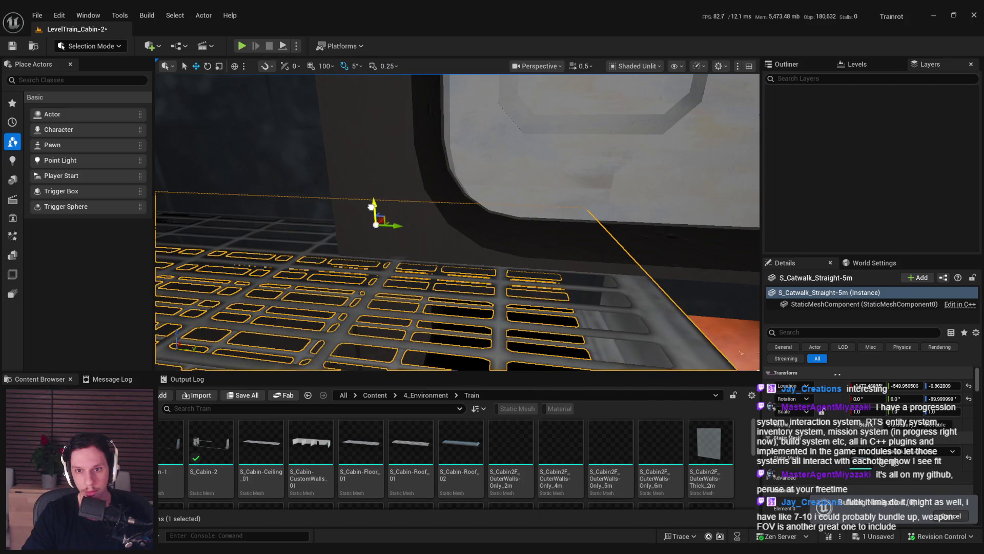
pyautogui.moveTo(370, 208)
pyautogui.mouseDown()
pyautogui.moveTo(370, 241)
pyautogui.moveTo(349, 241)
pyautogui.mouseUp()
pyautogui.moveTo(502, 137)
pyautogui.mouseDown()
pyautogui.moveTo(501, 128)
pyautogui.moveTo(502, 136)
pyautogui.mouseUp()
pyautogui.scroll(5, 457, 222)
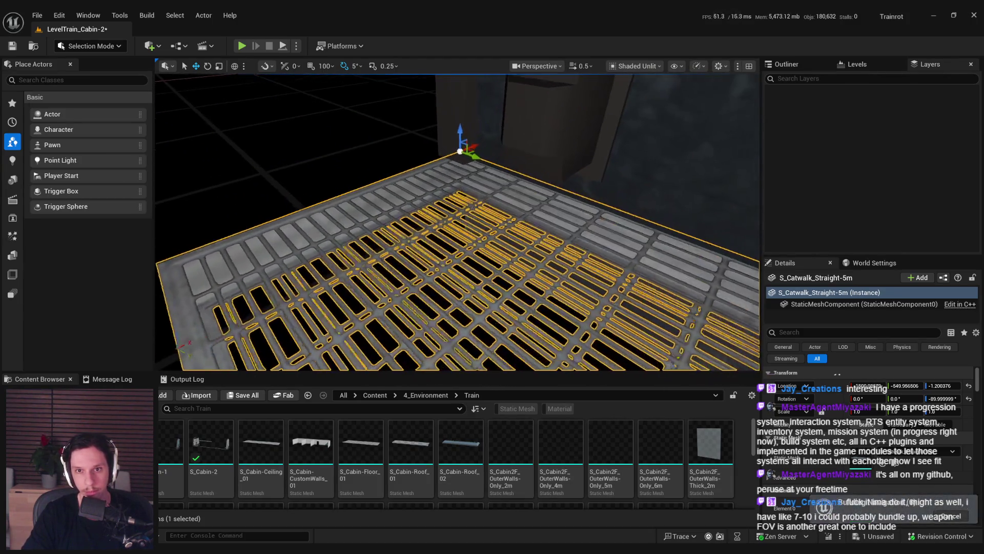
pyautogui.scroll(-2, 488, 99)
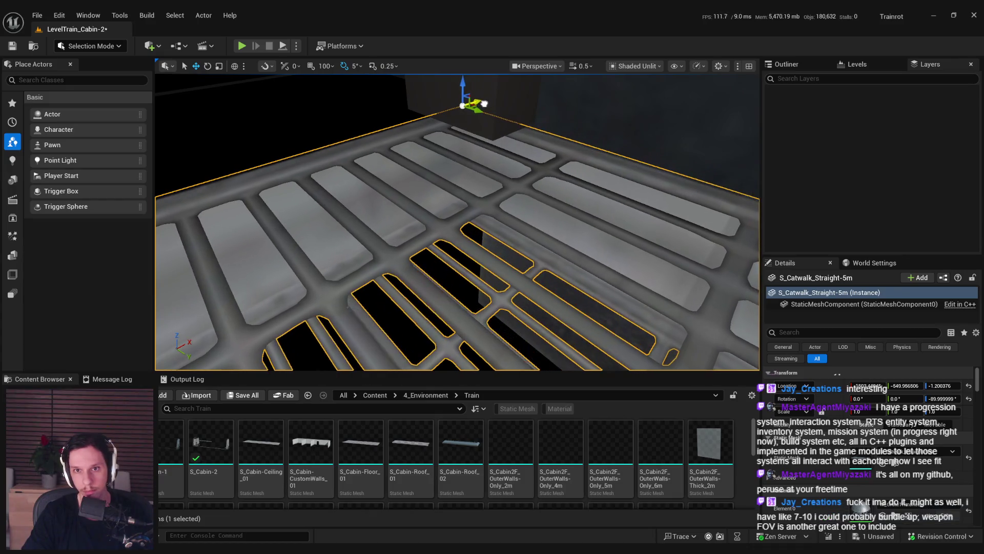
pyautogui.moveTo(486, 105)
pyautogui.mouseDown()
pyautogui.moveTo(491, 138)
pyautogui.moveTo(565, 210)
pyautogui.mouseUp()
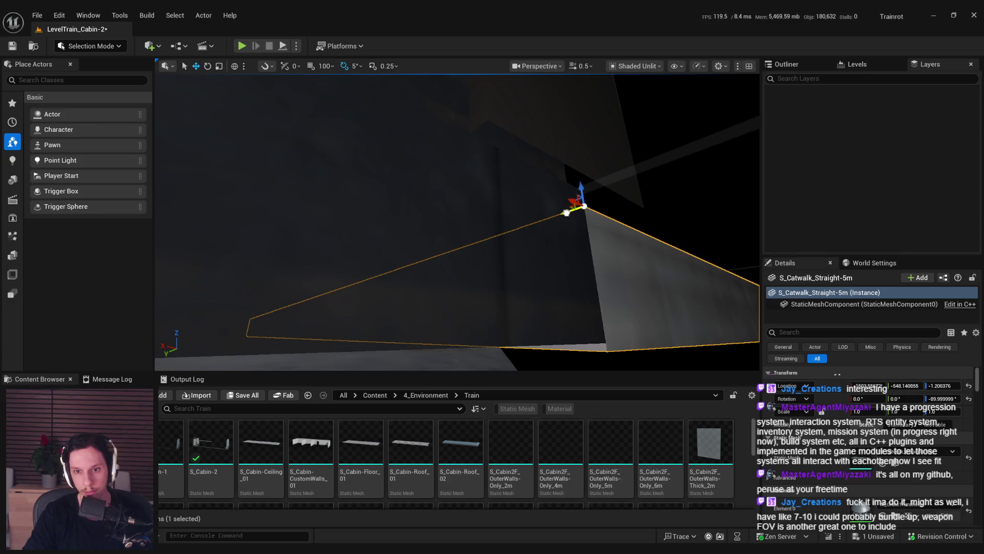
pyautogui.press('f')
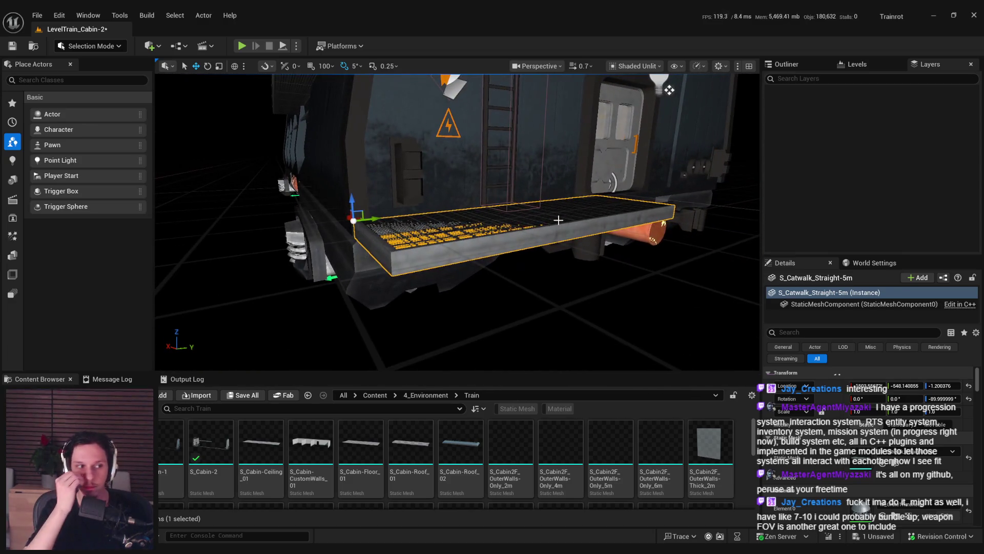
pyautogui.moveTo(669, 90)
pyautogui.mouseDown()
pyautogui.moveTo(560, 136)
pyautogui.moveTo(574, 134)
pyautogui.mouseUp()
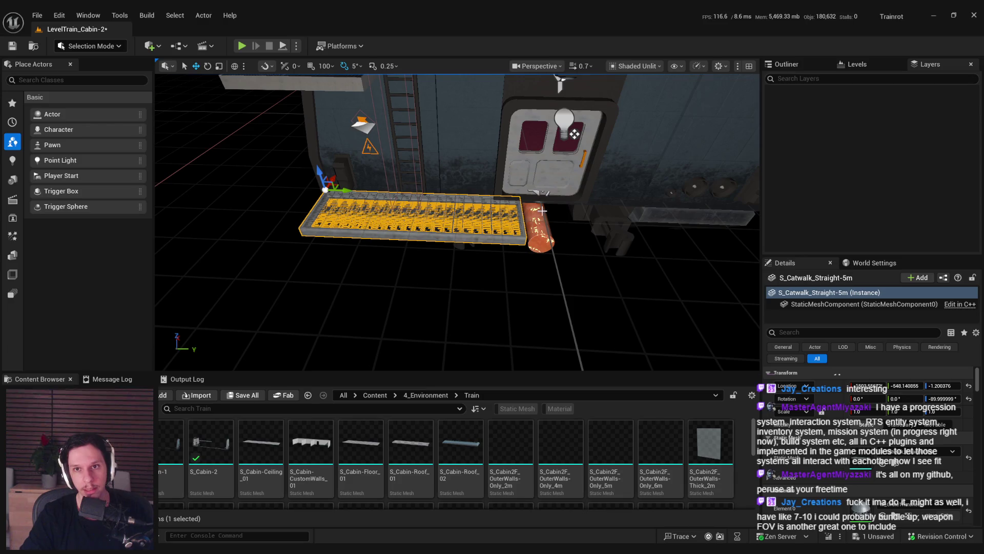
# Step: Save the level and Alt-drag a second catwalk 500 units along X
pyautogui.hotkey('ctrl', 's')
pyautogui.moveTo(328, 307); pyautogui.dragTo(287, 307)
pyautogui.moveTo(254, 226)
pyautogui.keyDown('alt'); pyautogui.mouseDown()
pyautogui.moveTo(479, 226)
pyautogui.moveTo(335, 247)
pyautogui.mouseUp(); pyautogui.keyUp('alt')
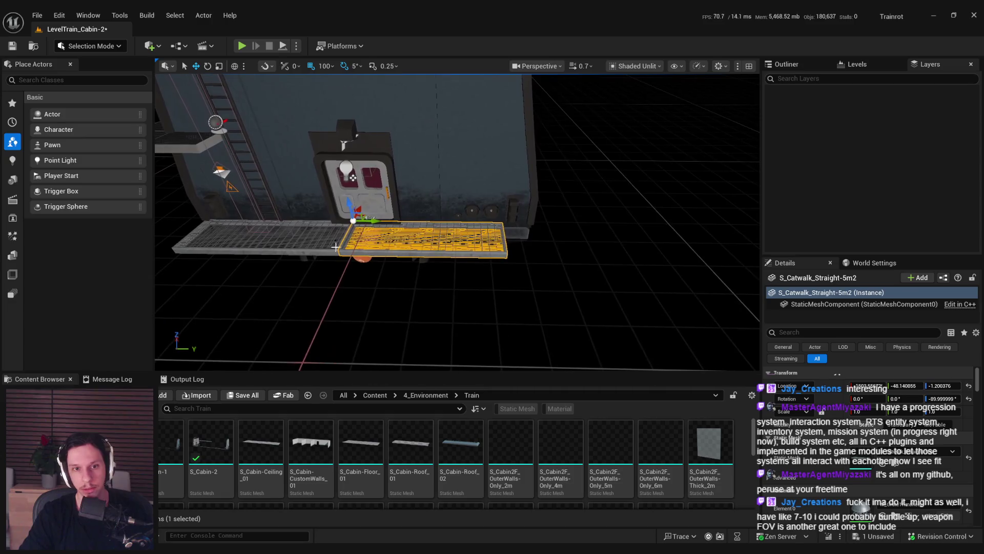
# Step: Select both catwalks and stretch them slightly along X
pyautogui.keyDown('ctrl'); pyautogui.click(294, 251); pyautogui.keyUp('ctrl')
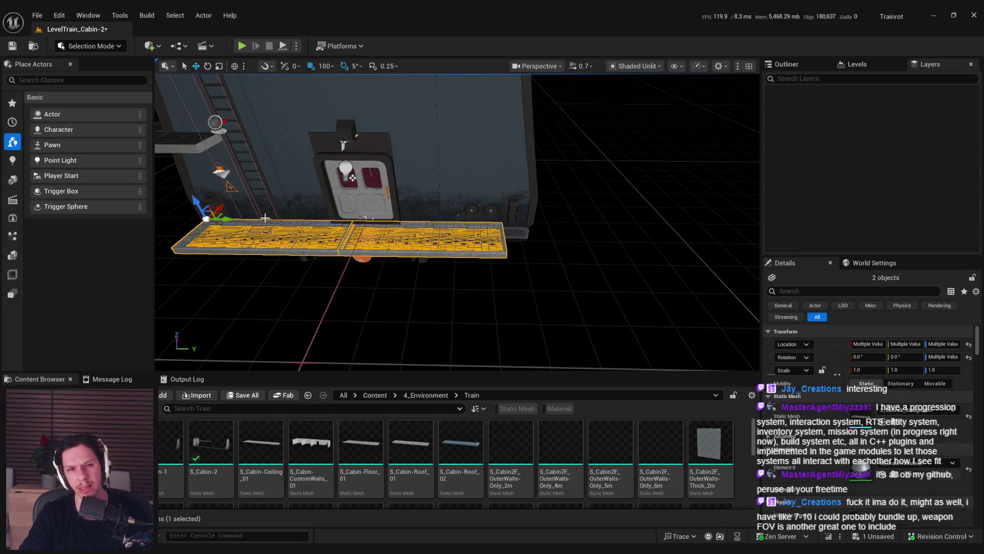
pyautogui.moveTo(184, 221); pyautogui.dragTo(202, 220)
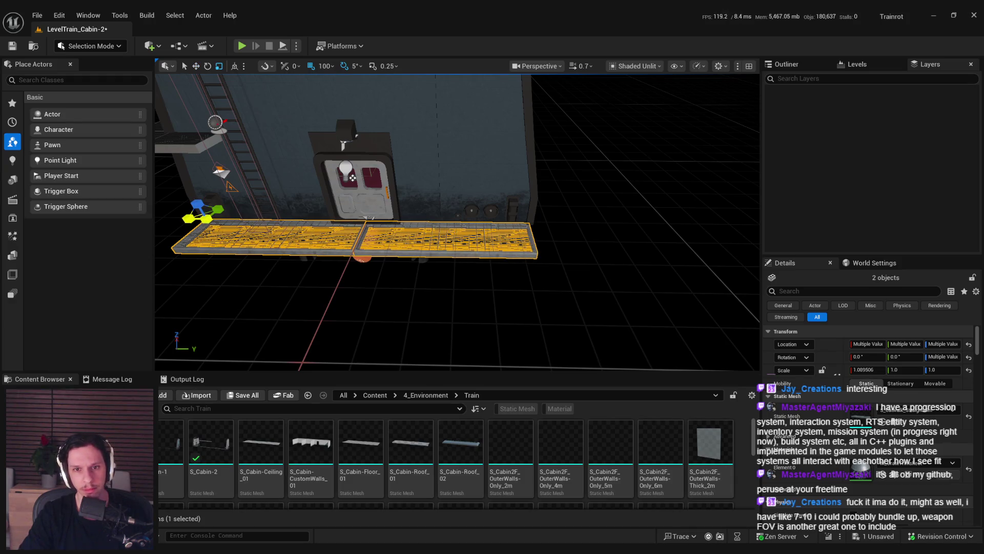
pyautogui.moveTo(451, 268); pyautogui.dragTo(364, 261)
pyautogui.moveTo(662, 255); pyautogui.dragTo(666, 255)
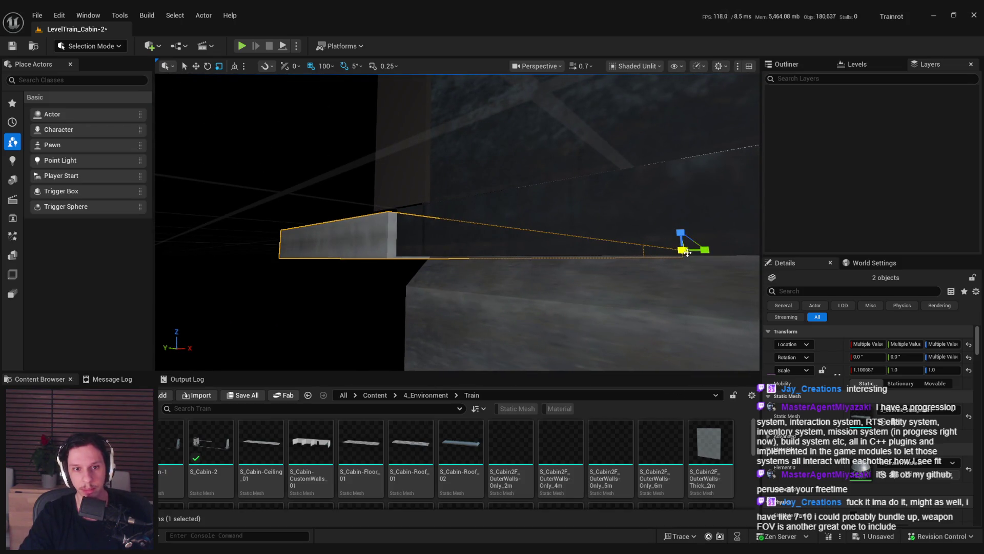
pyautogui.moveTo(686, 252); pyautogui.dragTo(686, 253)
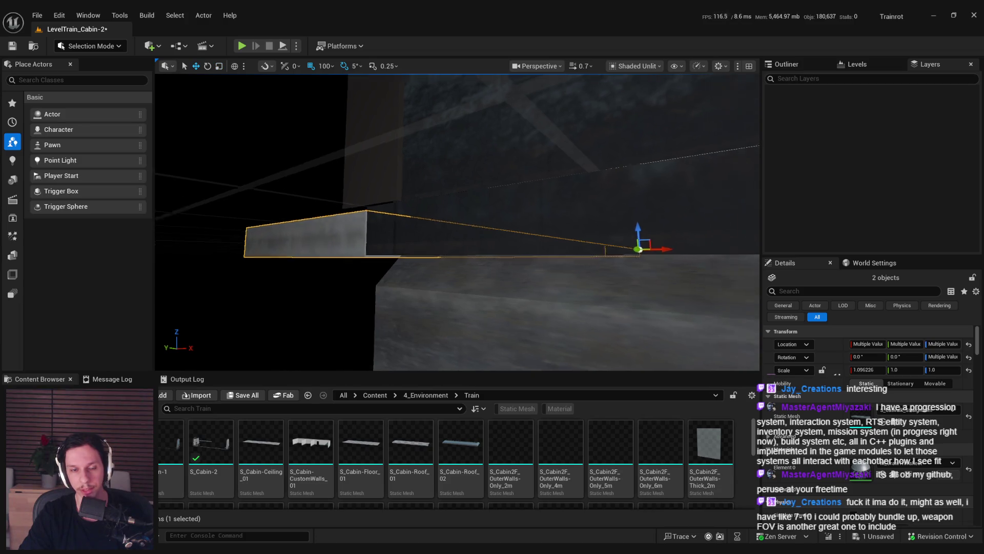
# Step: Rotate a single catwalk piece 90 degrees and check how it joins the others
pyautogui.moveTo(359, 221)
pyautogui.mouseDown()
pyautogui.moveTo(267, 173)
pyautogui.moveTo(323, 88)
pyautogui.moveTo(328, 241)
pyautogui.moveTo(679, 341)
pyautogui.moveTo(615, 328)
pyautogui.mouseUp()
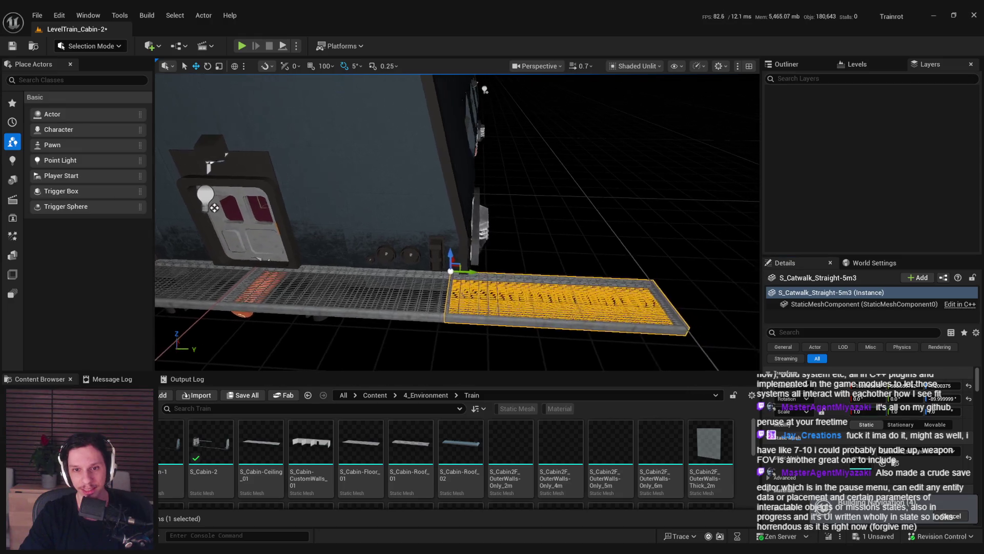
pyautogui.press('e')
pyautogui.moveTo(451, 302); pyautogui.dragTo(397, 270)
pyautogui.press('w')
pyautogui.moveTo(196, 207); pyautogui.dragTo(241, 179)
pyautogui.moveTo(486, 266)
pyautogui.mouseDown()
pyautogui.moveTo(506, 283)
pyautogui.moveTo(495, 295)
pyautogui.mouseUp()
pyautogui.scroll(5, 478, 260)
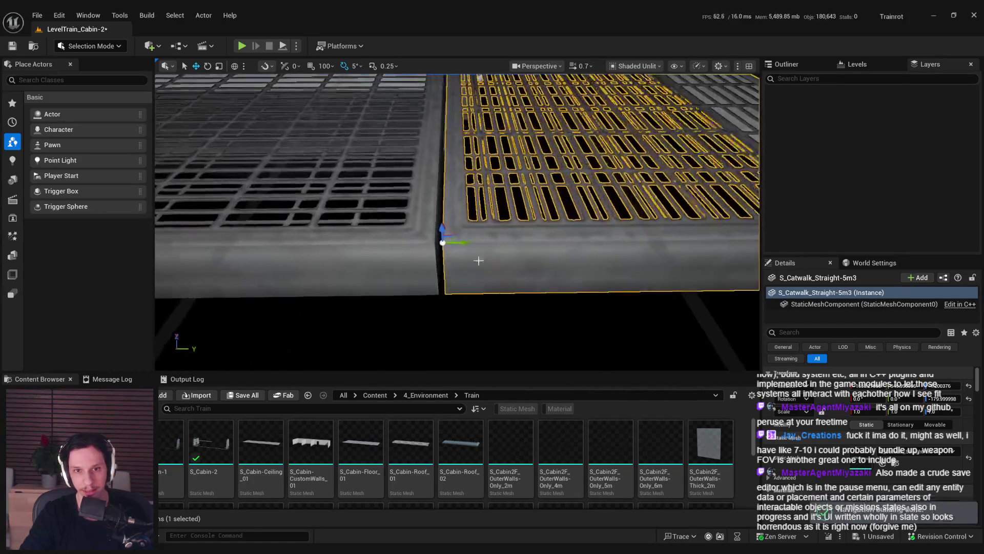
pyautogui.moveTo(478, 260)
pyautogui.mouseDown()
pyautogui.moveTo(467, 256)
pyautogui.moveTo(497, 290)
pyautogui.mouseUp()
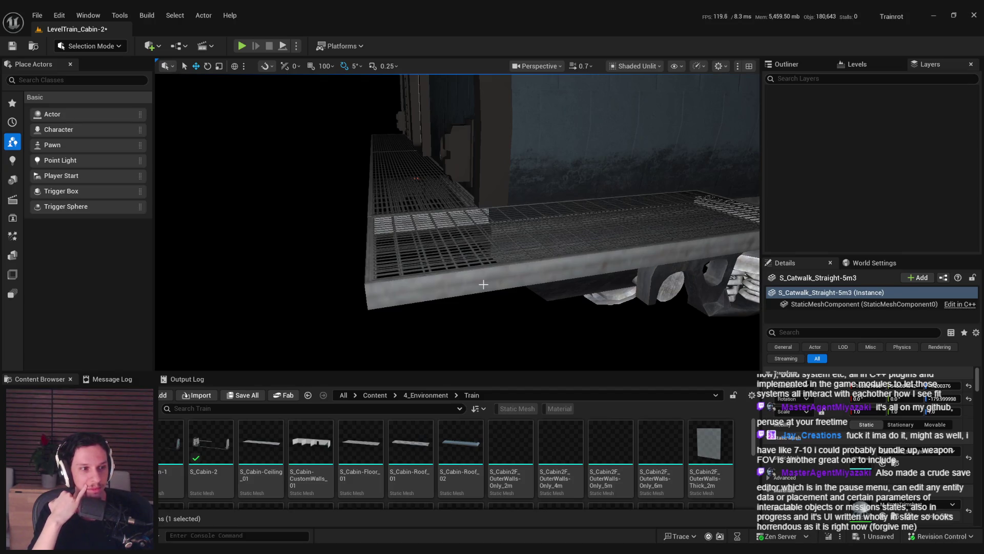
pyautogui.moveTo(503, 281)
pyautogui.mouseDown()
pyautogui.moveTo(426, 263)
pyautogui.moveTo(505, 63)
pyautogui.mouseUp()
pyautogui.press('g')
pyautogui.moveTo(310, 76); pyautogui.dragTo(310, 76)
# Step: Alt-drag another catwalk copy and slide the pair further along the train
pyautogui.moveTo(287, 214); pyautogui.dragTo(533, 219)
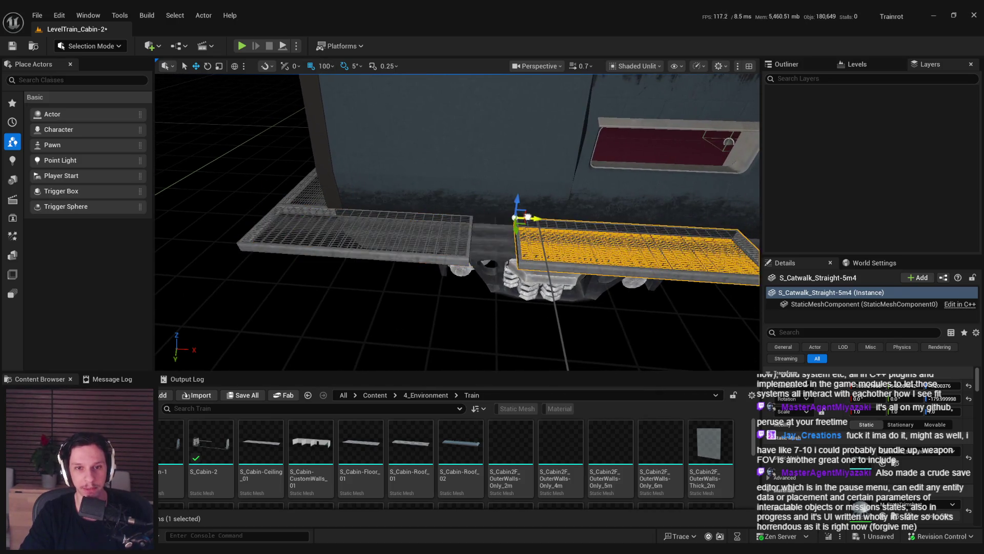
pyautogui.keyDown('ctrl'); pyautogui.click(354, 273); pyautogui.keyUp('ctrl')
pyautogui.moveTo(353, 273); pyautogui.dragTo(354, 272)
pyautogui.moveTo(456, 220); pyautogui.dragTo(456, 220)
pyautogui.moveTo(210, 254); pyautogui.dragTo(469, 262)
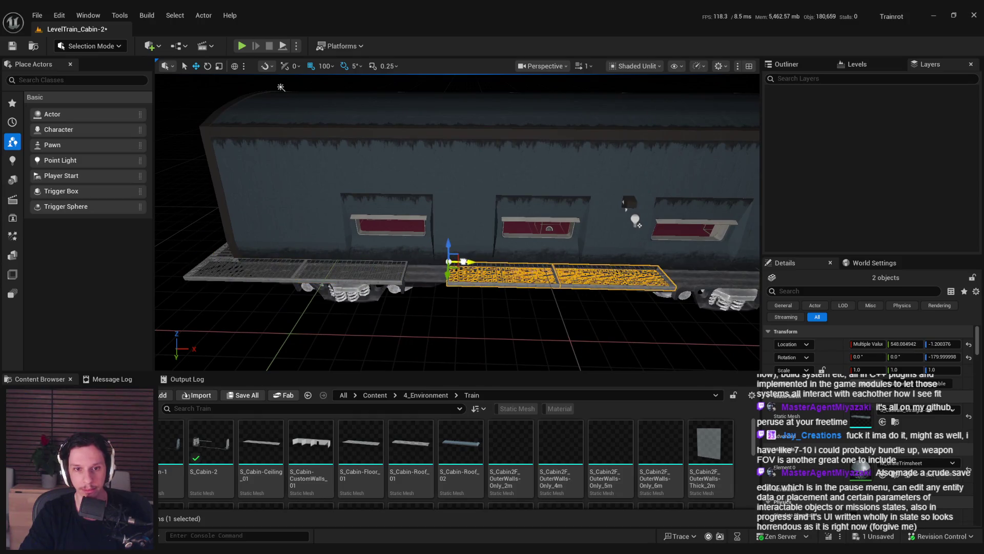
pyautogui.scroll(10, 435, 267)
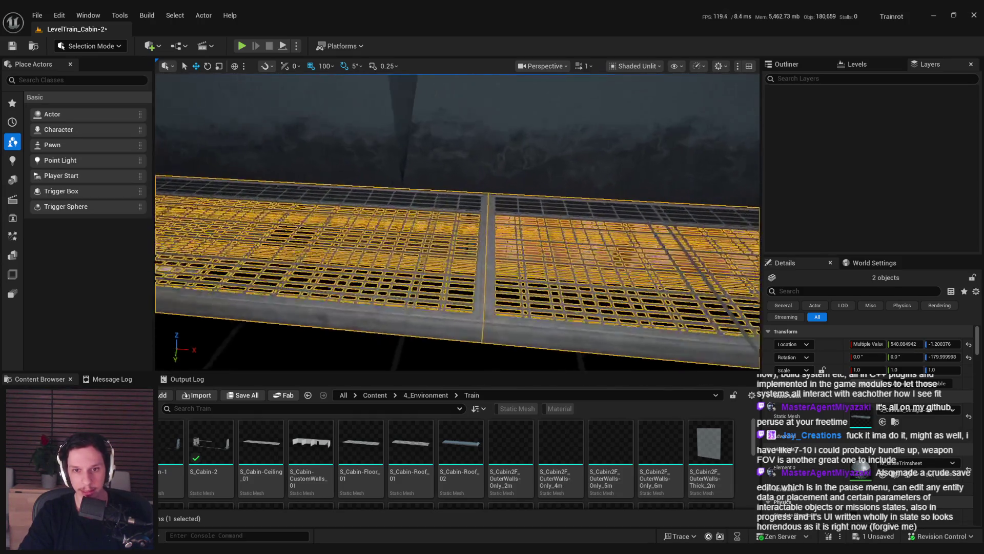
pyautogui.scroll(-10, 398, 266)
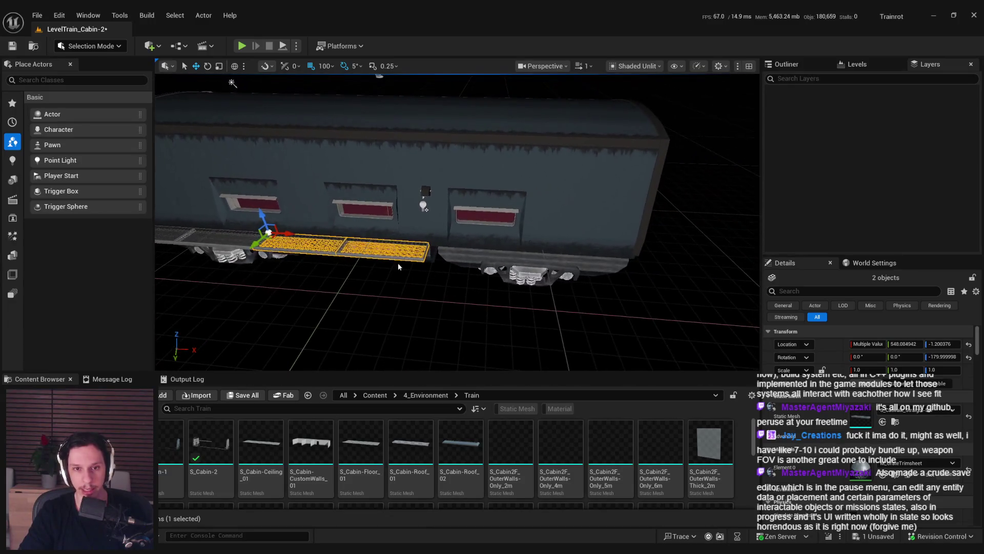
pyautogui.moveTo(295, 232); pyautogui.dragTo(441, 248)
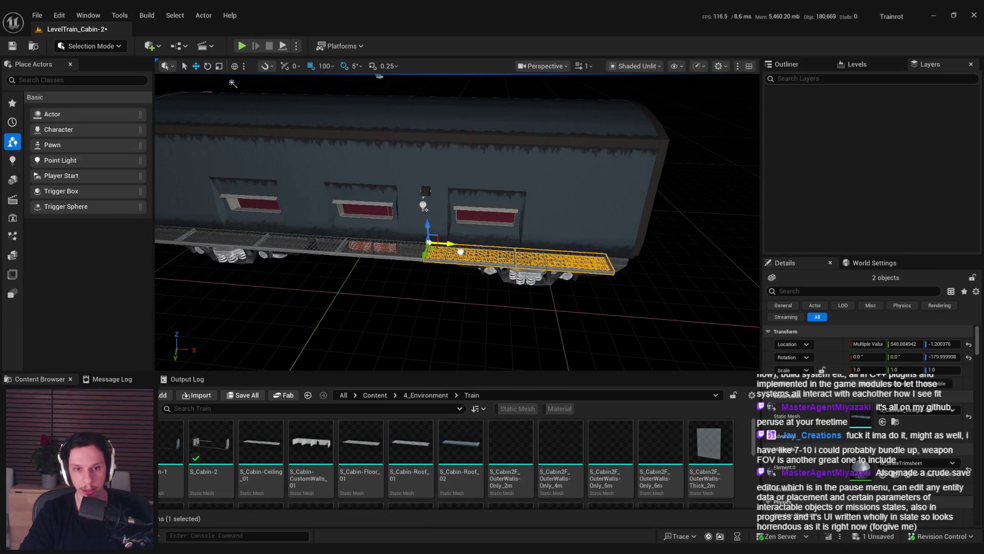
# Step: Line up the remaining catwalk pieces along the car, clear the selection and save the level
pyautogui.keyDown('ctrl'); pyautogui.click(368, 252); pyautogui.keyUp('ctrl')
pyautogui.keyDown('ctrl'); pyautogui.click(289, 249); pyautogui.keyUp('ctrl')
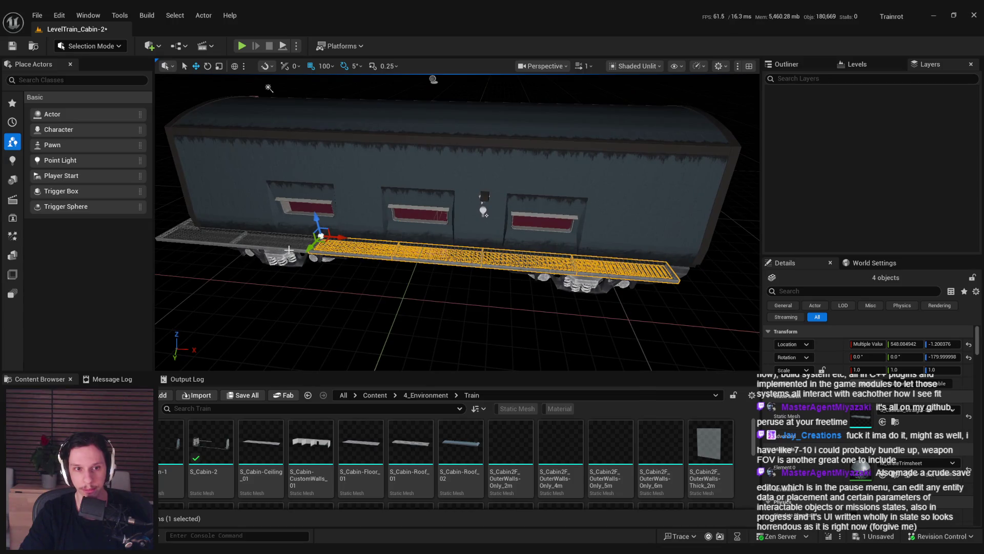
pyautogui.moveTo(212, 214)
pyautogui.mouseDown()
pyautogui.moveTo(246, 207)
pyautogui.moveTo(212, 215)
pyautogui.mouseUp()
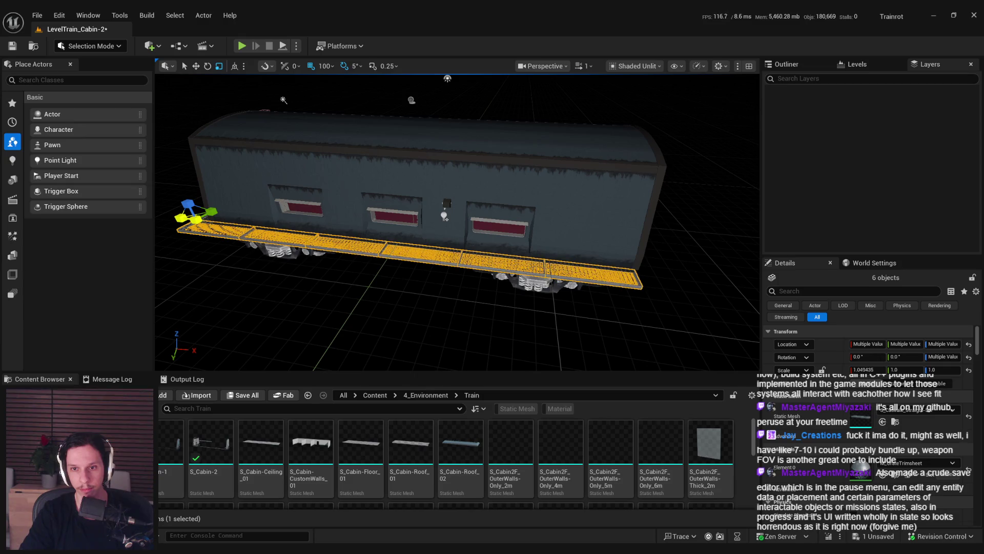
pyautogui.moveTo(211, 215)
pyautogui.mouseDown()
pyautogui.moveTo(231, 170)
pyautogui.moveTo(417, 275)
pyautogui.moveTo(384, 299)
pyautogui.moveTo(418, 272)
pyautogui.mouseUp()
pyautogui.press('Escape')
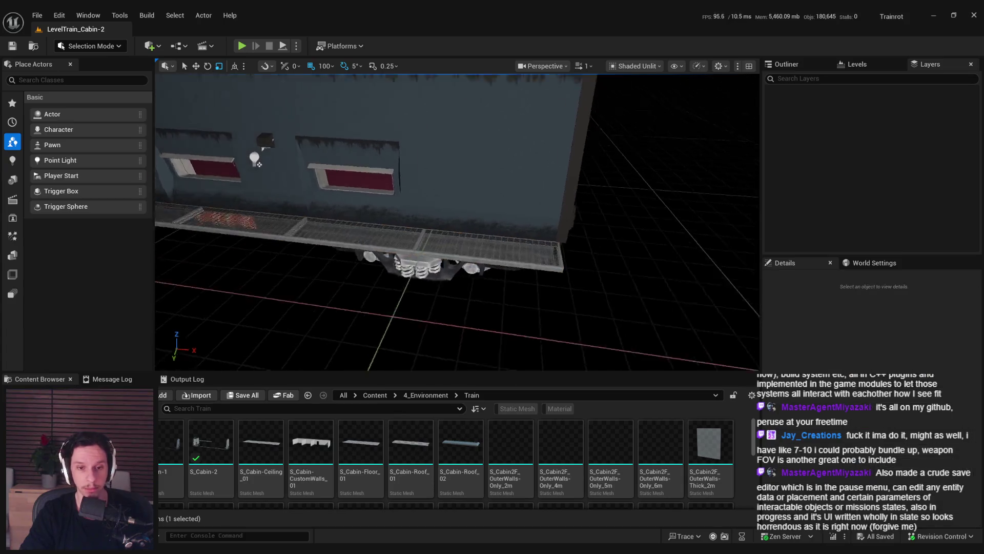
pyautogui.hotkey('ctrl', 's')
pyautogui.click(373, 395)
# Step: Open the Content/EditorTools folder in the Content Browser
pyautogui.moveTo(366, 333); pyautogui.dragTo(366, 307)
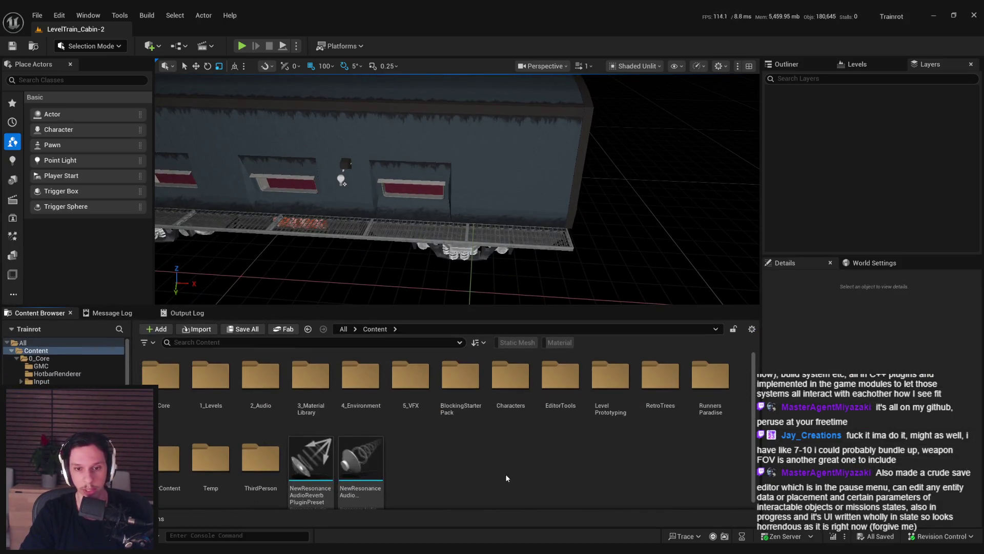
pyautogui.doubleClick(560, 377)
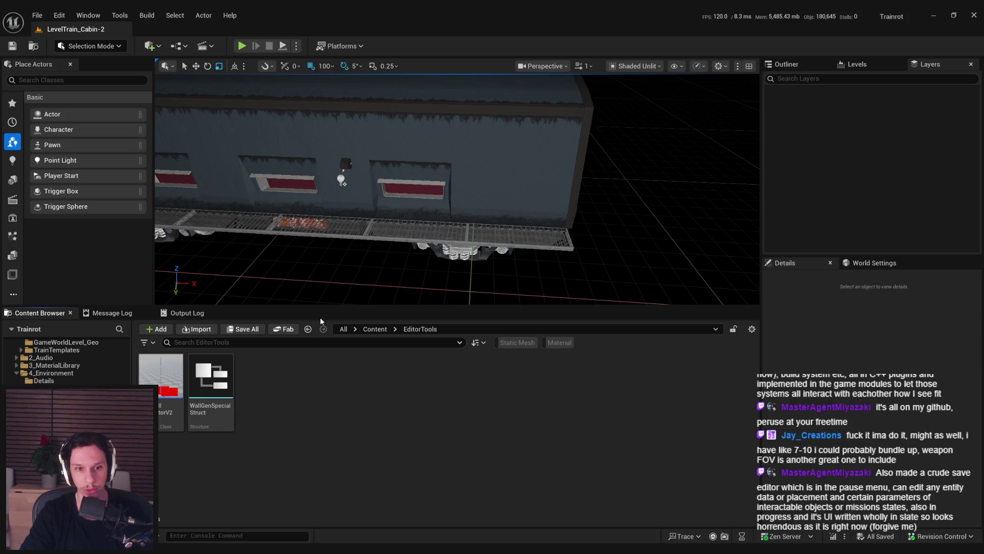
pyautogui.moveTo(320, 307); pyautogui.dragTo(320, 341)
pyautogui.scroll(-3, 456, 205)
pyautogui.rightClick(302, 459)
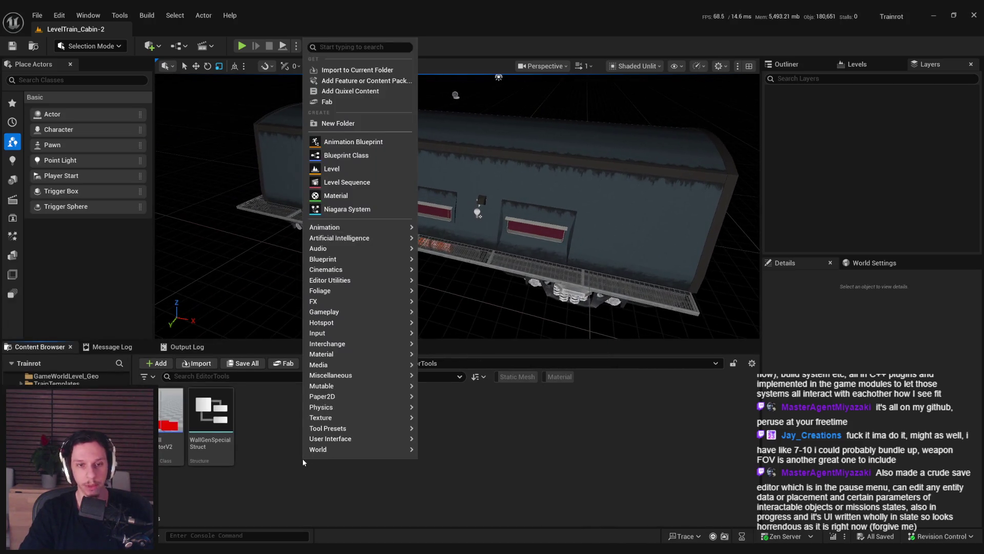
pyautogui.click(575, 501)
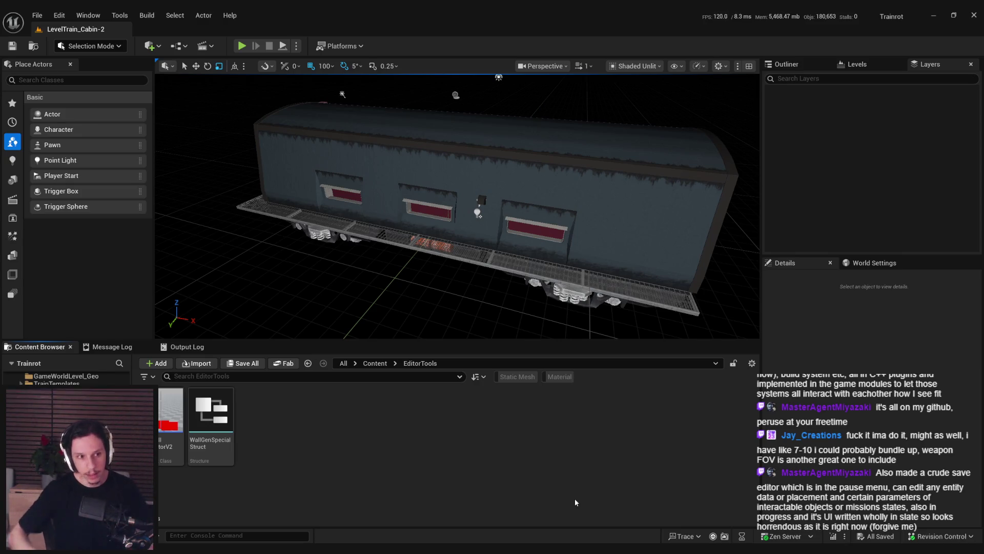
# Step: Create a new Editor Utility Blueprint based on Editor Utility Actor
pyautogui.rightClick(462, 479)
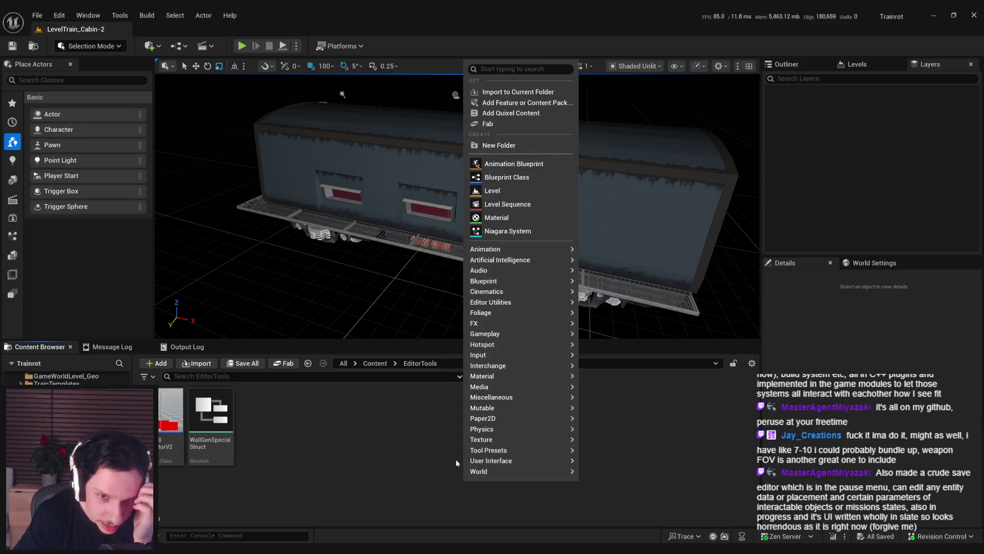
pyautogui.moveTo(485, 282)
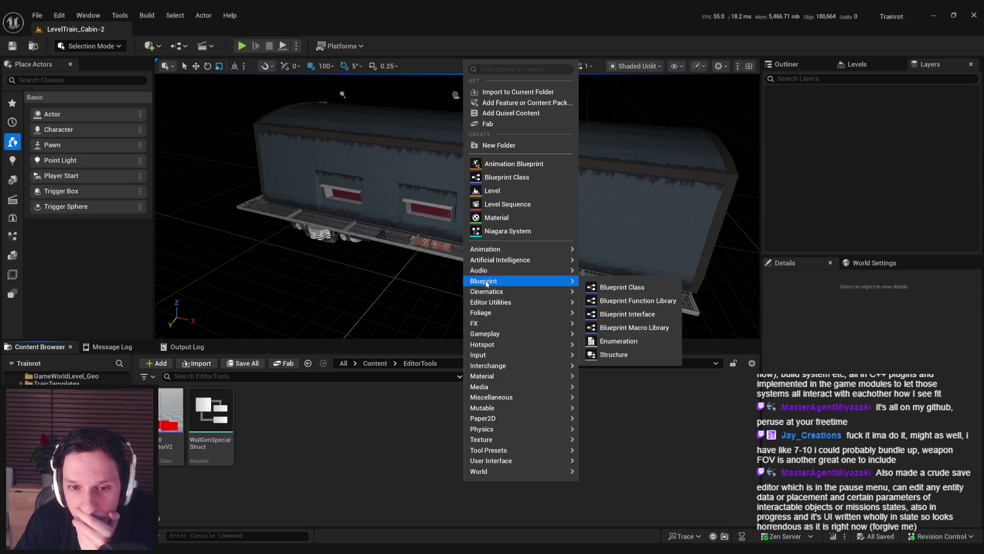
pyautogui.moveTo(487, 304)
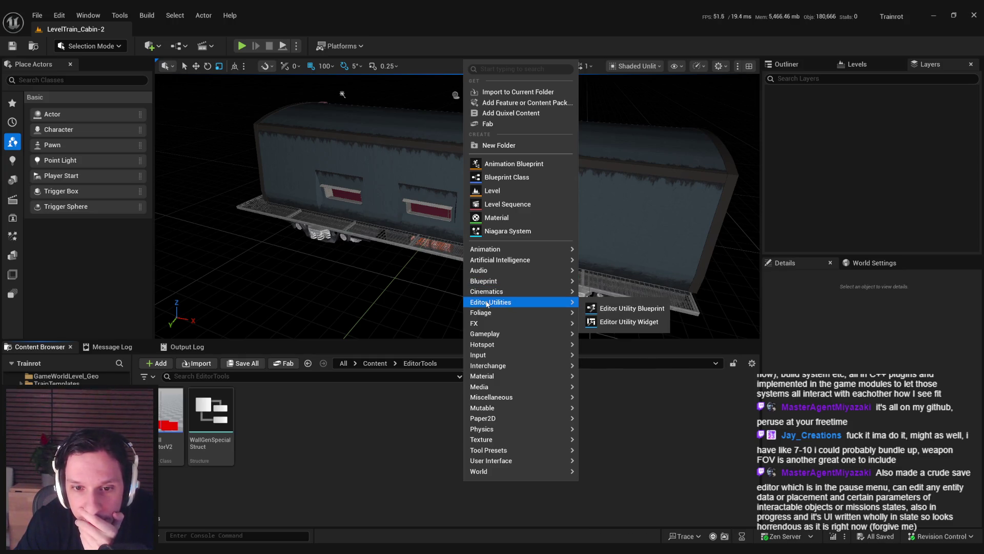
pyautogui.click(610, 310)
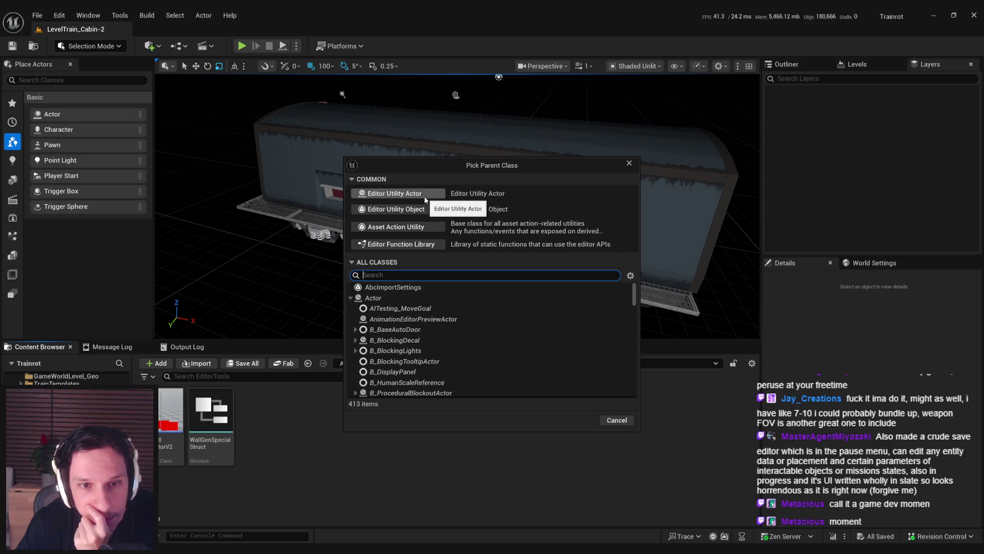
pyautogui.click(408, 193)
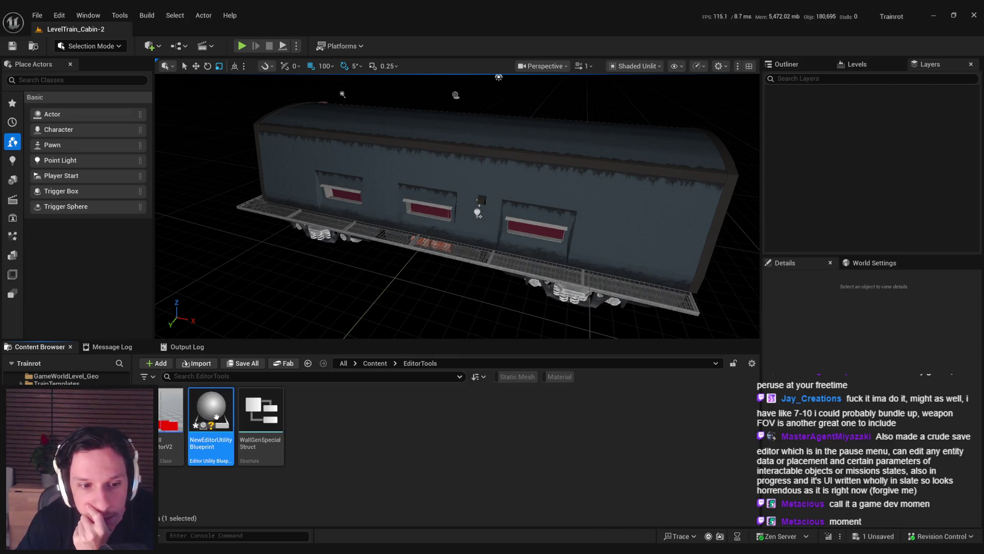
# Step: Drag NewEditorUtilityBlueprint into the level beside the train and open it for editing
pyautogui.moveTo(424, 238); pyautogui.dragTo(413, 280)
pyautogui.press('Delete')
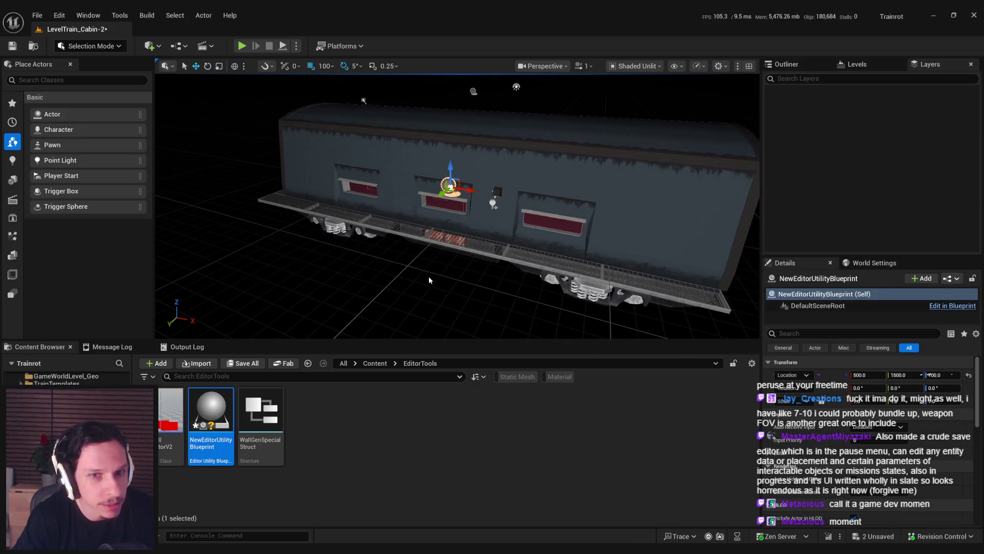
pyautogui.doubleClick(228, 411)
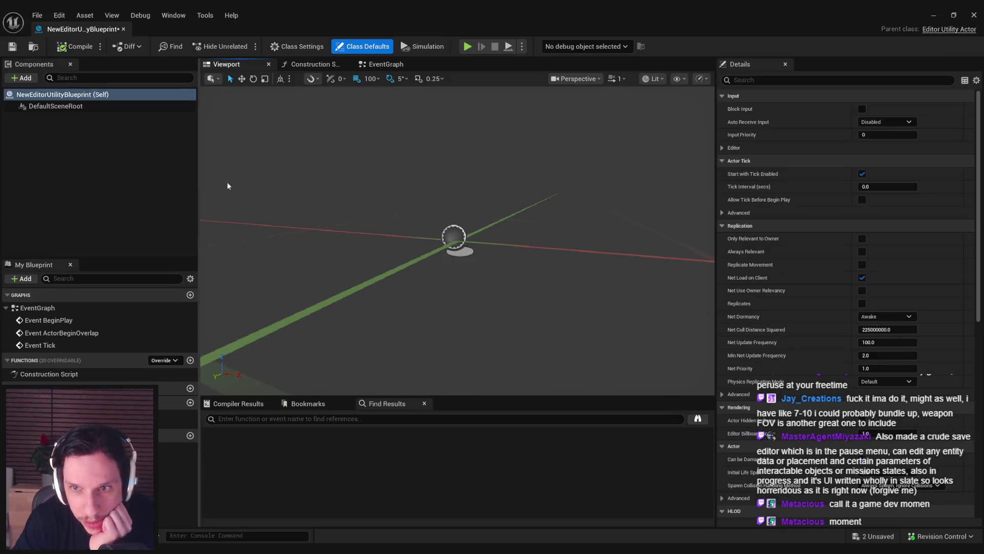
# Step: Review the Override list, Event Graph and Viewport, then open EditorUtilityActor.h from the parent class link
pyautogui.click(163, 361)
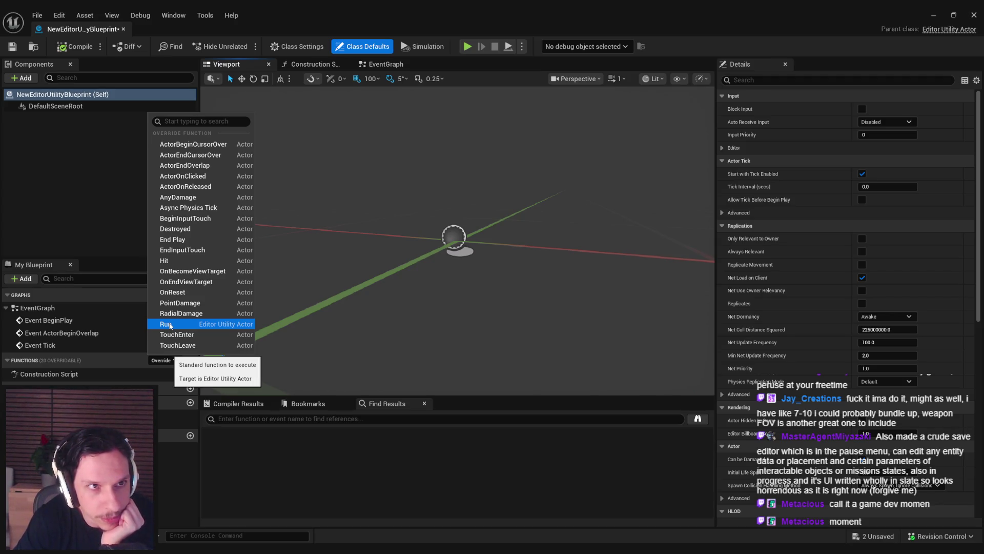
pyautogui.click(99, 198)
pyautogui.click(373, 67)
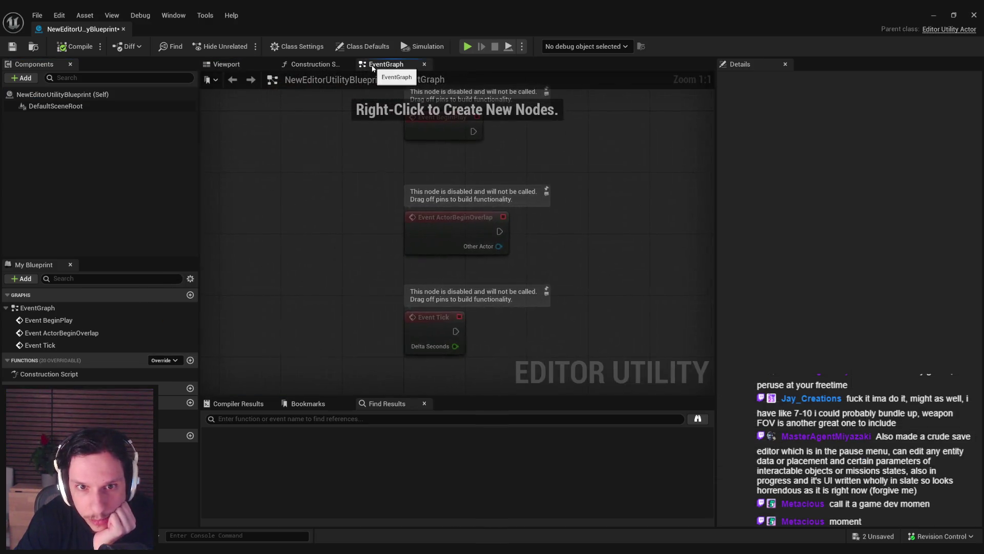
pyautogui.click(318, 63)
pyautogui.click(255, 63)
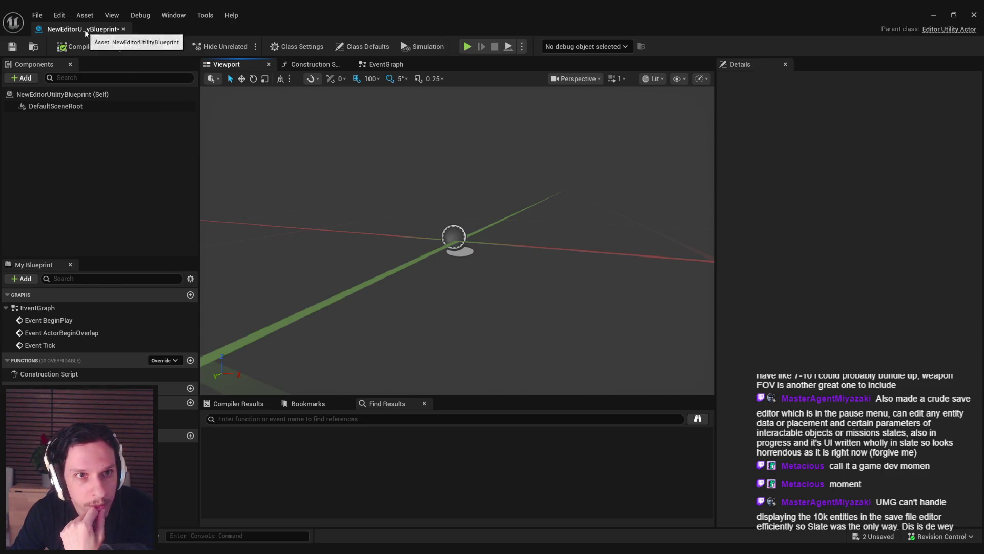
pyautogui.click(381, 68)
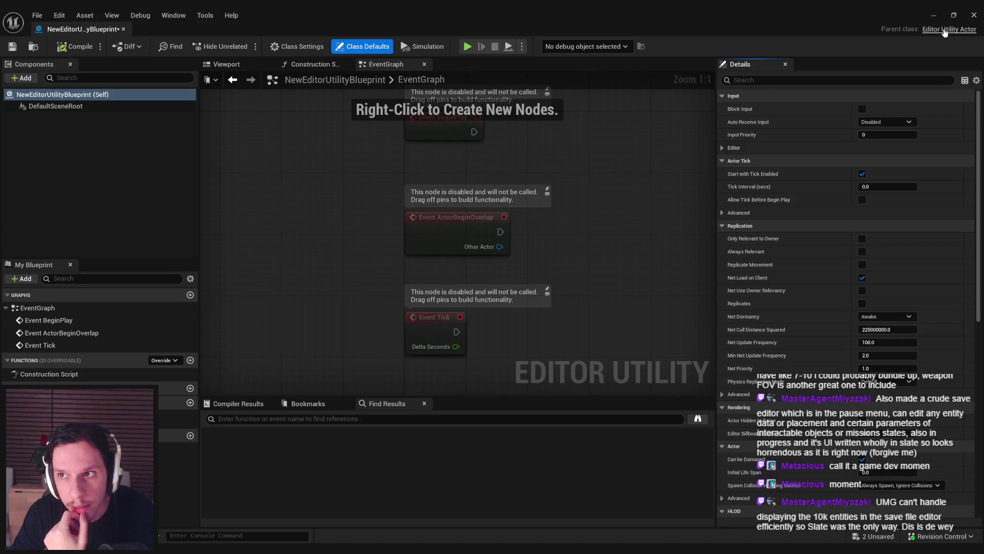
pyautogui.click(950, 29)
pyautogui.scroll(-6, 338, 212)
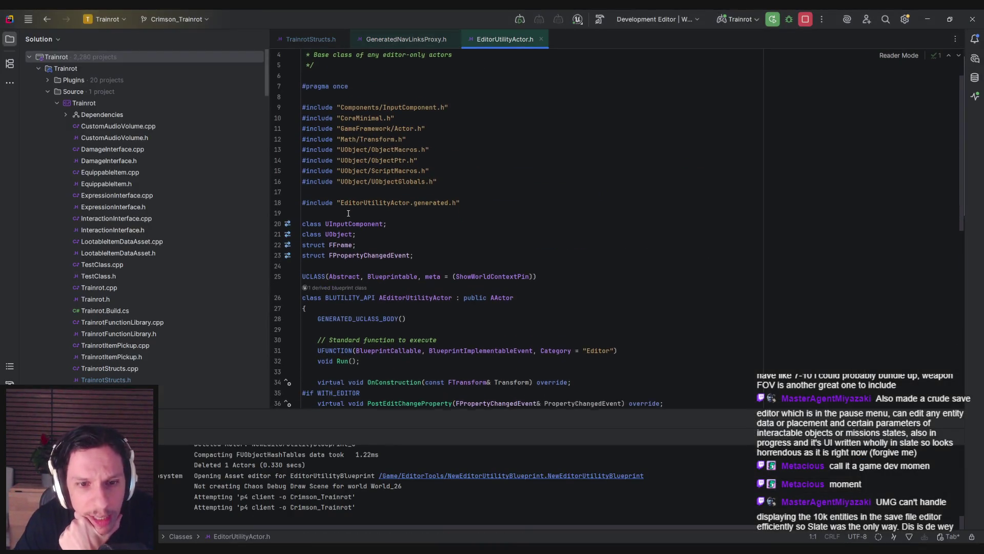
# Step: Read through EditorUtilityActor.h and jump to CreateEditorInput in EditorUtilityActor.cpp, then return to Unreal
pyautogui.scroll(3, 348, 213)
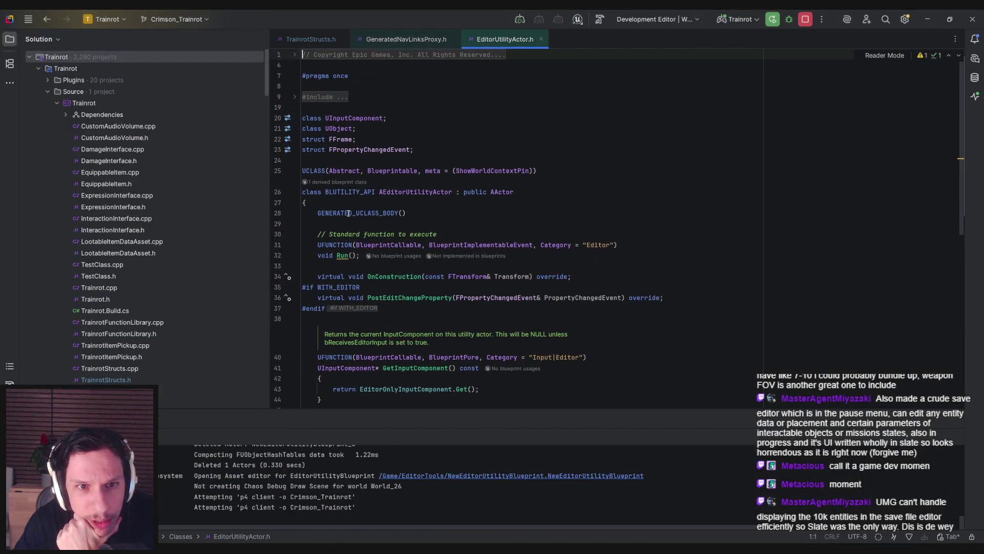
pyautogui.scroll(-2, 348, 214)
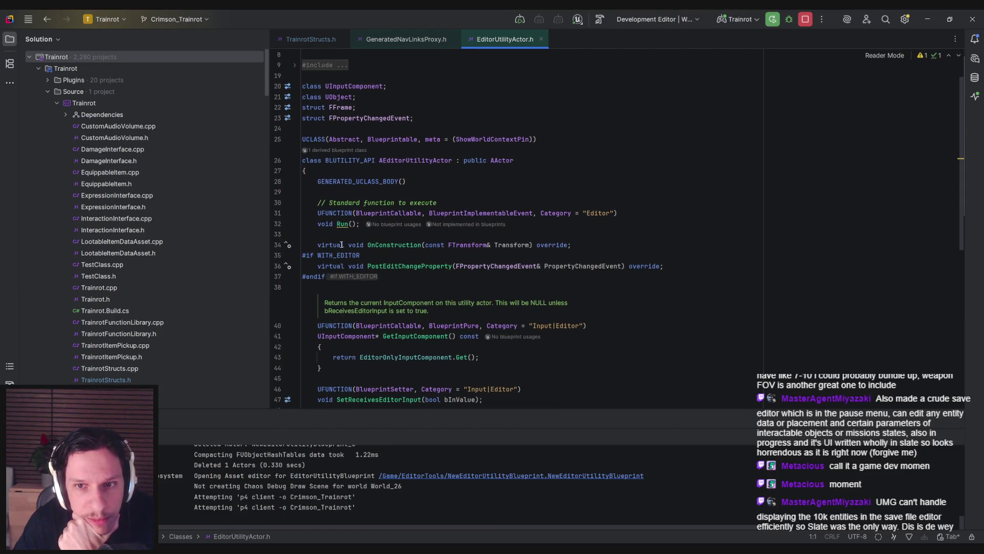
pyautogui.scroll(-4, 341, 230)
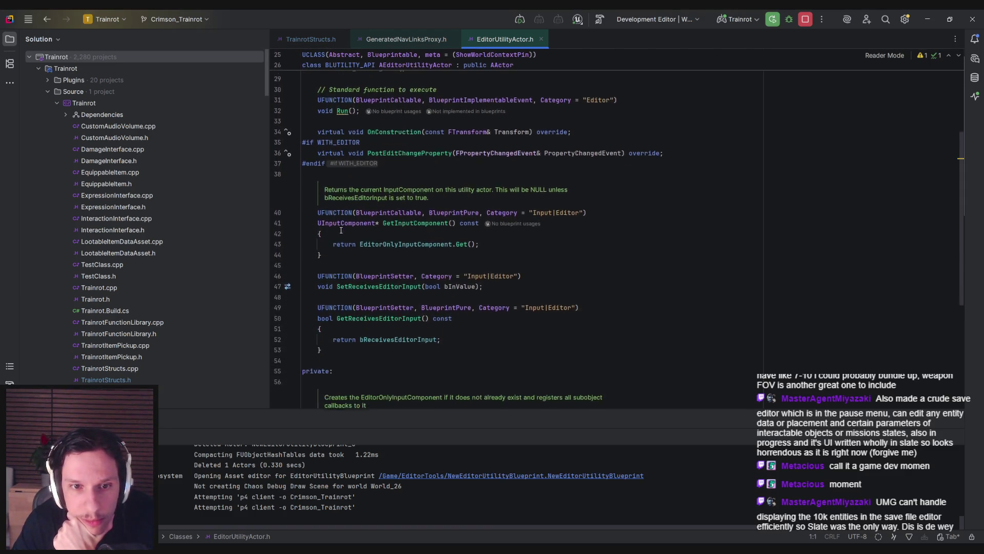
pyautogui.scroll(-1, 341, 230)
pyautogui.scroll(-1, 341, 230)
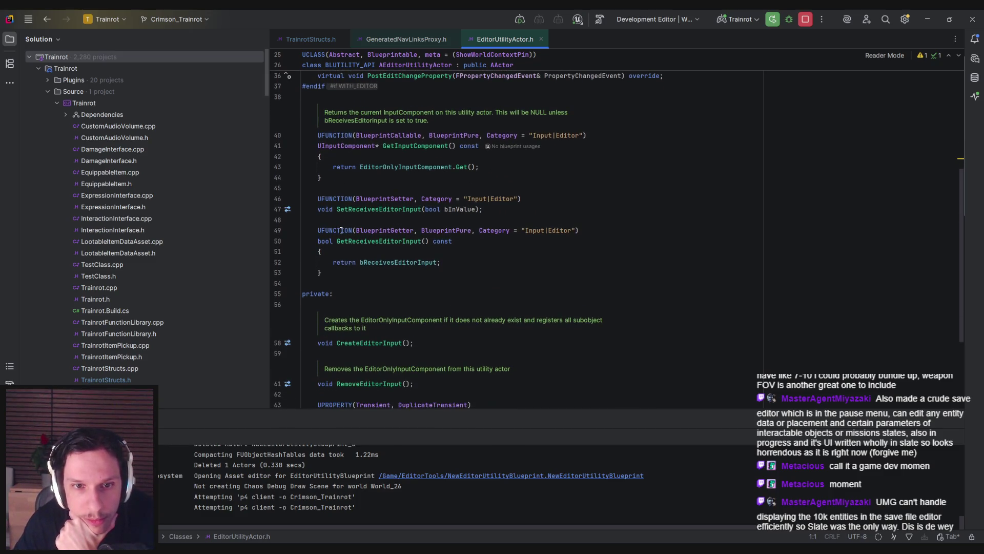
pyautogui.scroll(-3, 341, 230)
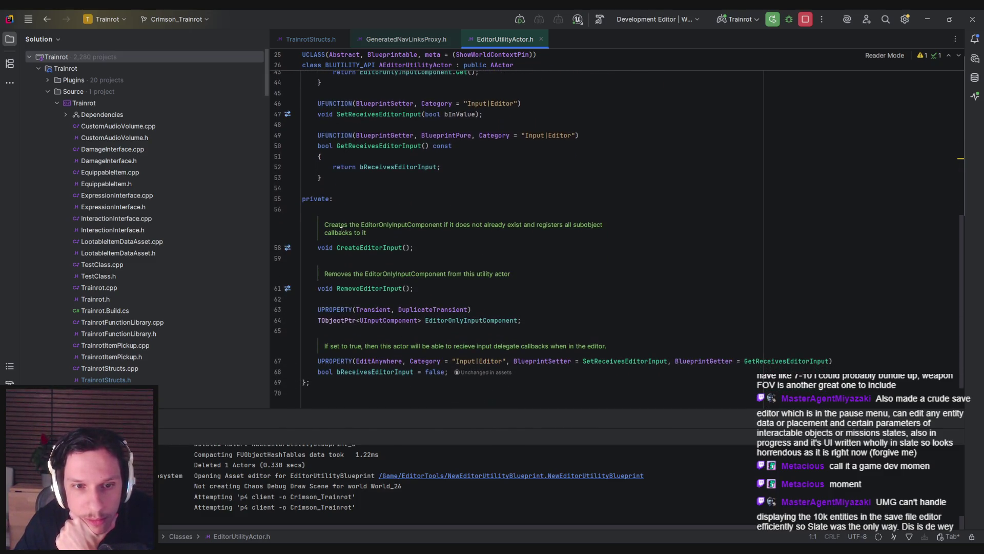
pyautogui.scroll(-1, 341, 230)
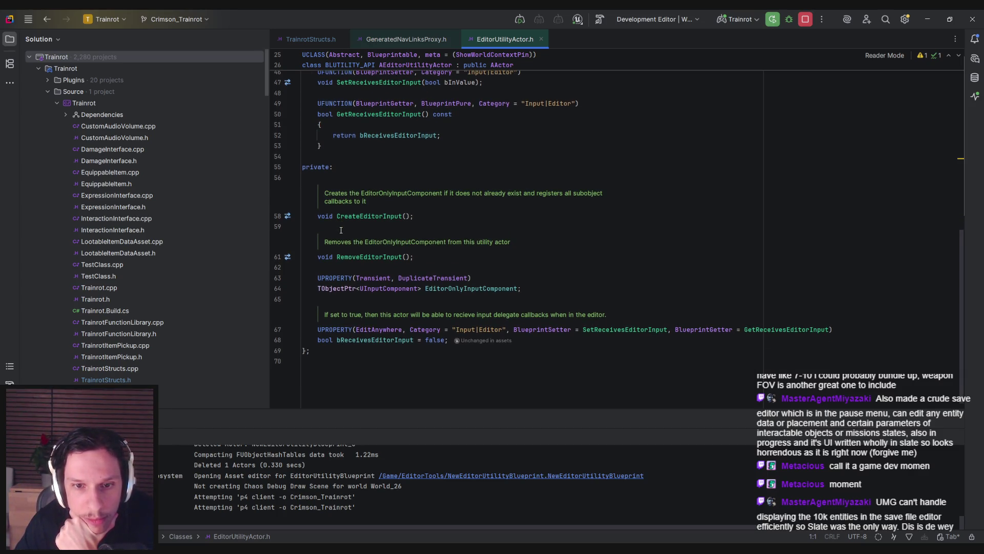
pyautogui.scroll(-1, 341, 230)
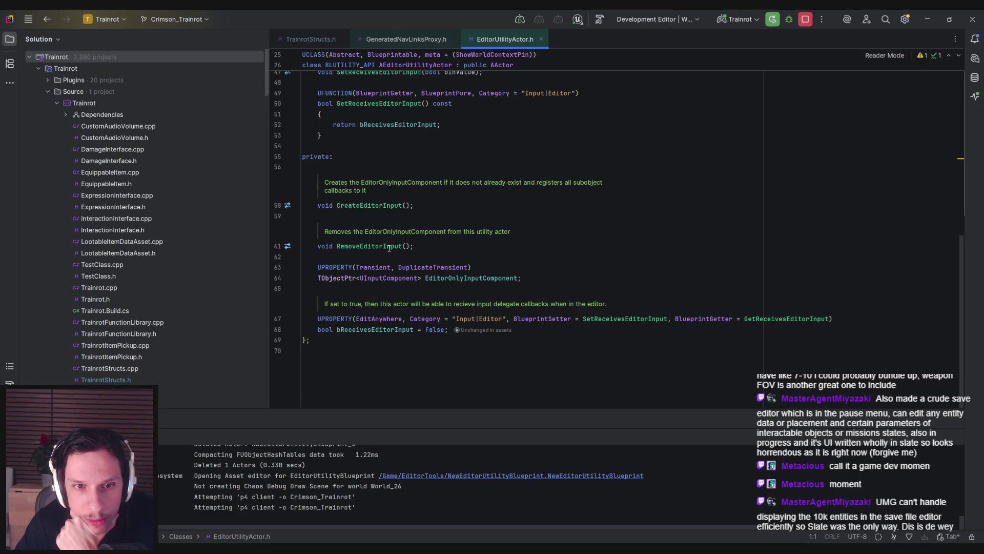
pyautogui.moveTo(375, 206)
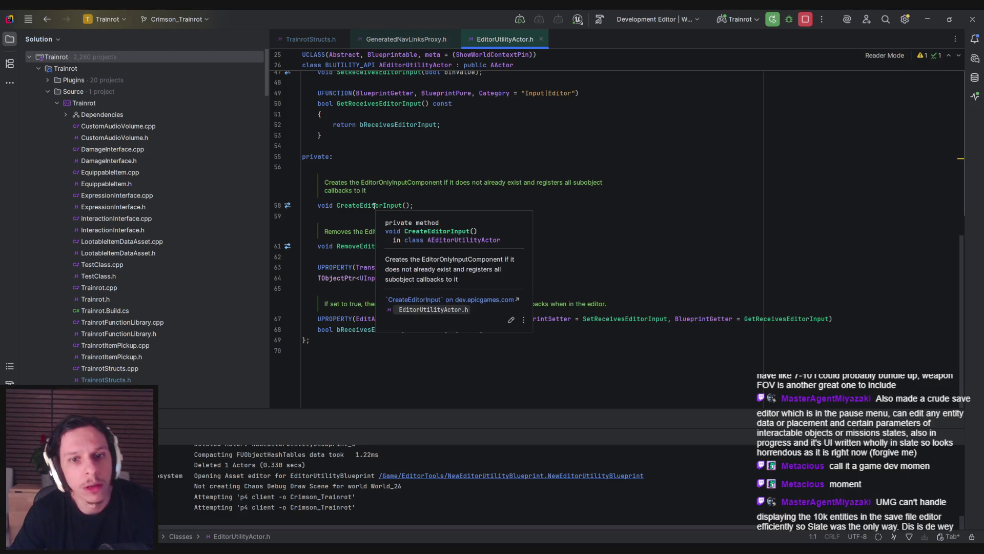
pyautogui.keyDown('ctrl'); pyautogui.click(374, 205); pyautogui.keyUp('ctrl')
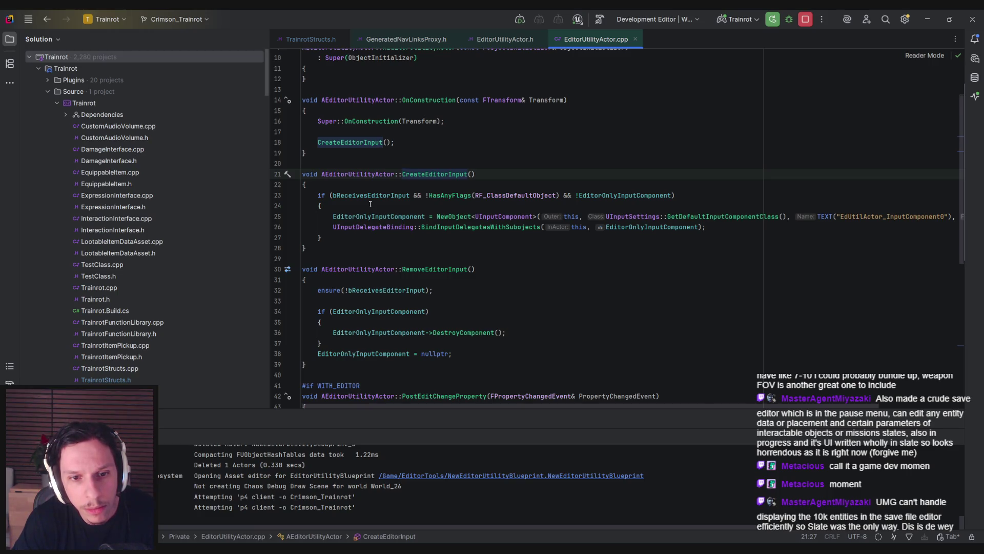
pyautogui.scroll(-1, 370, 205)
pyautogui.hotkey('alt', 'Tab')
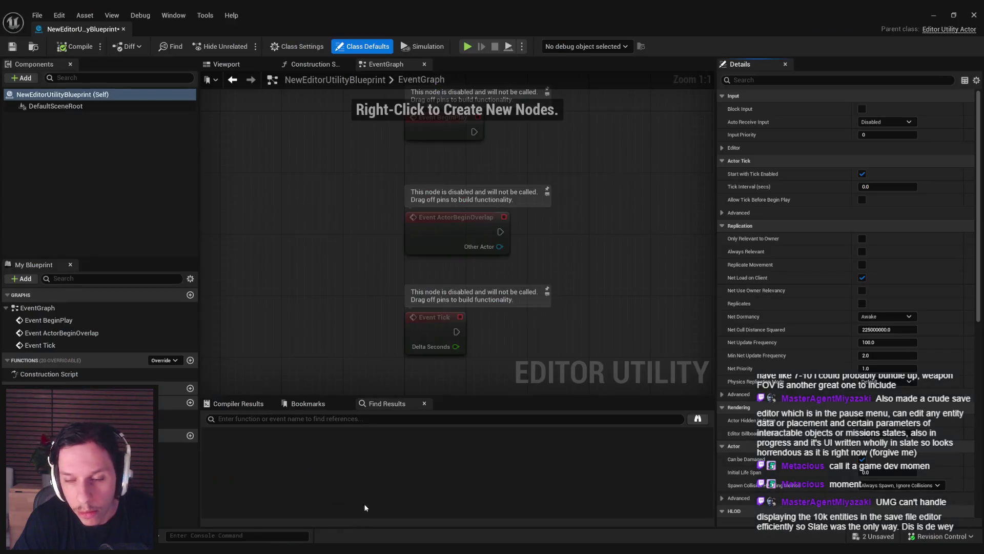
# Step: Check Class Settings and Class Defaults, then override Run to add an Event Run node
pyautogui.moveTo(975, 245)
pyautogui.mouseDown()
pyautogui.moveTo(980, 488)
pyautogui.moveTo(979, 282)
pyautogui.mouseUp()
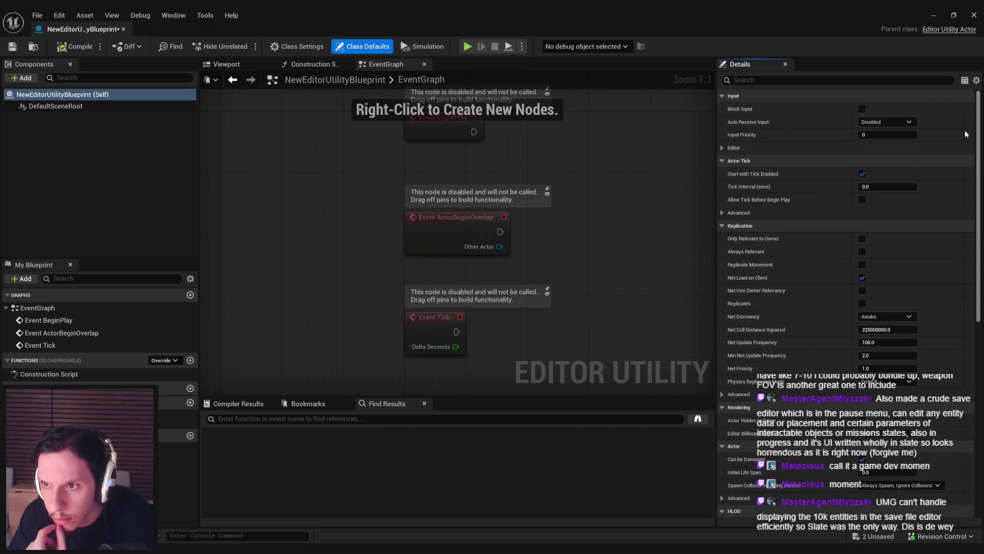
pyautogui.click(308, 46)
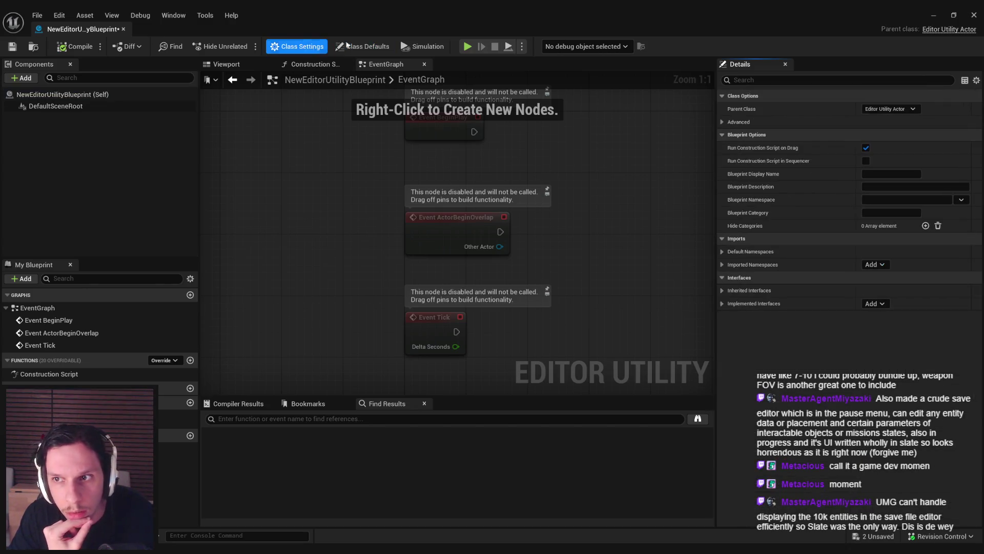
pyautogui.click(367, 47)
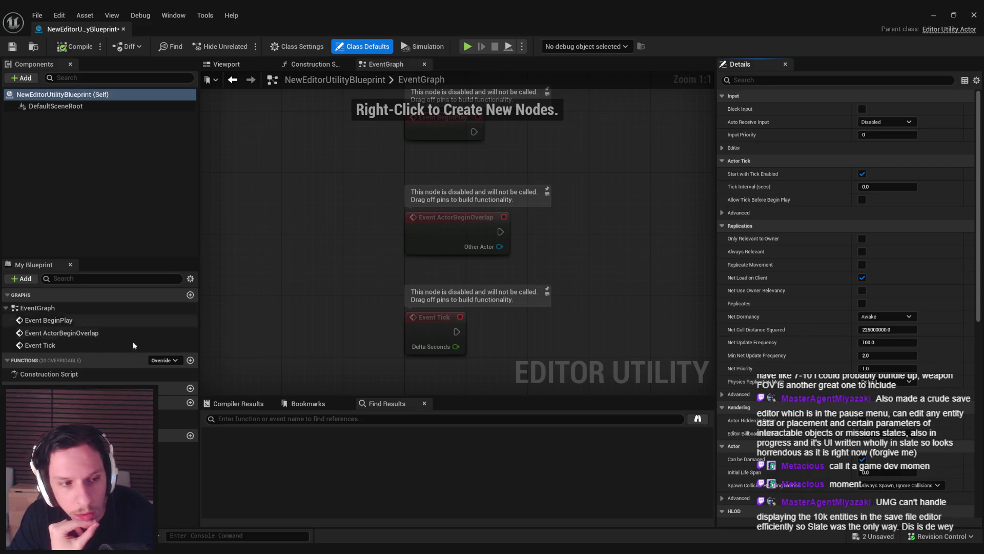
pyautogui.click(163, 360)
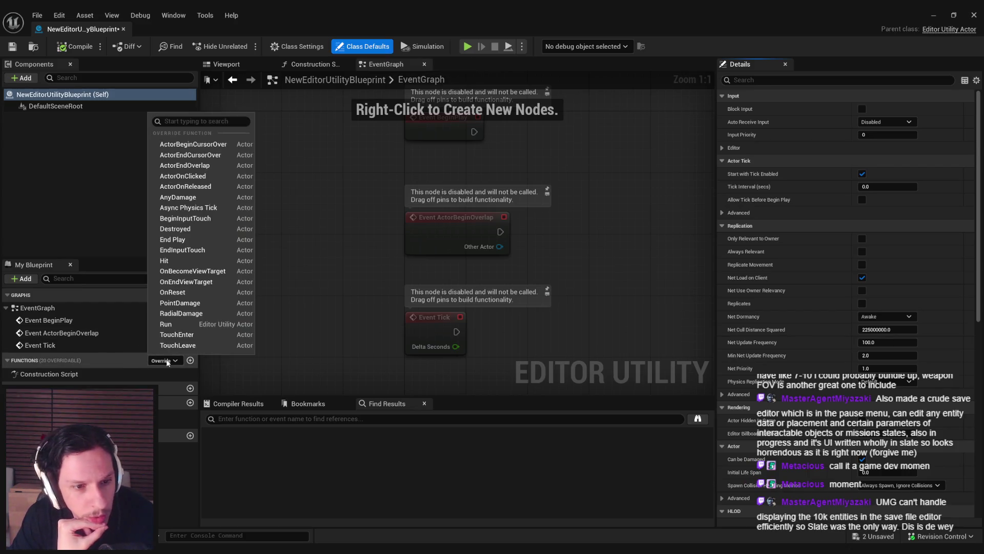
pyautogui.click(169, 324)
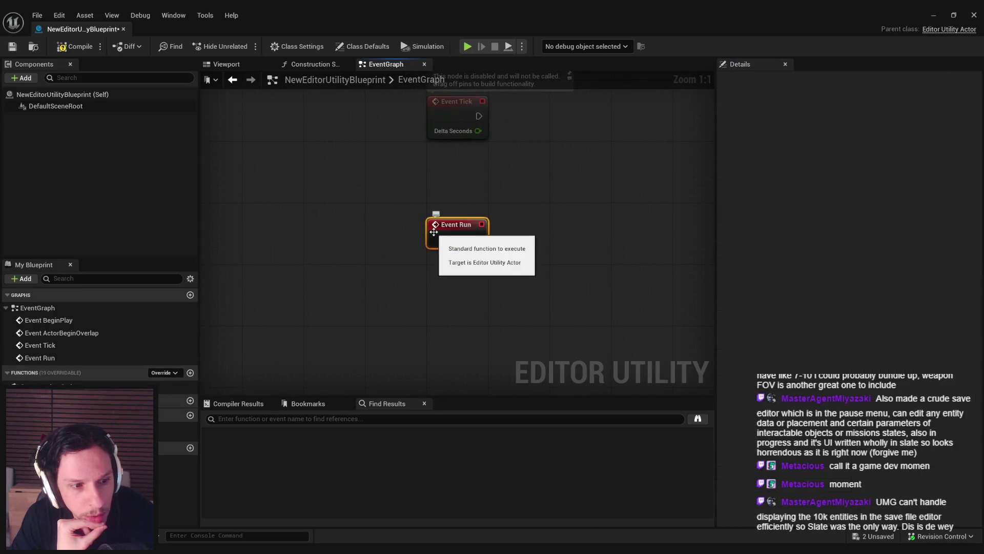
pyautogui.hotkey('alt', 'Tab')
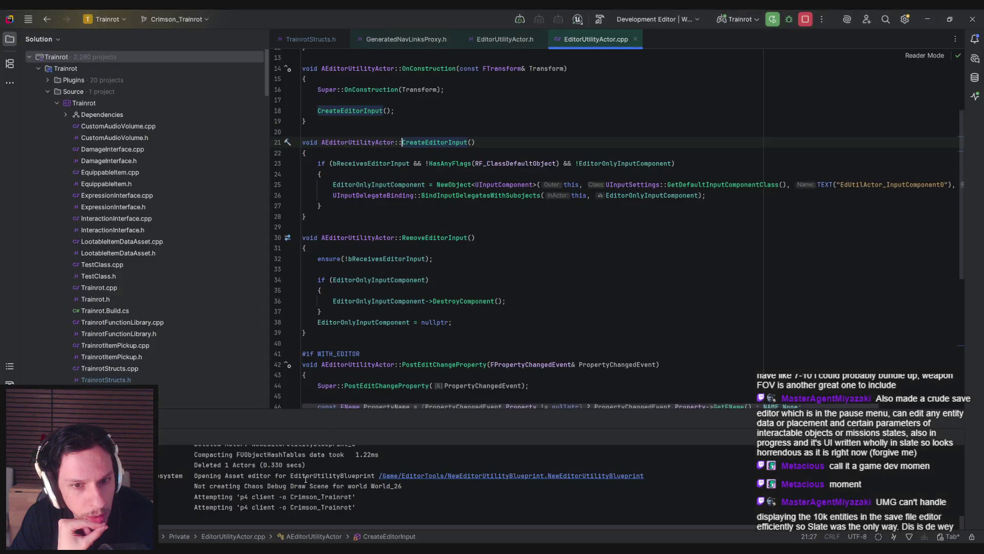
# Step: Review the CreateEditorInput declaration in the header, then close the EditorUtilityActor .cpp and .h tabs
pyautogui.hotkey('ctrl', 'b')
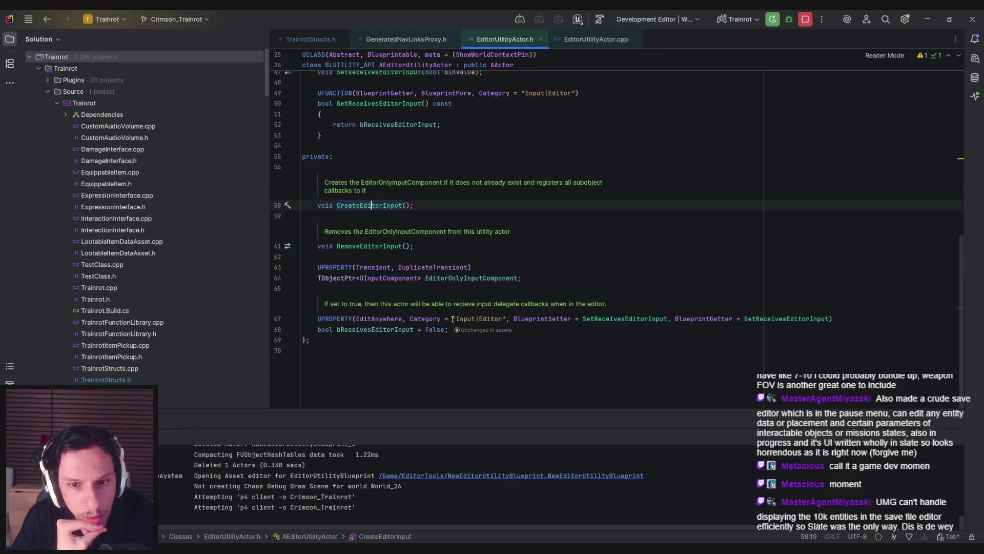
pyautogui.moveTo(387, 329)
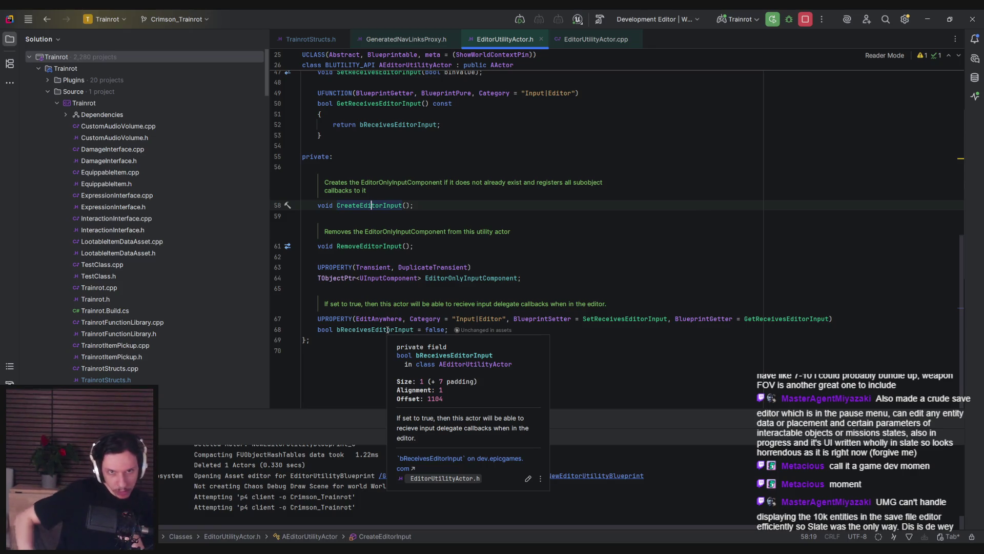
pyautogui.scroll(2, 414, 234)
pyautogui.scroll(5, 414, 234)
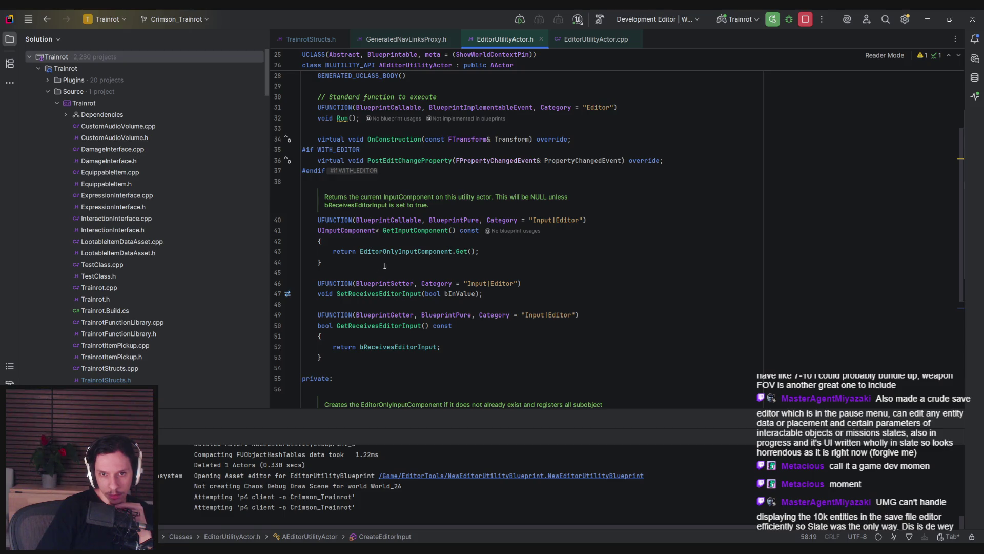
pyautogui.moveTo(405, 230)
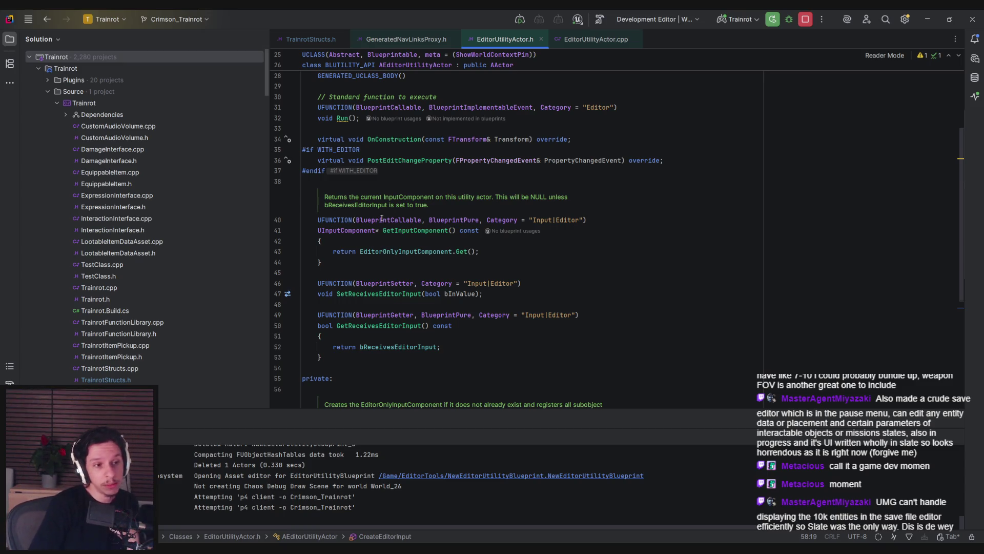
pyautogui.moveTo(382, 219)
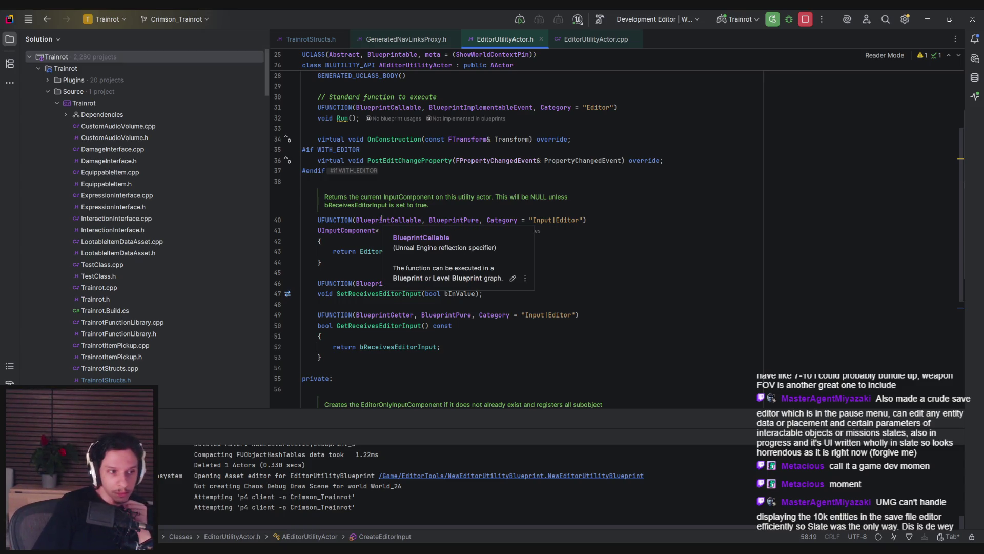
pyautogui.middleClick(571, 40)
pyautogui.middleClick(502, 41)
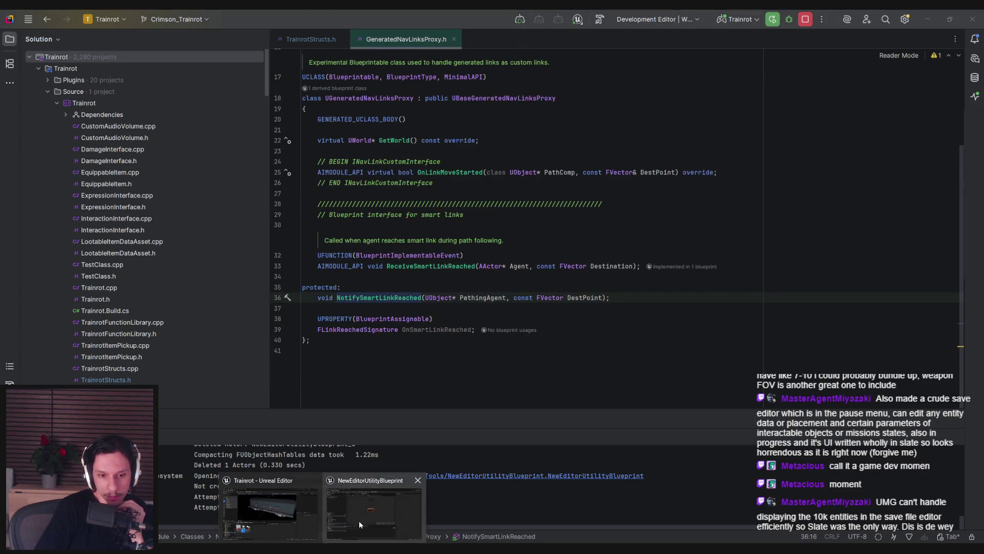
# Step: Back in the Unreal blueprint, delete the Event Run node and compile
pyautogui.click(359, 520)
pyautogui.click(445, 219)
pyautogui.press('Delete')
pyautogui.hotkey('ctrl', 's')
# Step: Add a Box Collision component and show it in the viewport
pyautogui.scroll(-3, 314, 308)
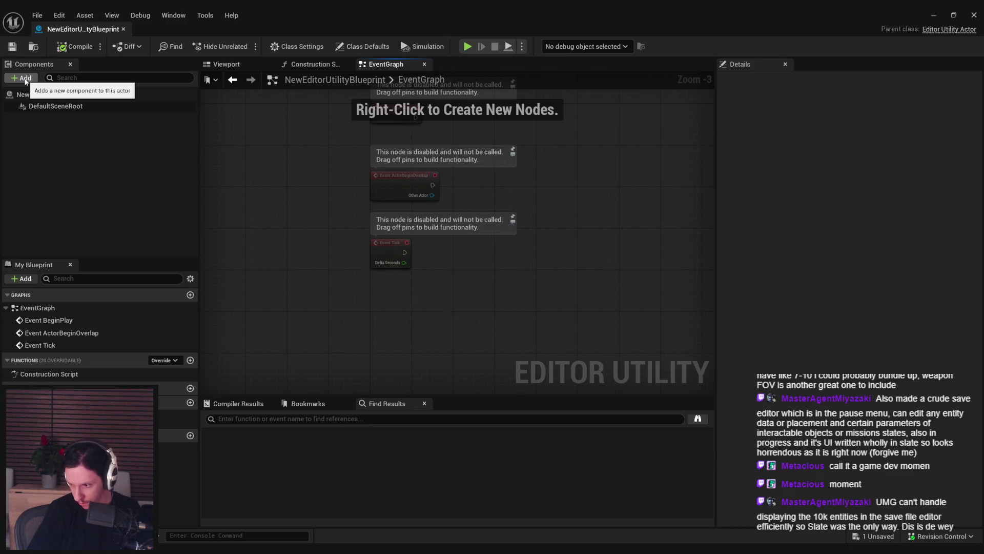
pyautogui.click(27, 80)
pyautogui.write('box')
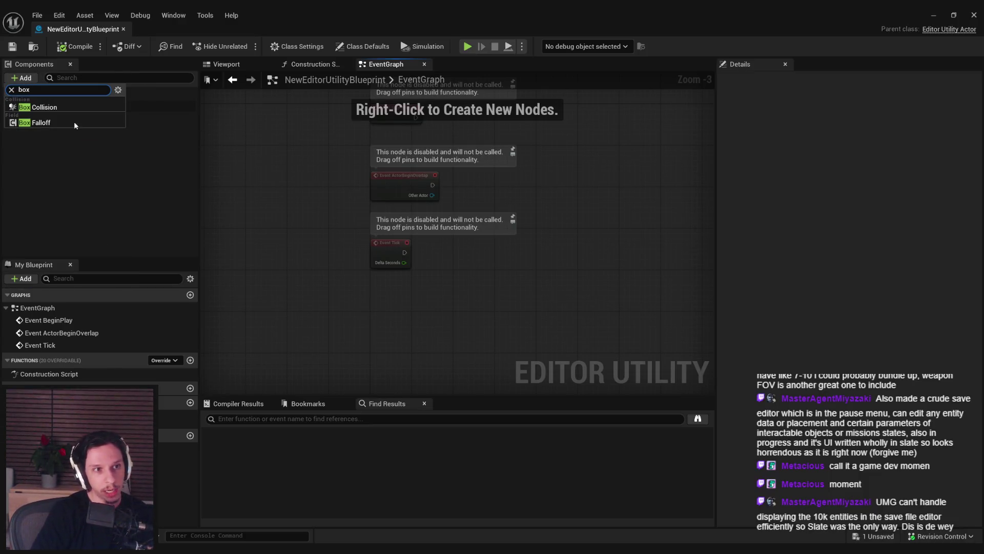
pyautogui.click(50, 108)
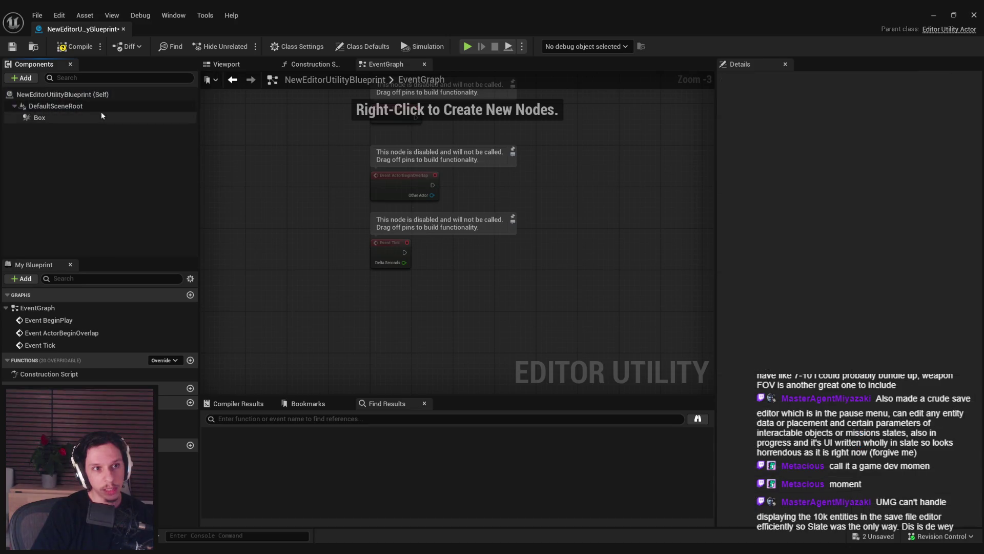
pyautogui.click(101, 116)
pyautogui.click(226, 64)
# Step: Give the Box a 4.0 line thickness and a light blue shape colour
pyautogui.moveTo(878, 275); pyautogui.dragTo(892, 275)
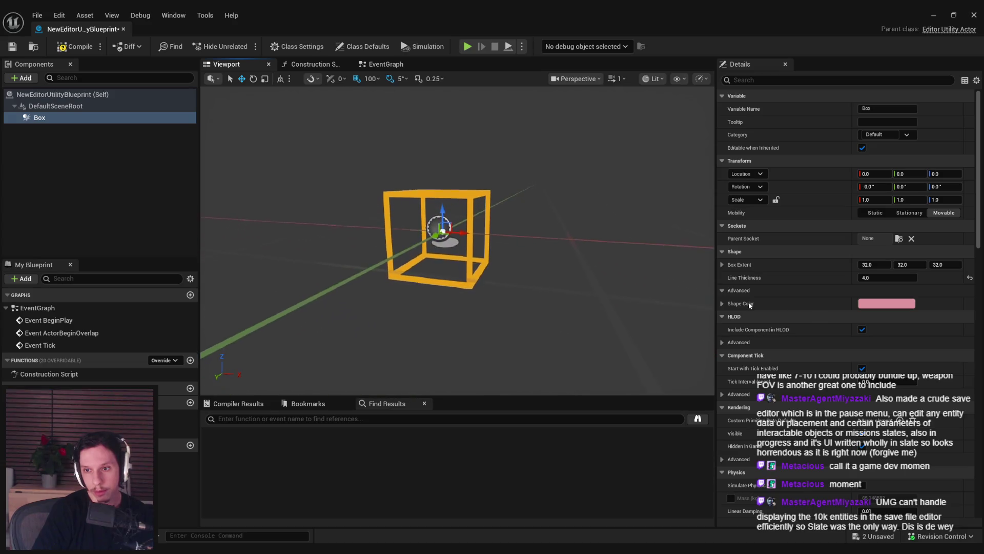
pyautogui.click(886, 304)
pyautogui.click(806, 401)
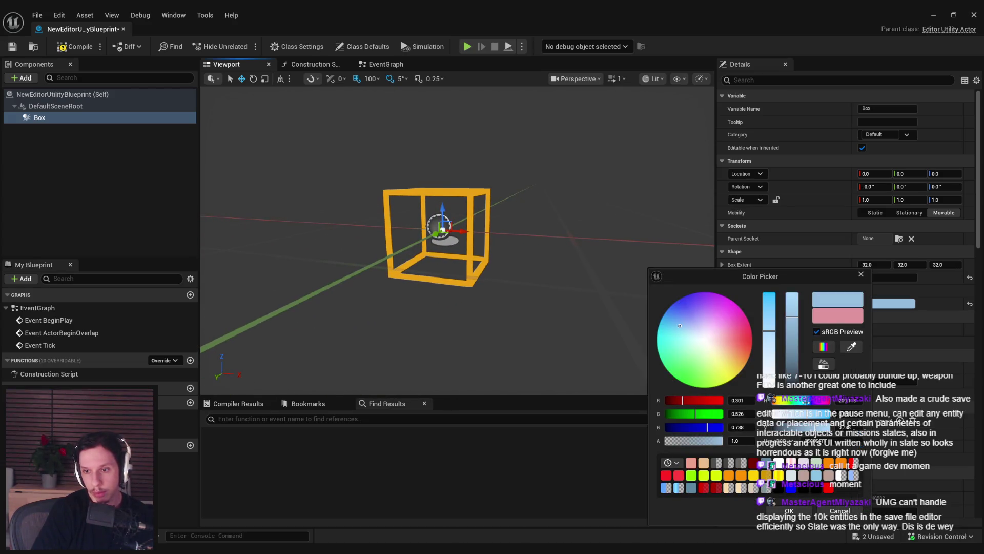
pyautogui.click(790, 511)
pyautogui.click(116, 169)
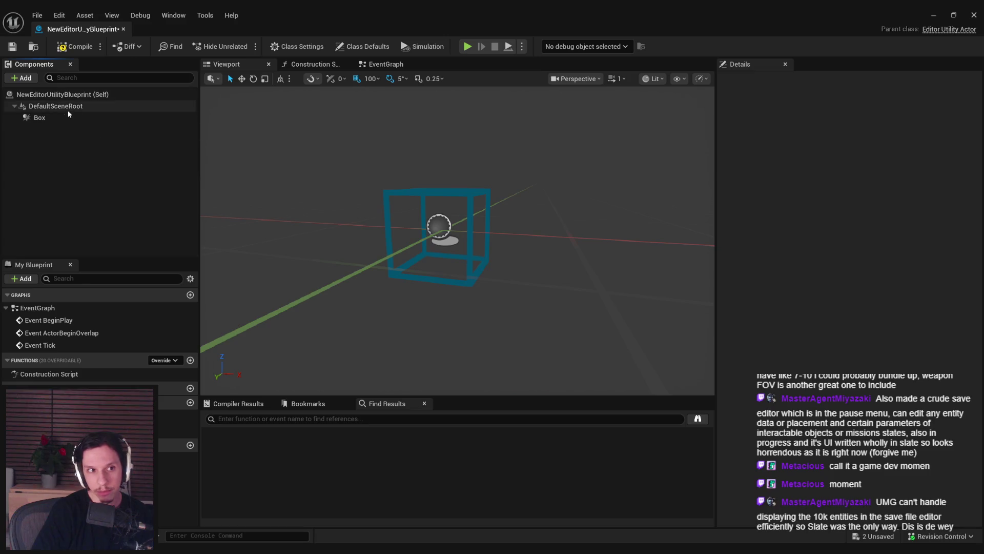
pyautogui.click(69, 116)
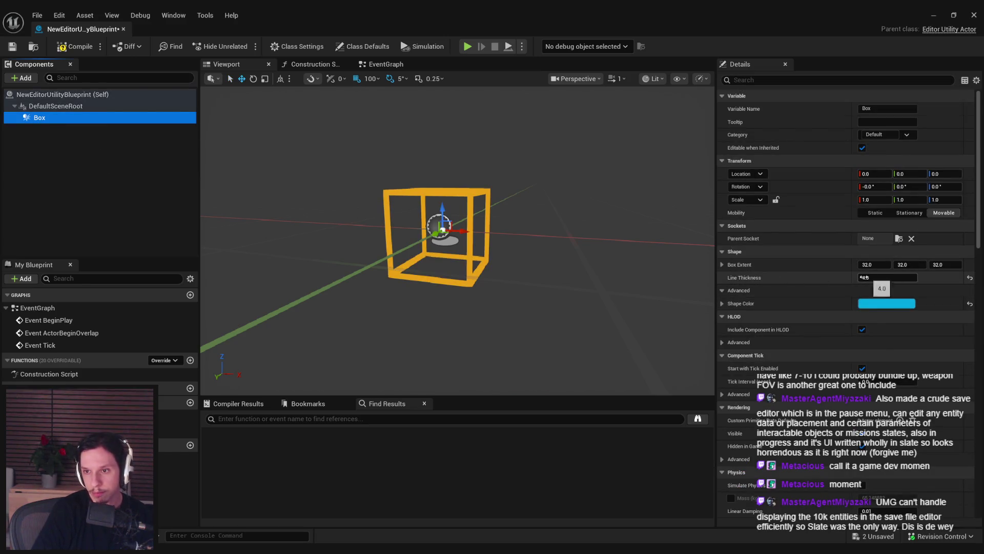
# Step: Compile and save the blueprint with the styled Box
pyautogui.click(75, 46)
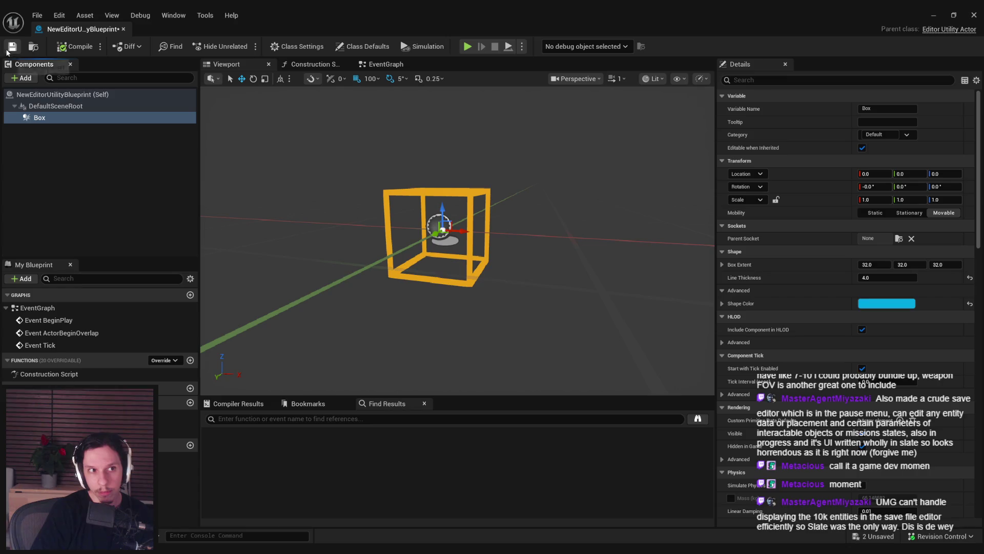
pyautogui.click(8, 49)
pyautogui.scroll(-10, 963, 419)
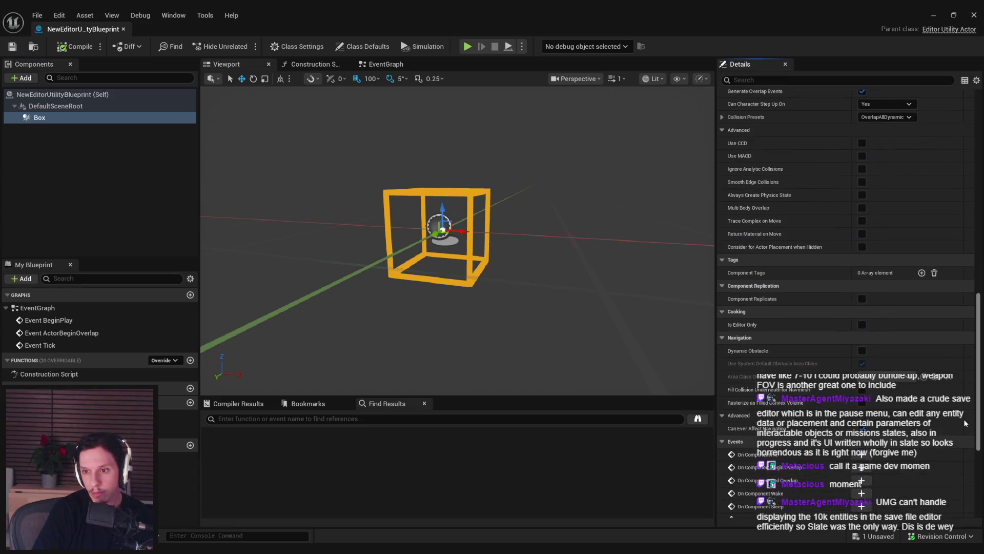
pyautogui.scroll(-5, 963, 419)
pyautogui.scroll(15, 964, 490)
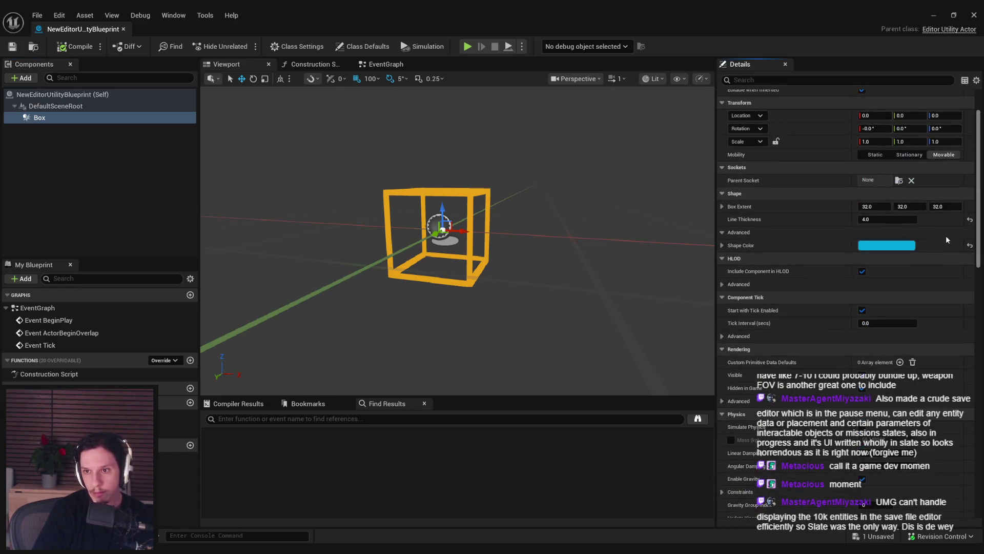
pyautogui.scroll(1, 951, 229)
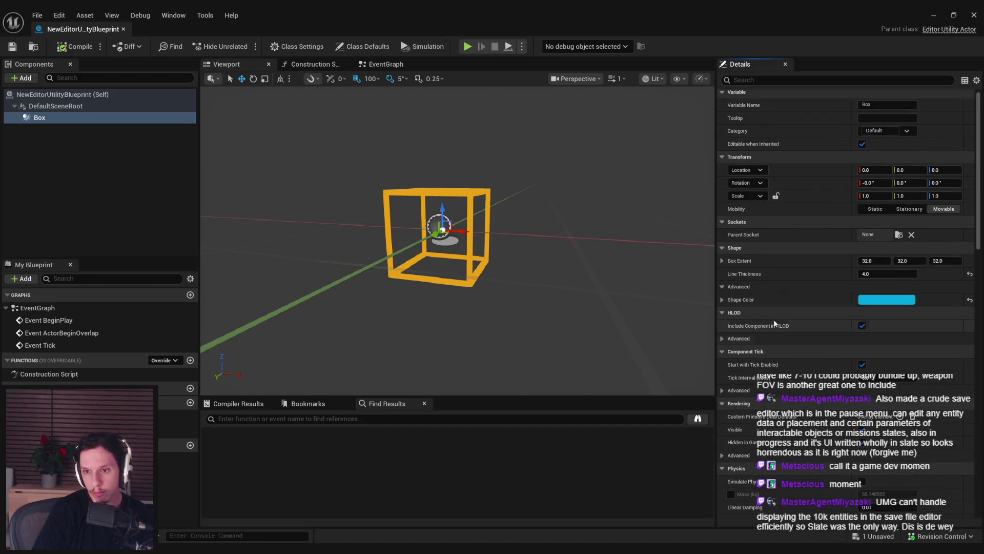
# Step: Reselect the Box component and orbit the viewport to inspect it from several sides
pyautogui.click(95, 174)
pyautogui.click(53, 119)
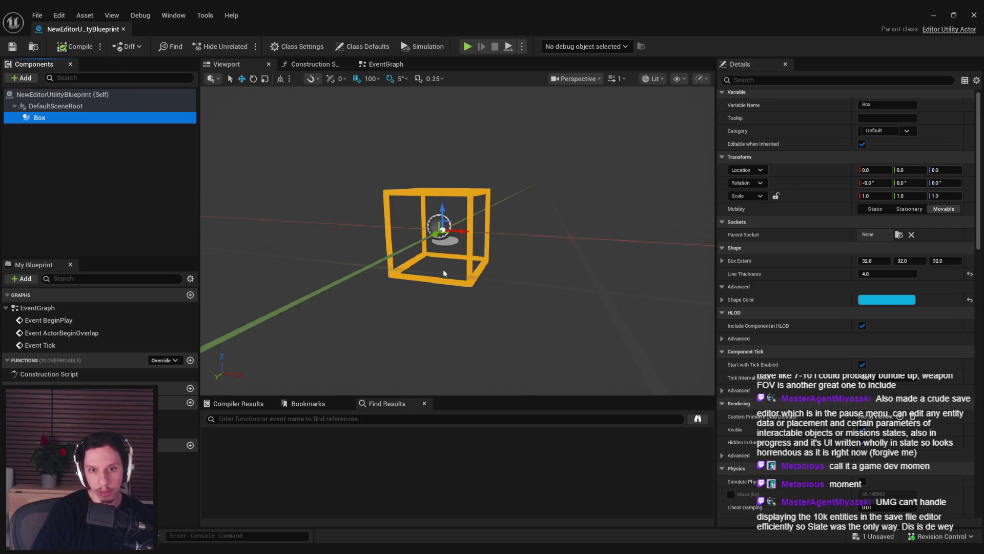
pyautogui.moveTo(436, 219); pyautogui.dragTo(476, 187)
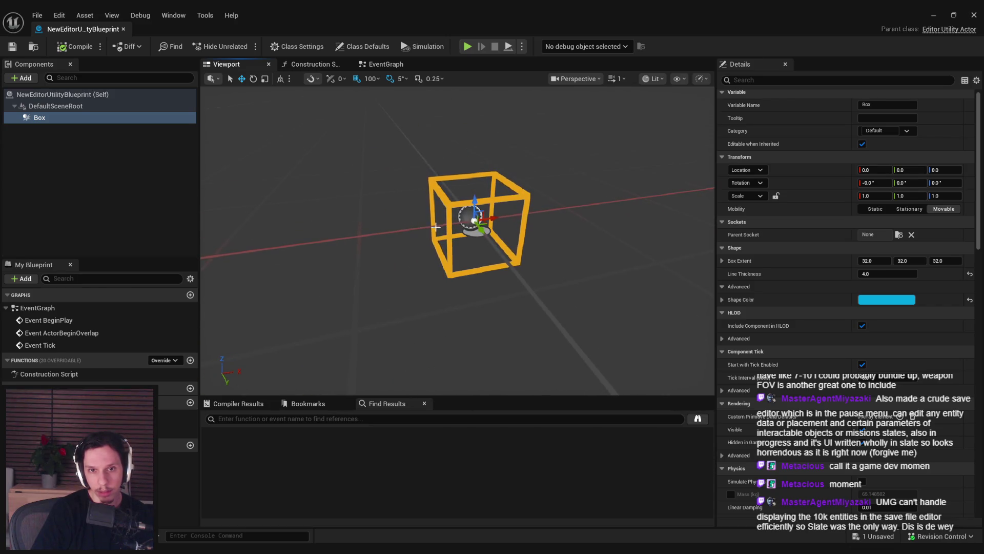
pyautogui.moveTo(501, 216); pyautogui.dragTo(459, 230)
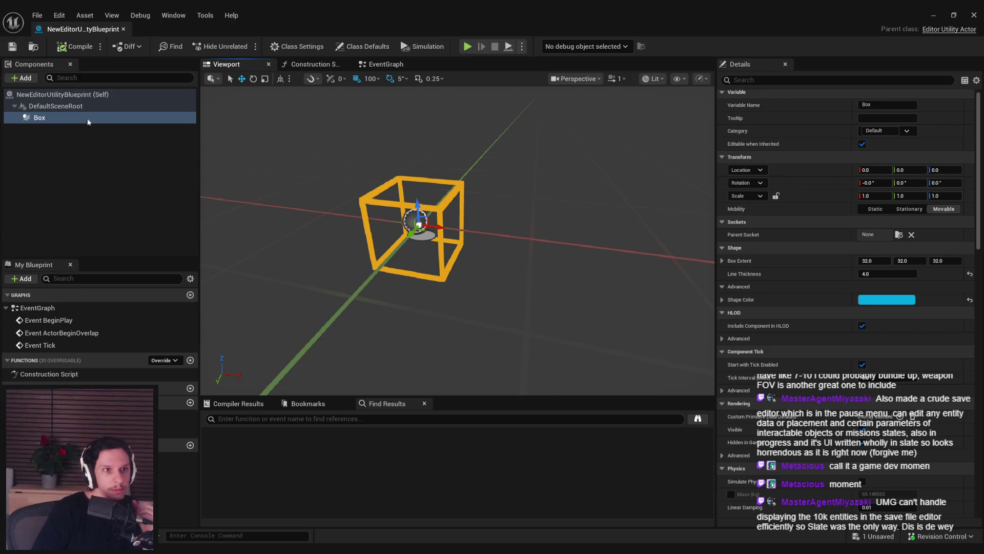
# Step: Open the +Add component list and scroll through it to the Basic Shapes section
pyautogui.click(23, 78)
pyautogui.moveTo(124, 117); pyautogui.dragTo(127, 169)
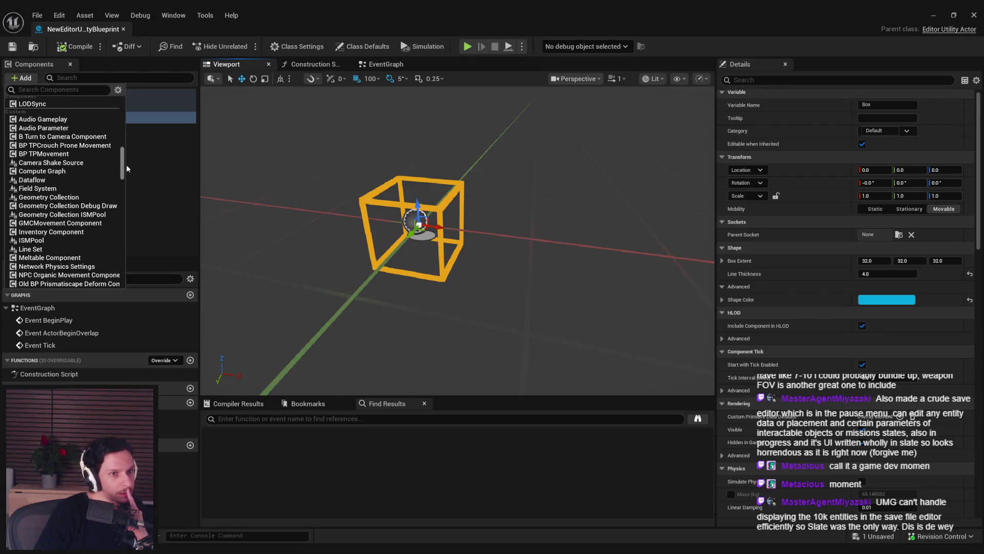
pyautogui.moveTo(126, 168); pyautogui.dragTo(127, 241)
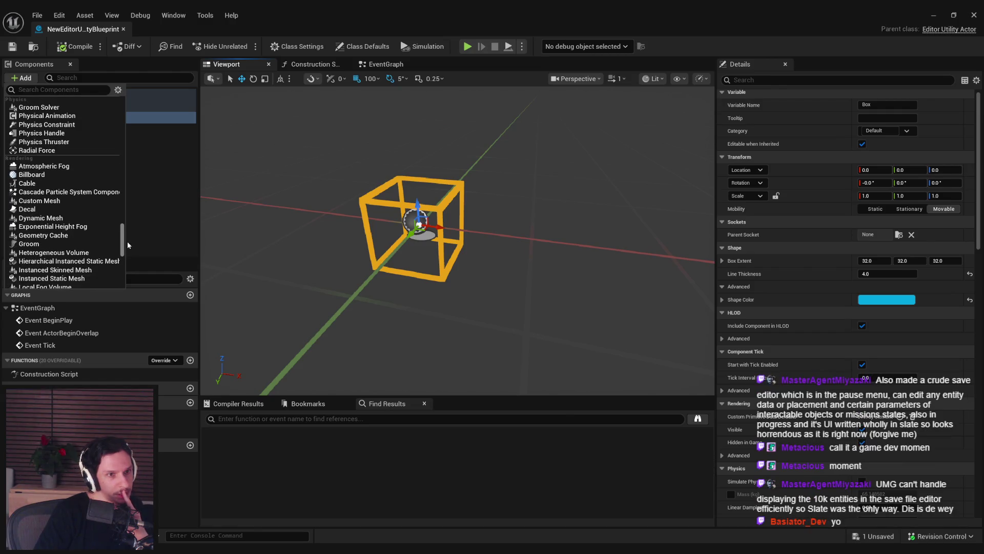
pyautogui.moveTo(127, 245); pyautogui.dragTo(124, 276)
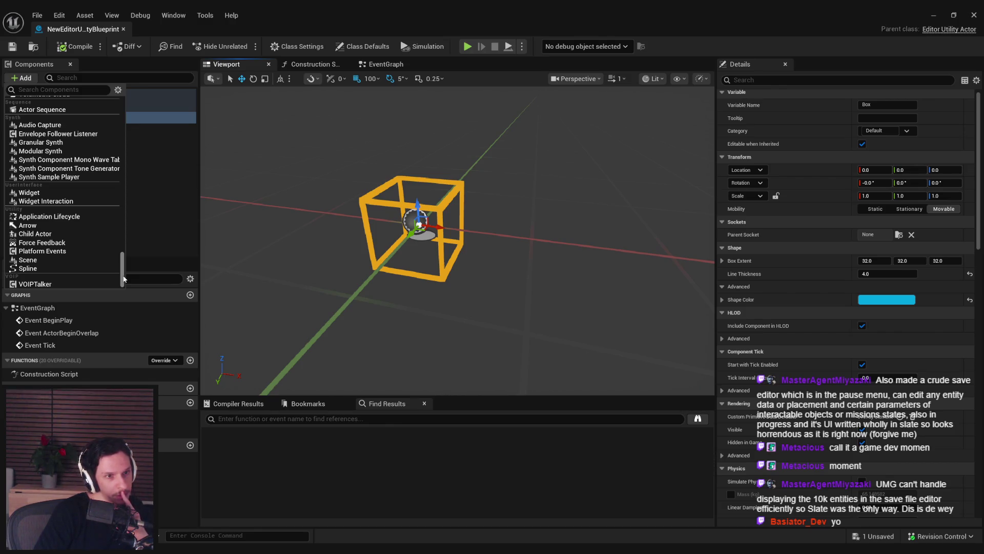
pyautogui.moveTo(124, 278)
pyautogui.mouseDown()
pyautogui.moveTo(133, 114)
pyautogui.moveTo(137, 295)
pyautogui.mouseUp()
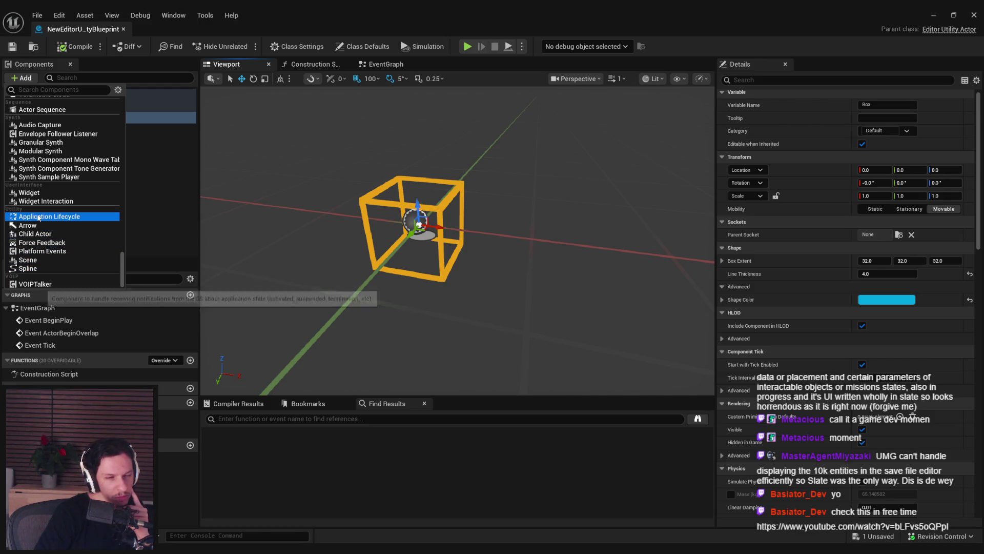
pyautogui.scroll(5, 56, 241)
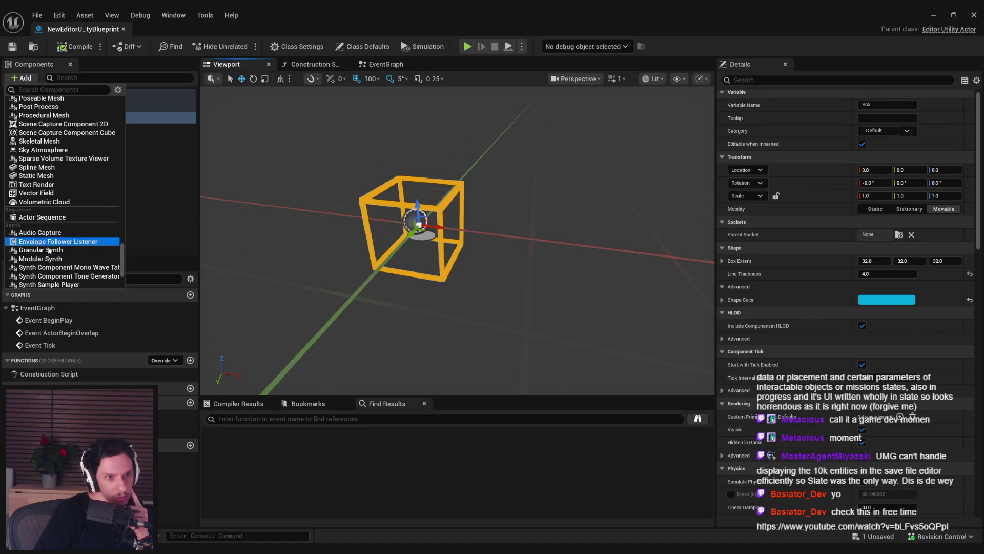
pyautogui.scroll(10, 61, 258)
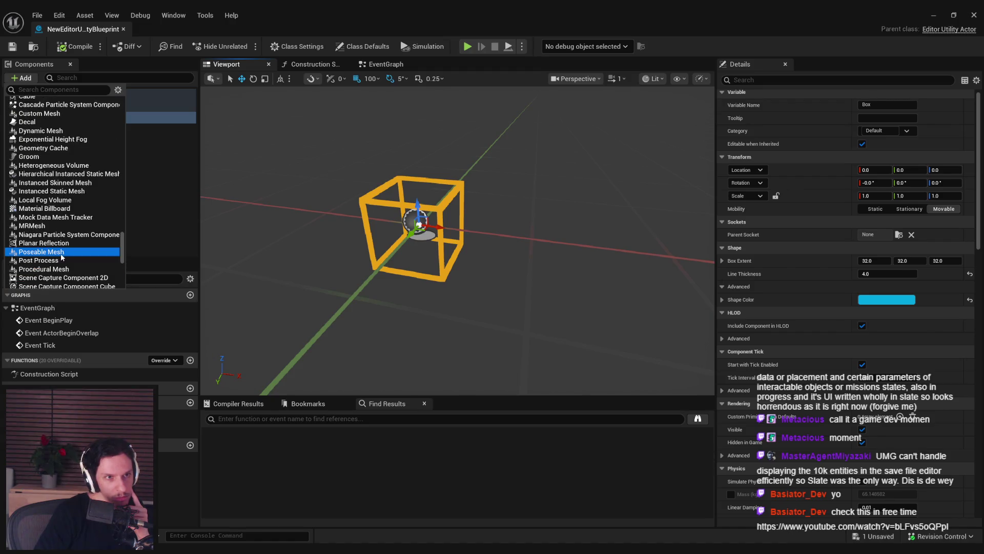
pyautogui.scroll(10, 60, 257)
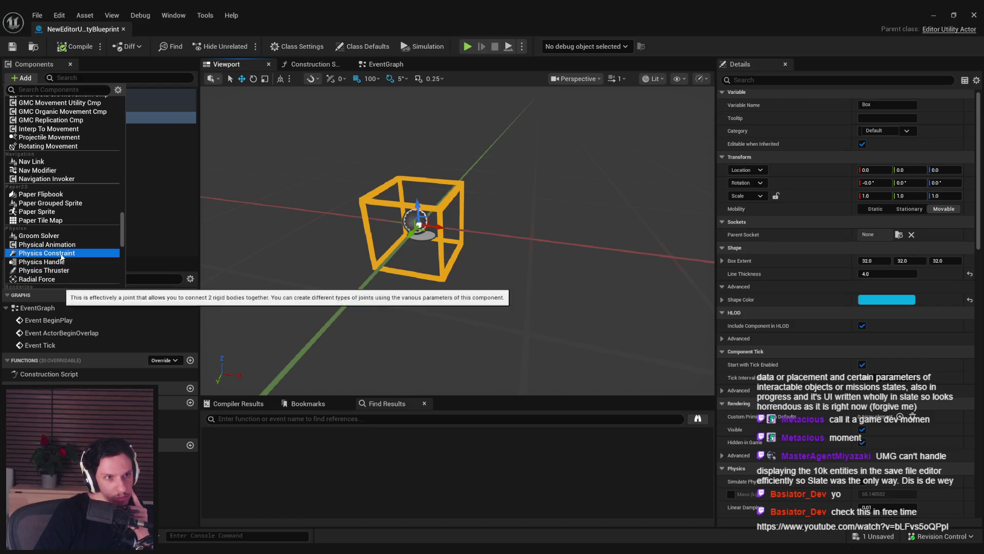
pyautogui.scroll(8, 61, 256)
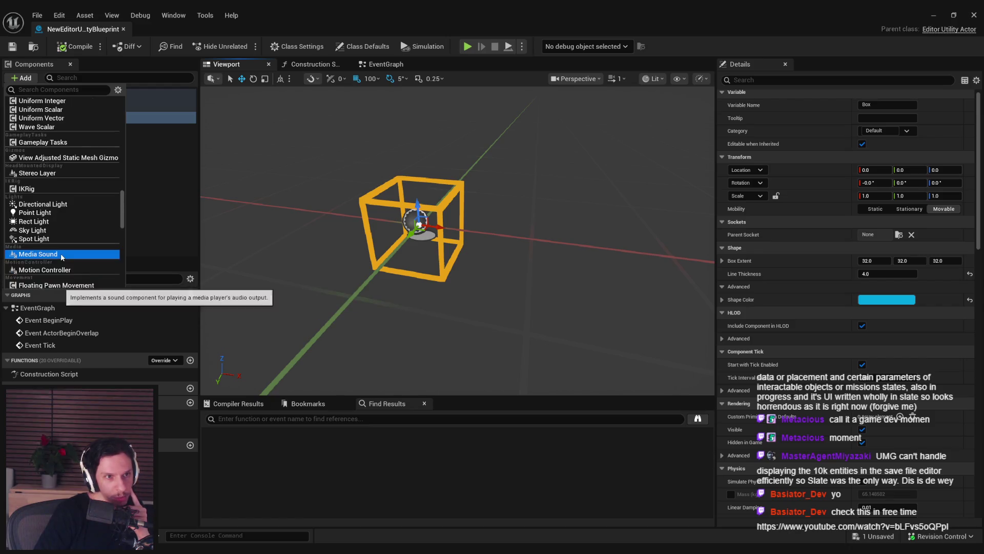
pyautogui.scroll(4, 60, 253)
pyautogui.moveTo(124, 195)
pyautogui.mouseDown()
pyautogui.moveTo(117, 117)
pyautogui.moveTo(119, 141)
pyautogui.mouseUp()
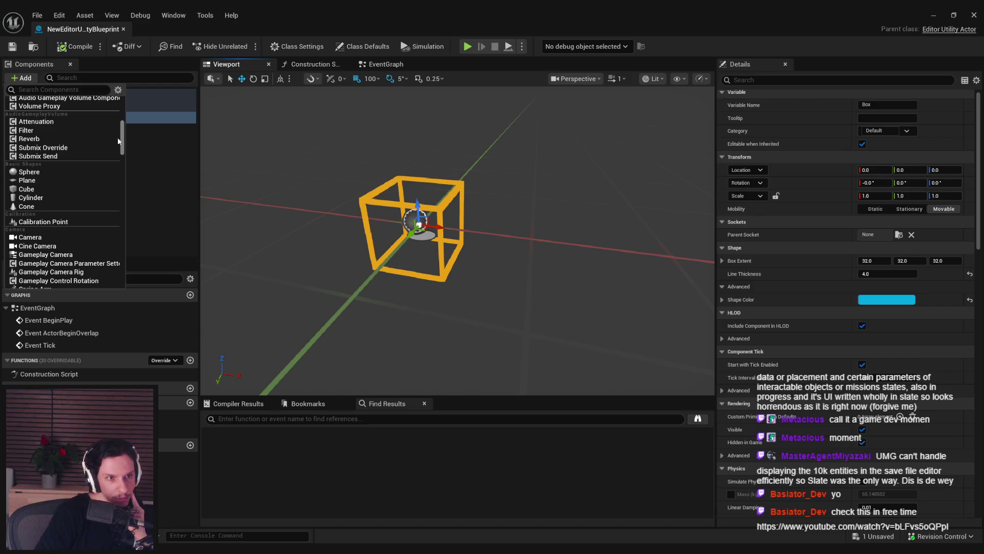
# Step: Add a Sphere component, attach it under DefaultSceneRoot, and rename it X+
pyautogui.click(28, 173)
pyautogui.moveTo(383, 260)
pyautogui.mouseDown()
pyautogui.moveTo(374, 246)
pyautogui.moveTo(426, 253)
pyautogui.moveTo(375, 259)
pyautogui.moveTo(449, 254)
pyautogui.moveTo(349, 256)
pyautogui.mouseUp()
pyautogui.click(60, 132)
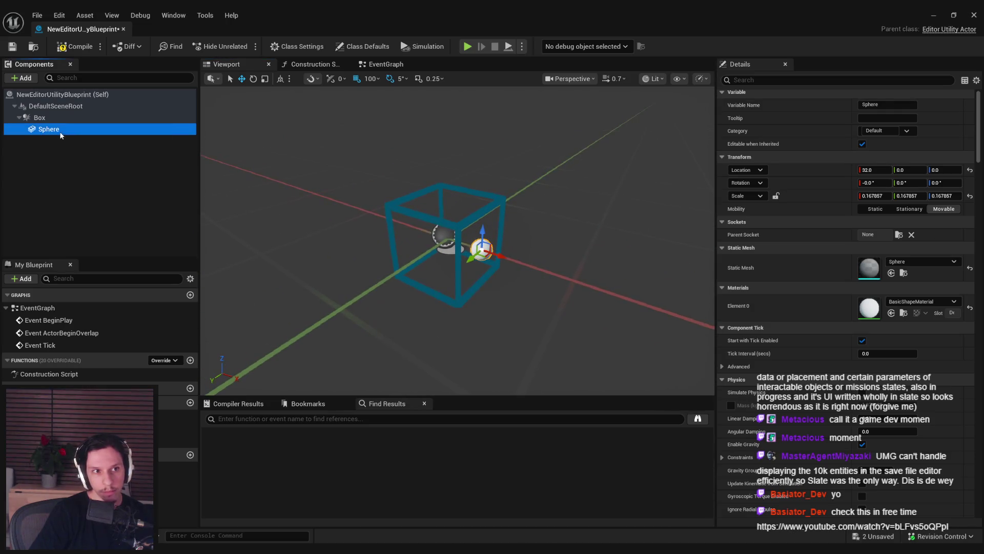
pyautogui.moveTo(53, 109); pyautogui.dragTo(53, 110)
pyautogui.click(66, 129)
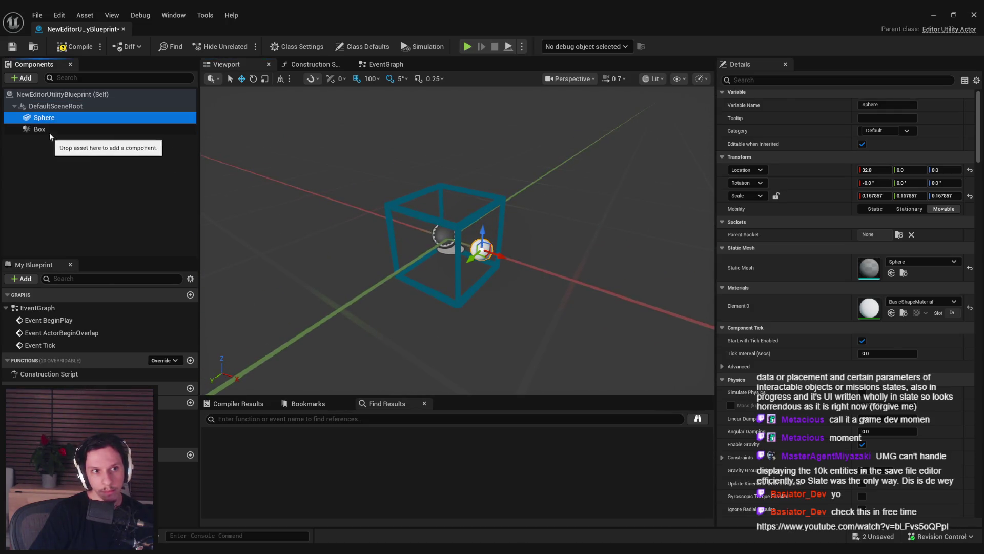
pyautogui.click(44, 118)
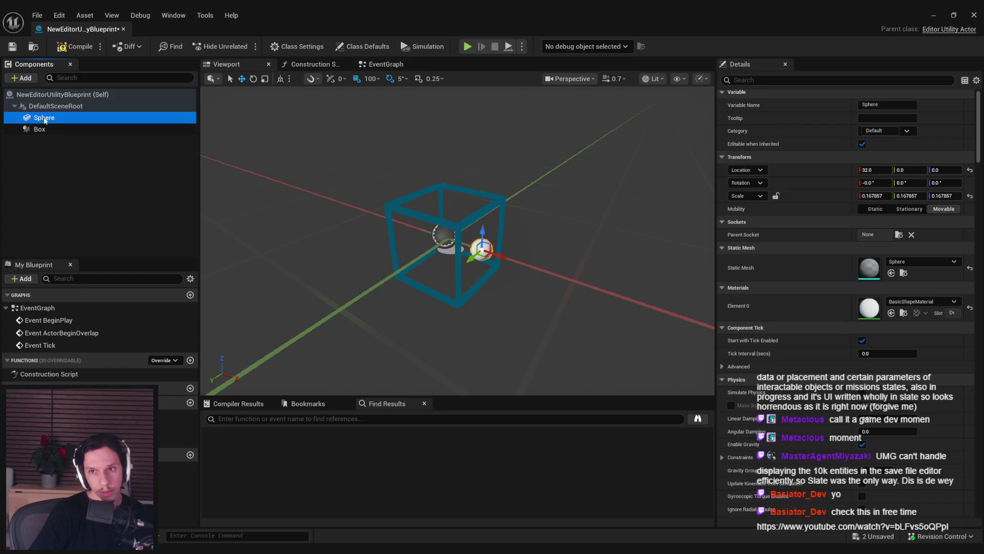
pyautogui.write('X')
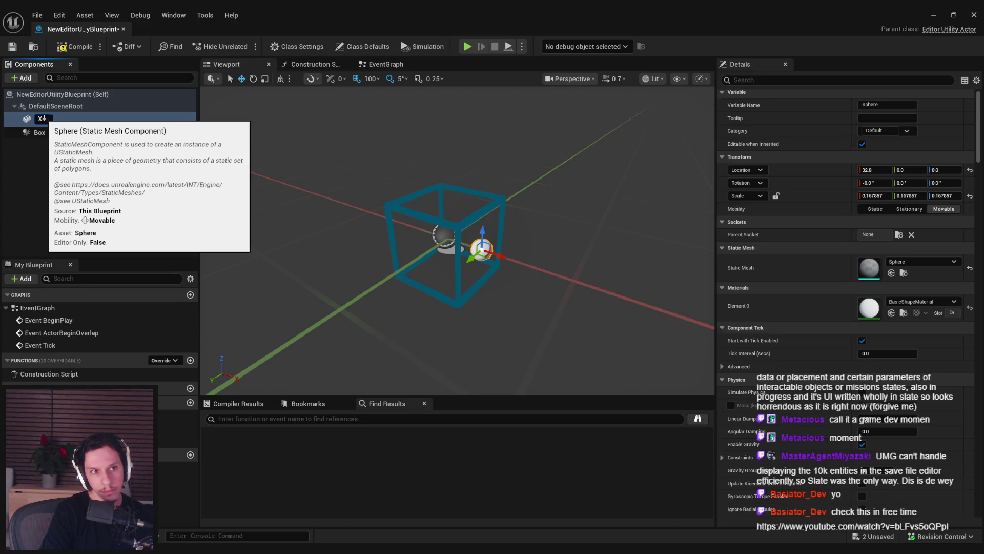
pyautogui.press('Return')
# Step: Compile and save the blueprint, then place it in the train level and frame it
pyautogui.press('F7')
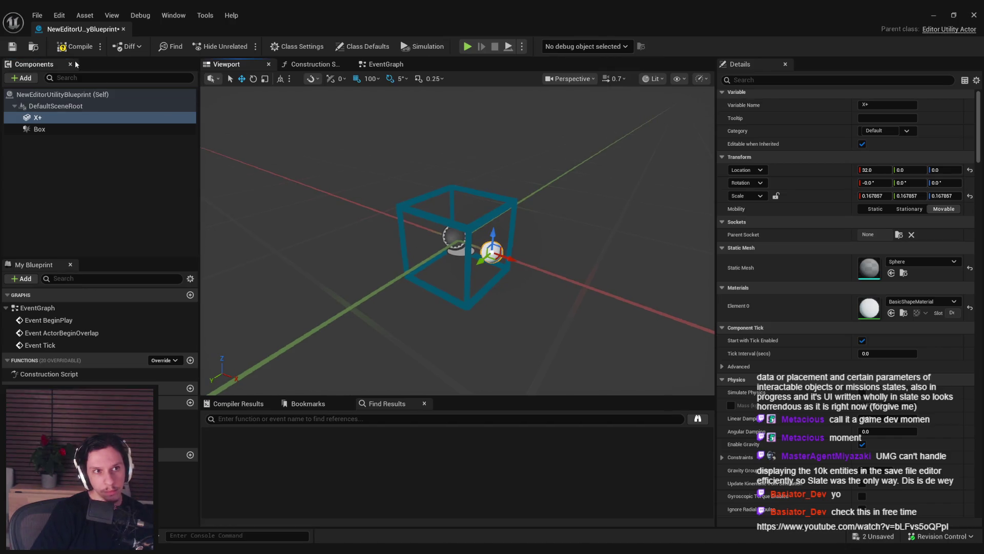
pyautogui.scroll(-3, 978, 133)
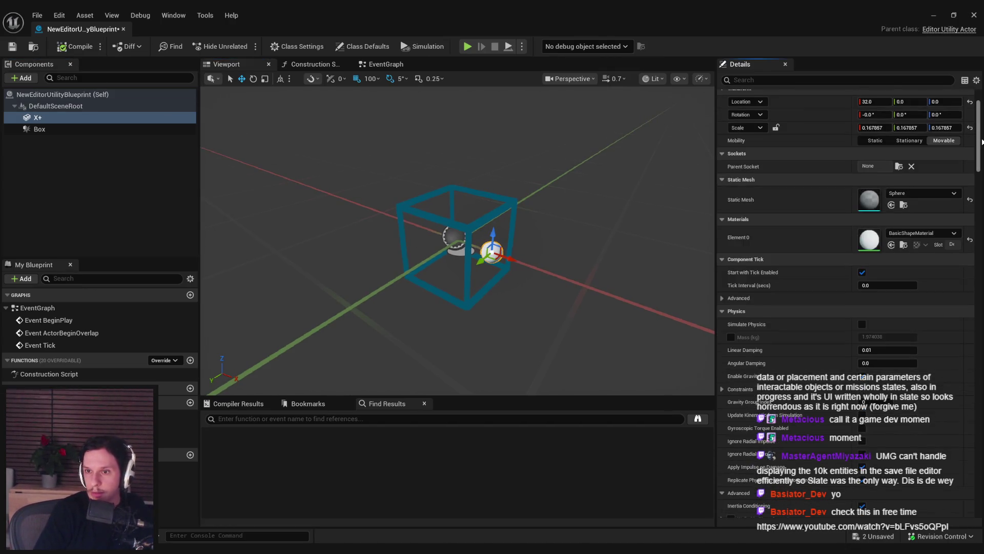
pyautogui.scroll(3, 981, 141)
pyautogui.hotkey('ctrl', 's')
pyautogui.click(933, 15)
pyautogui.moveTo(210, 410)
pyautogui.mouseDown()
pyautogui.moveTo(307, 395)
pyautogui.moveTo(433, 281)
pyautogui.mouseUp()
pyautogui.press('f')
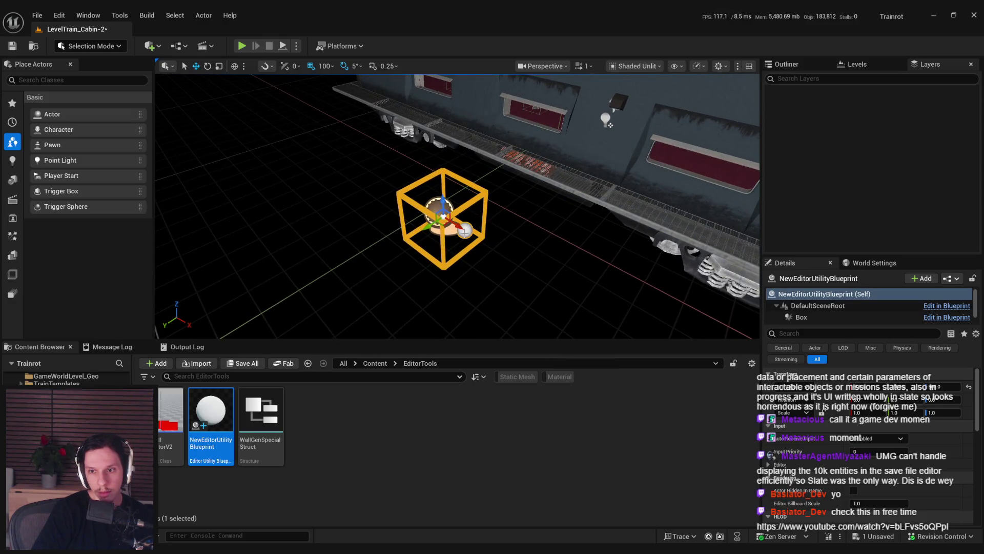
# Step: Select then deselect the placed actor's X+ sphere and save the train level
pyautogui.click(465, 232)
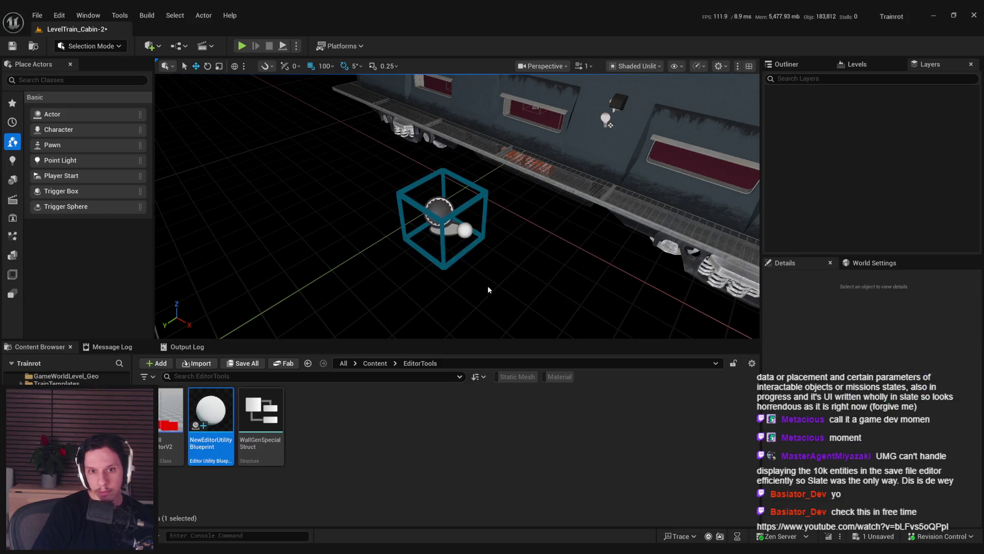
pyautogui.click(465, 277)
pyautogui.hotkey('ctrl', 's')
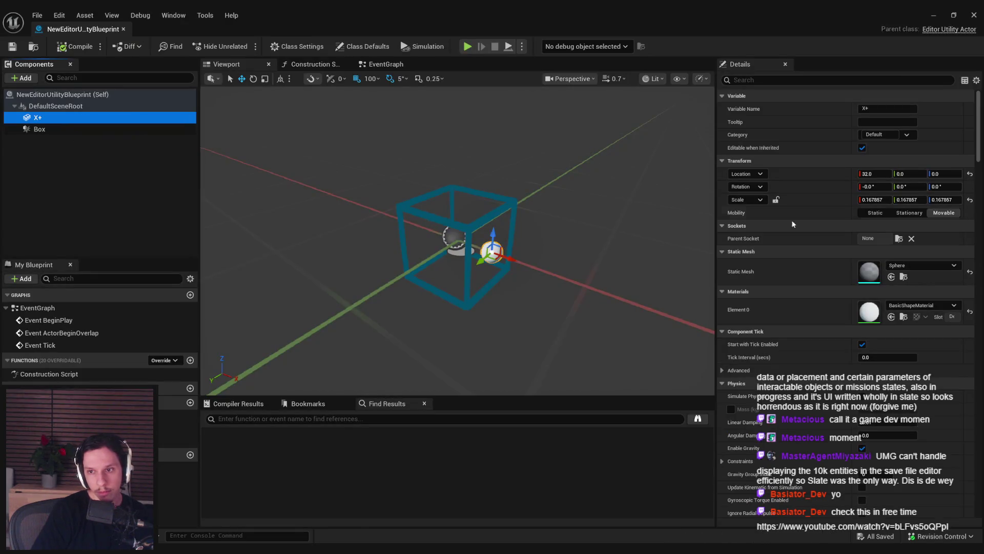
# Step: Scroll through the X+ sphere's Details panel settings
pyautogui.moveTo(979, 143)
pyautogui.mouseDown()
pyautogui.moveTo(979, 169)
pyautogui.moveTo(863, 90)
pyautogui.mouseUp()
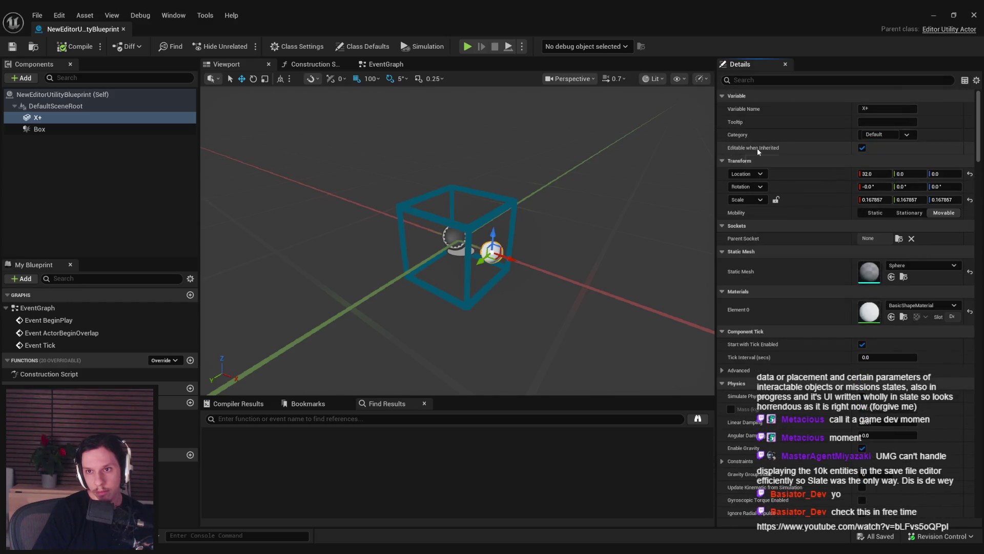
pyautogui.scroll(-20, 890, 145)
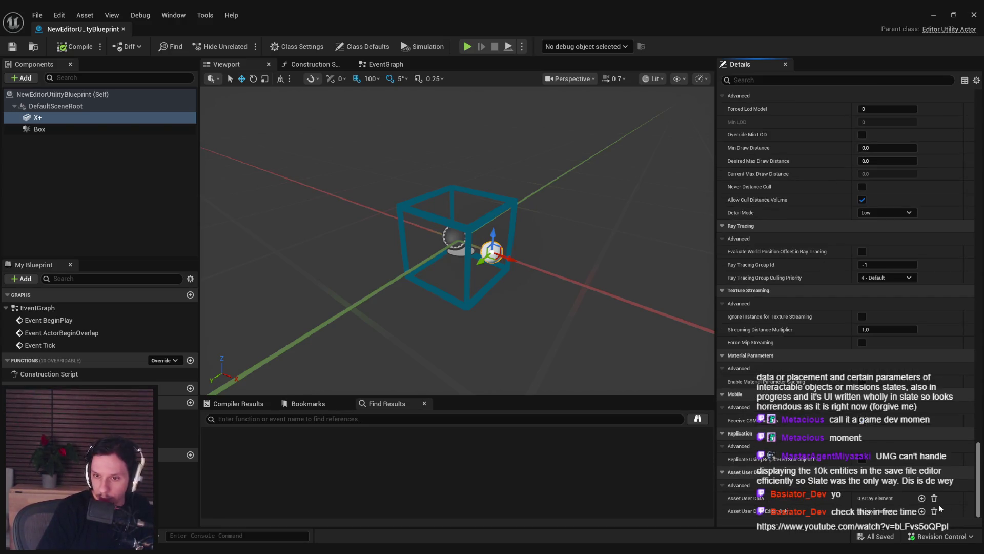
pyautogui.scroll(5, 941, 487)
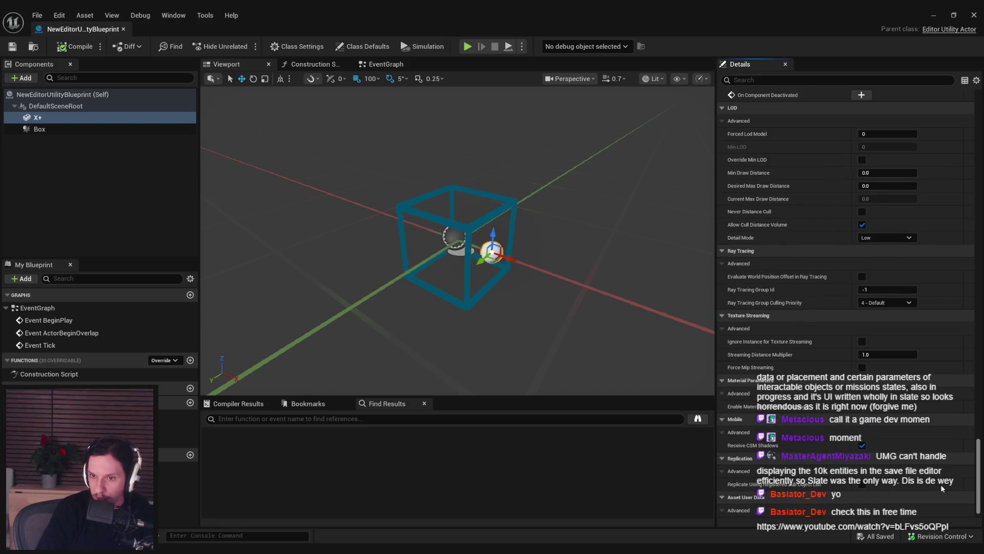
pyautogui.scroll(3, 943, 476)
pyautogui.scroll(5, 943, 467)
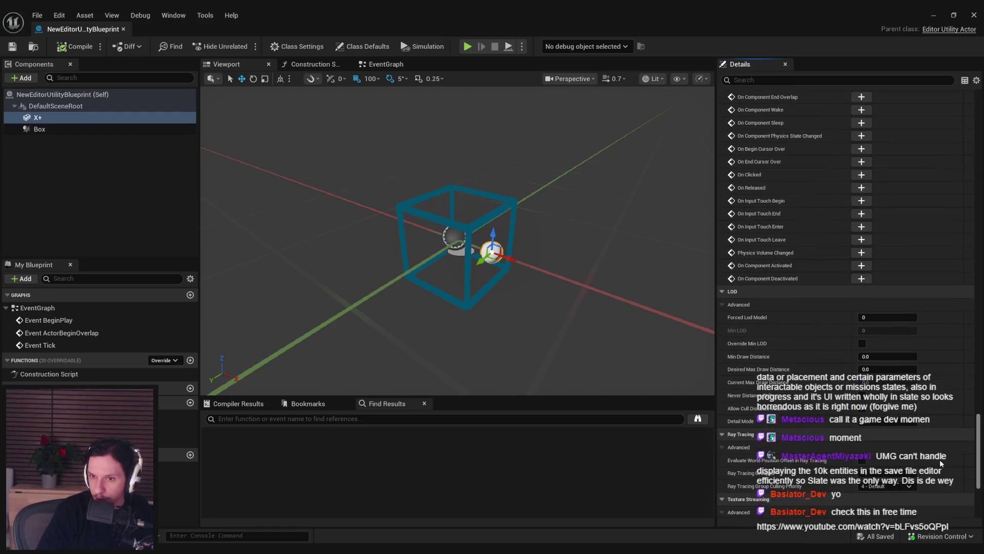
pyautogui.scroll(3, 936, 446)
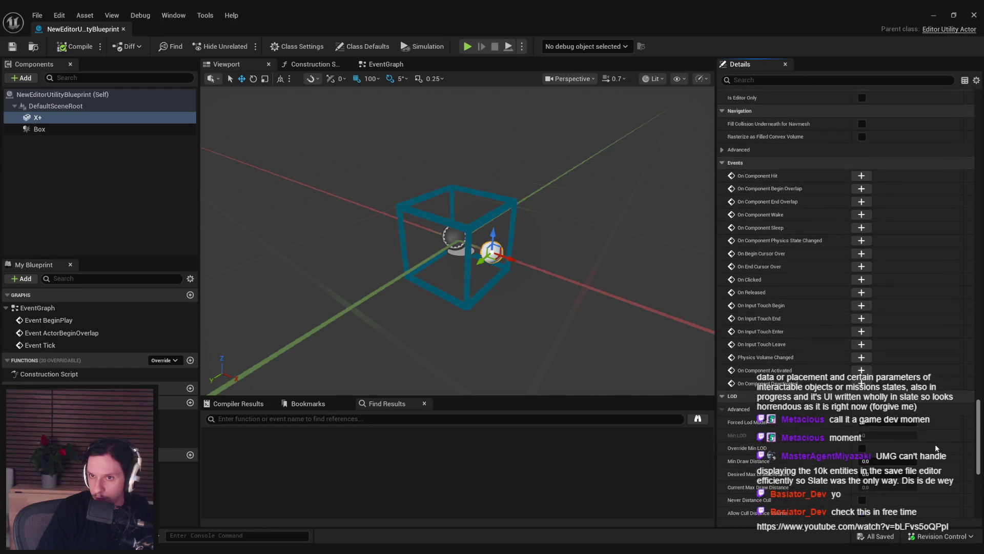
pyautogui.scroll(6, 933, 437)
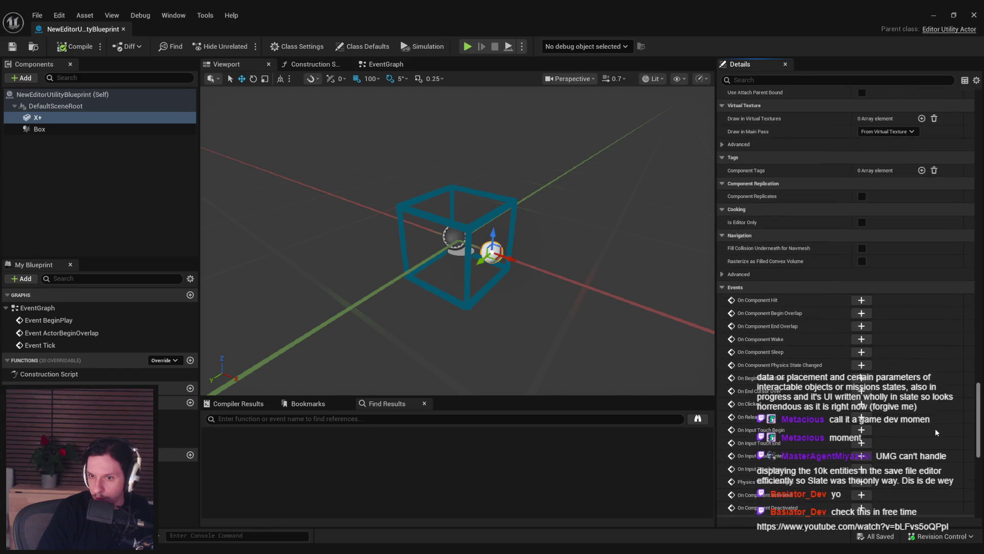
pyautogui.scroll(2, 935, 419)
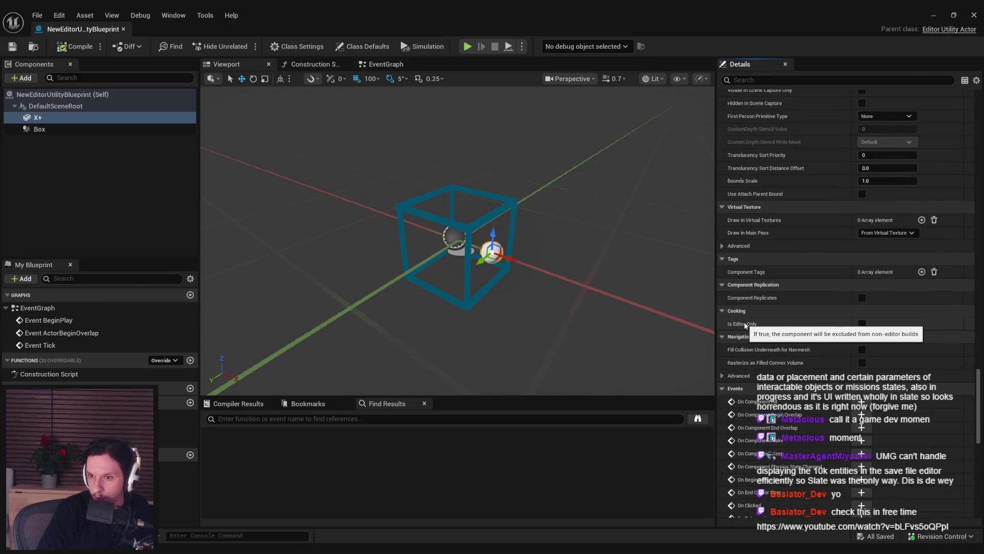
pyautogui.scroll(2, 745, 325)
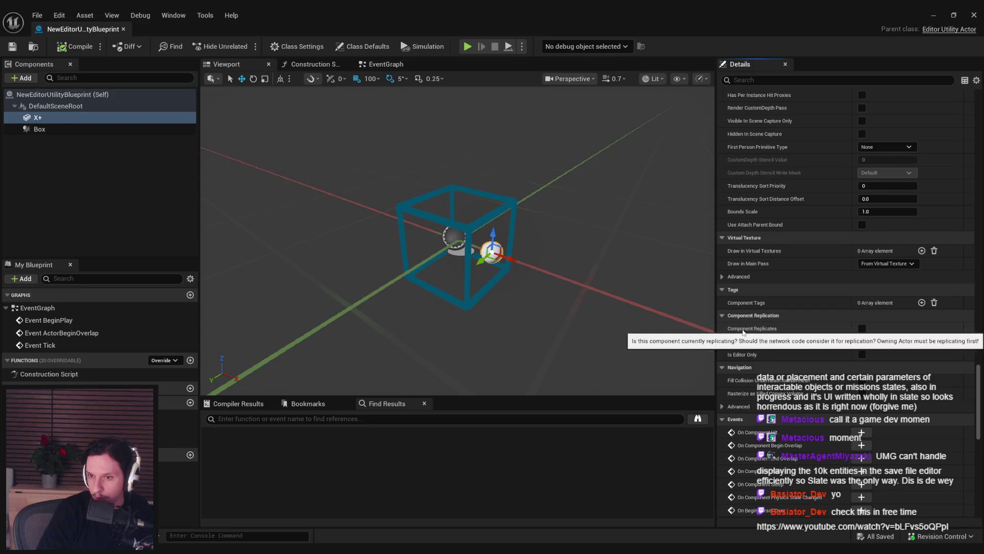
pyautogui.scroll(4, 743, 328)
pyautogui.scroll(14, 742, 328)
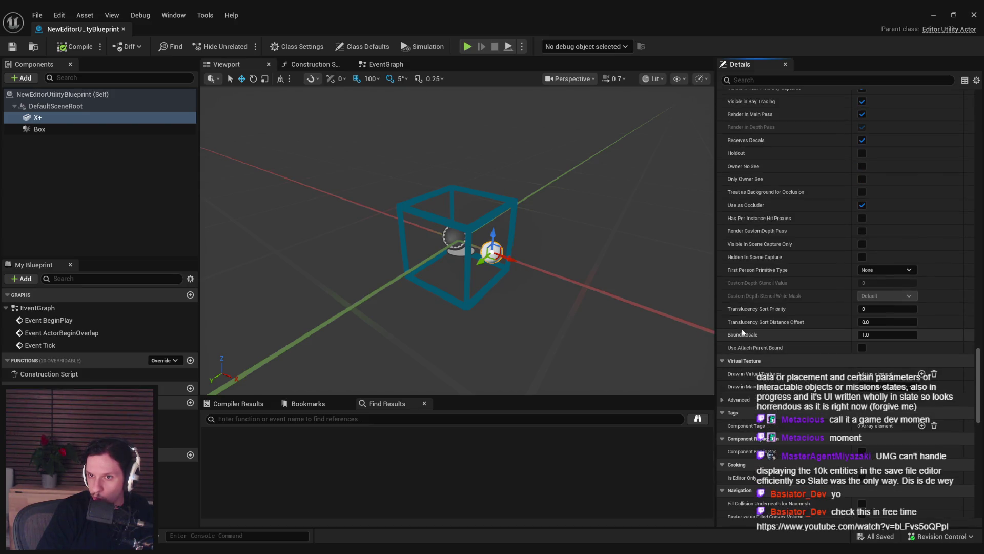
pyautogui.scroll(14, 753, 352)
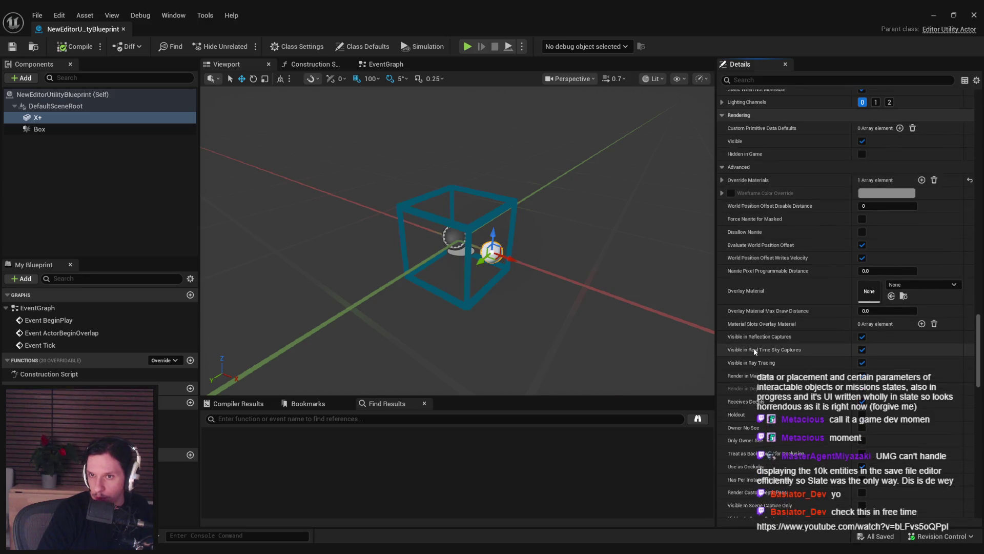
pyautogui.scroll(12, 753, 351)
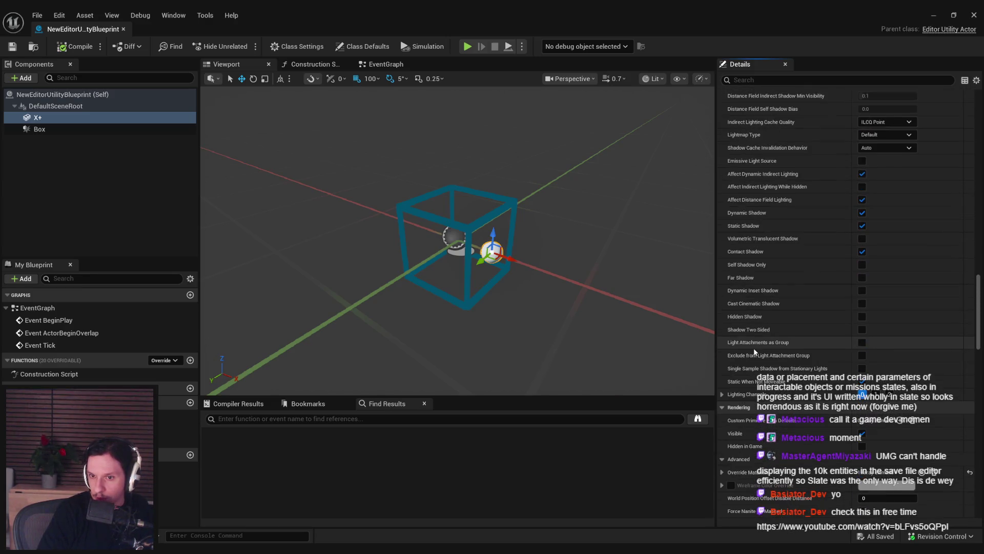
pyautogui.scroll(17, 754, 351)
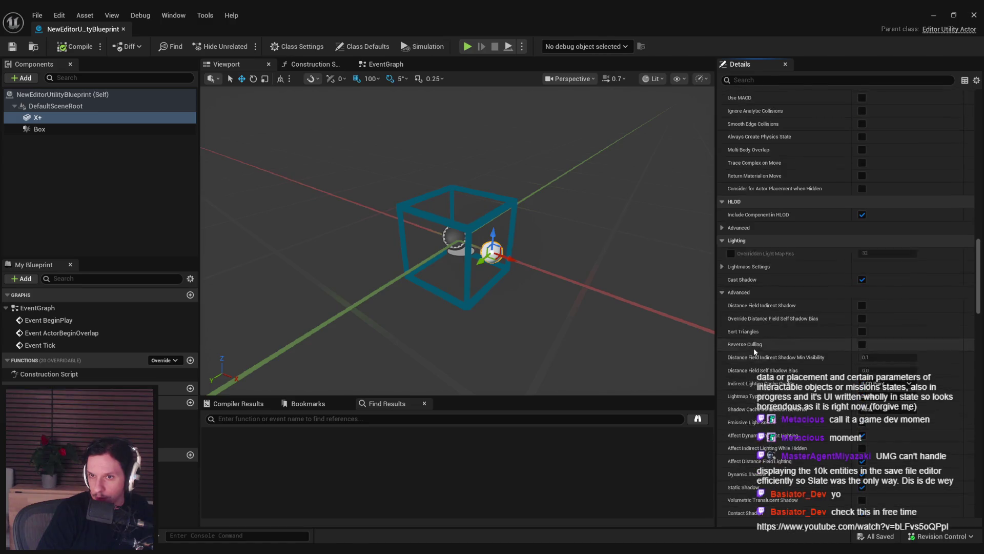
pyautogui.scroll(9, 754, 351)
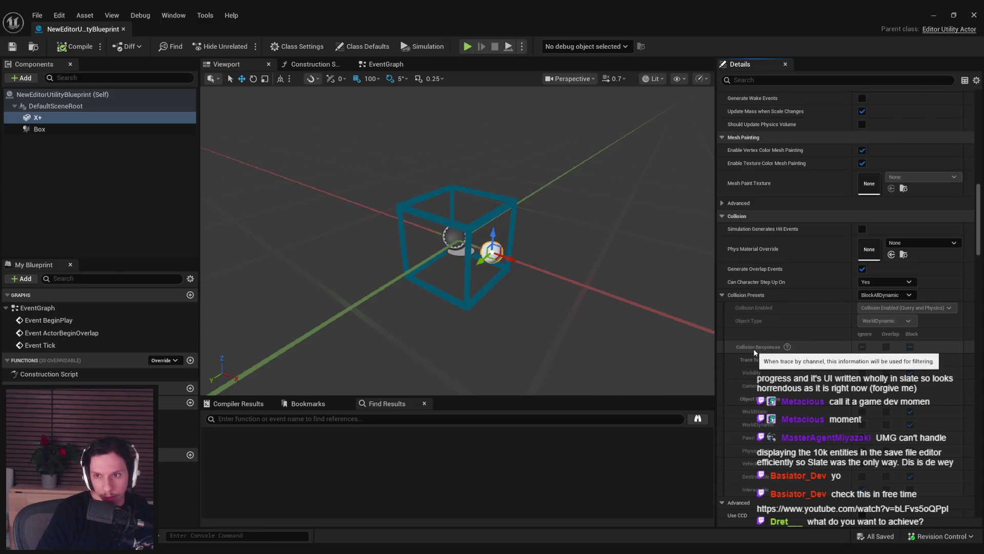
pyautogui.scroll(8, 753, 348)
pyautogui.scroll(12, 728, 307)
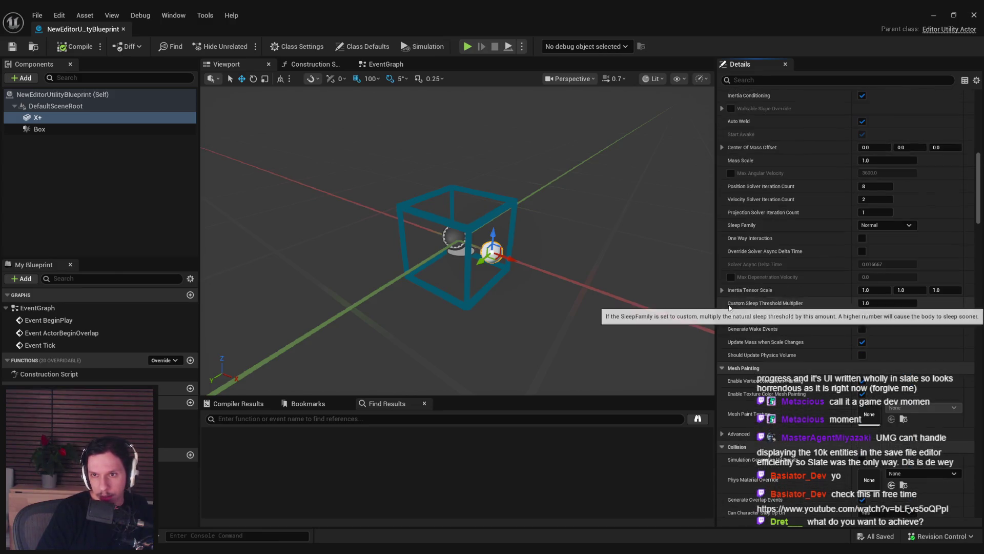
pyautogui.scroll(8, 729, 307)
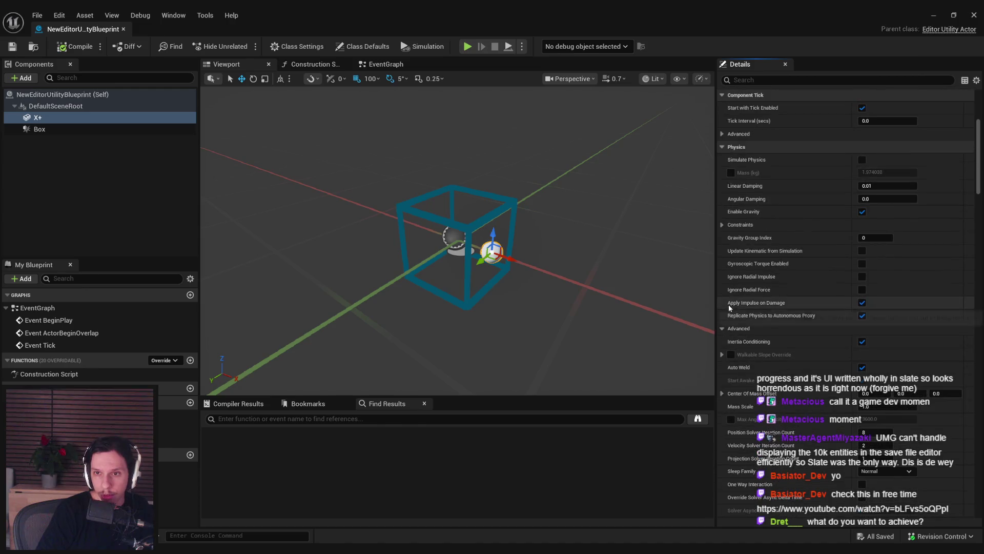
pyautogui.scroll(6, 729, 306)
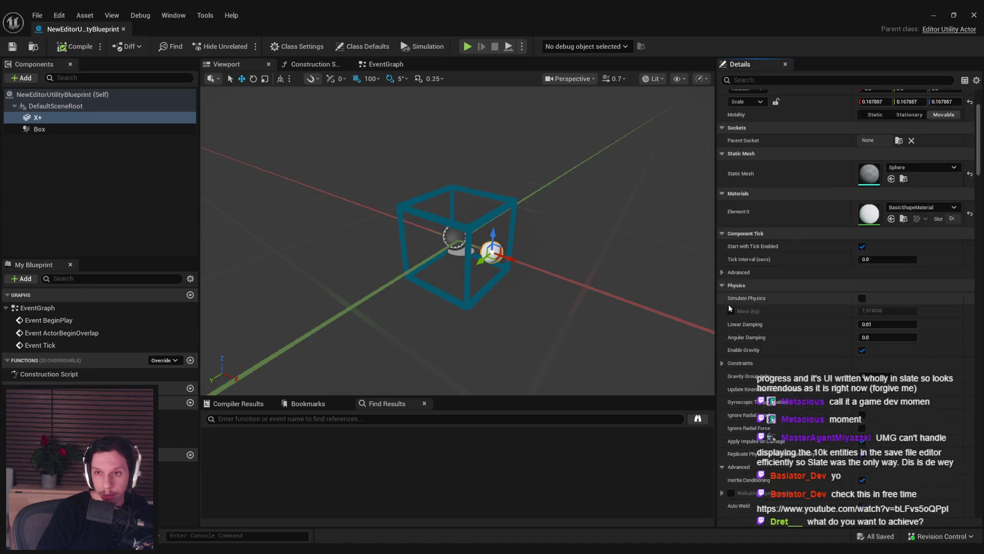
pyautogui.scroll(1, 728, 313)
# Step: Expand and collapse Component Tick's advanced settings, then close the blueprint editor
pyautogui.click(722, 349)
pyautogui.click(722, 349)
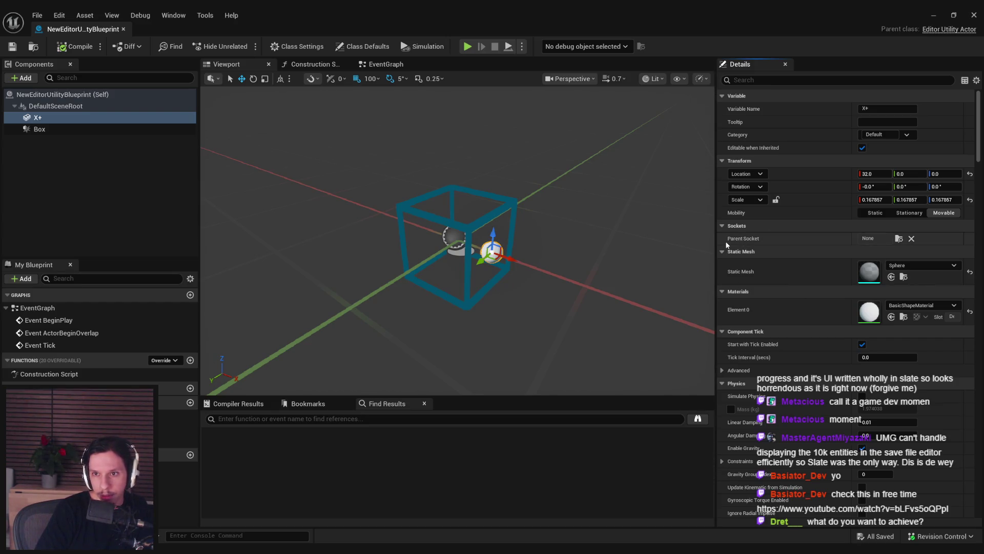
pyautogui.click(973, 15)
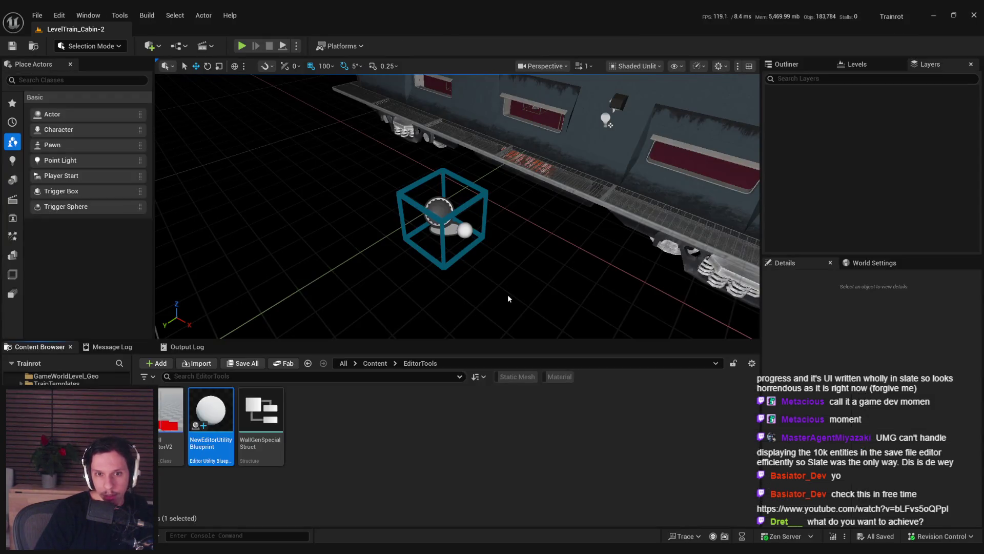
# Step: Select the placed transform box actor and its X+ sphere handle in the level, then clear the selection
pyautogui.click(442, 213)
pyautogui.click(484, 259)
pyautogui.click(465, 230)
pyautogui.click(475, 265)
pyautogui.click(464, 230)
pyautogui.click(475, 268)
pyautogui.click(465, 230)
pyautogui.click(473, 260)
pyautogui.click(465, 230)
pyautogui.click(465, 229)
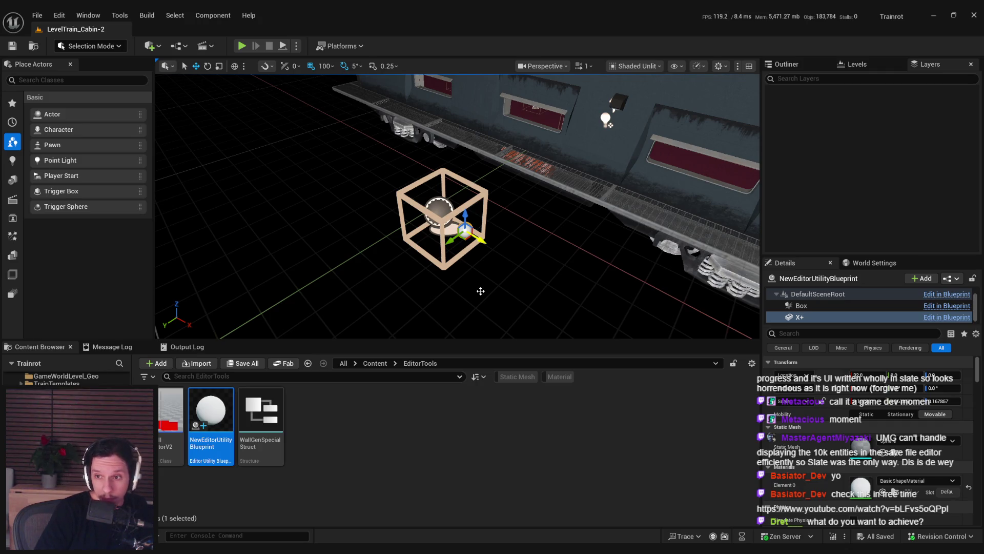
pyautogui.press('Escape')
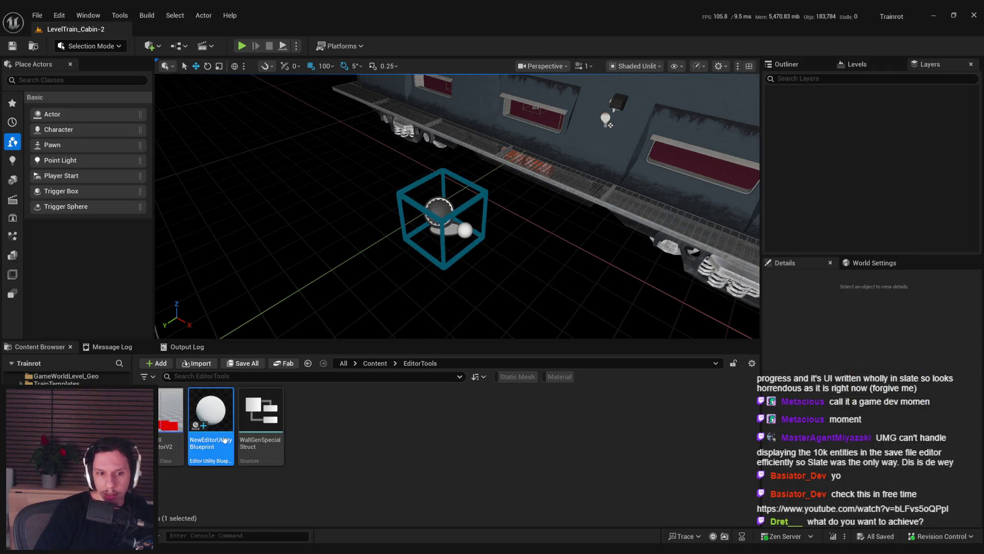
# Step: Rename the utility blueprint asset to EUA_TransformBox
pyautogui.click(224, 440)
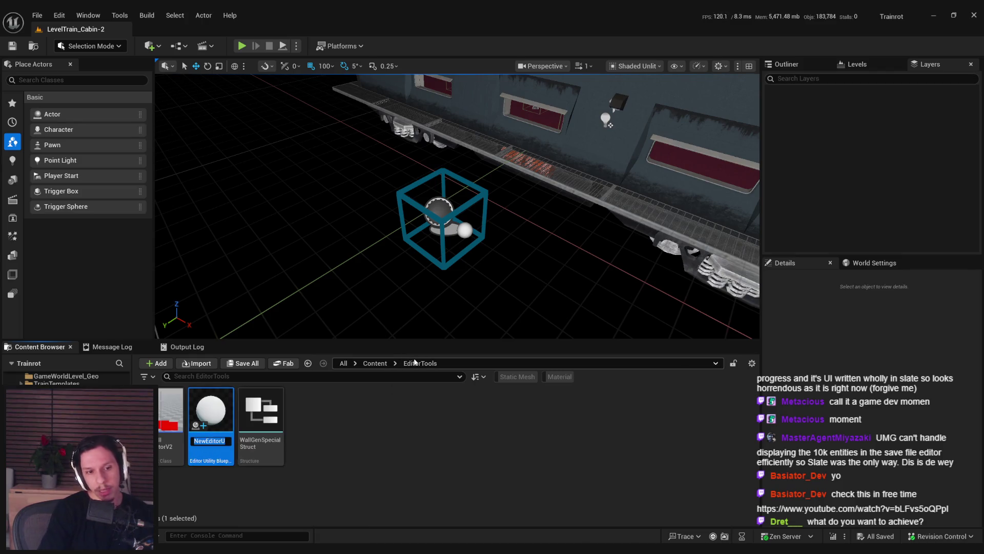
pyautogui.write('Edito')
pyautogui.press('BackSpace')
pyautogui.press('BackSpace')
pyautogui.press('BackSpace')
pyautogui.write('UA_')
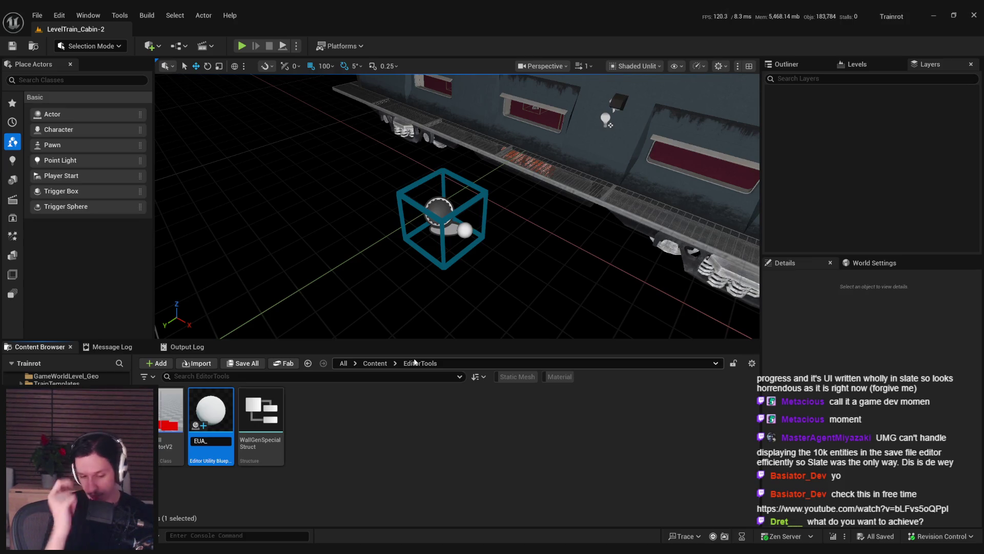
pyautogui.write('TransformBox')
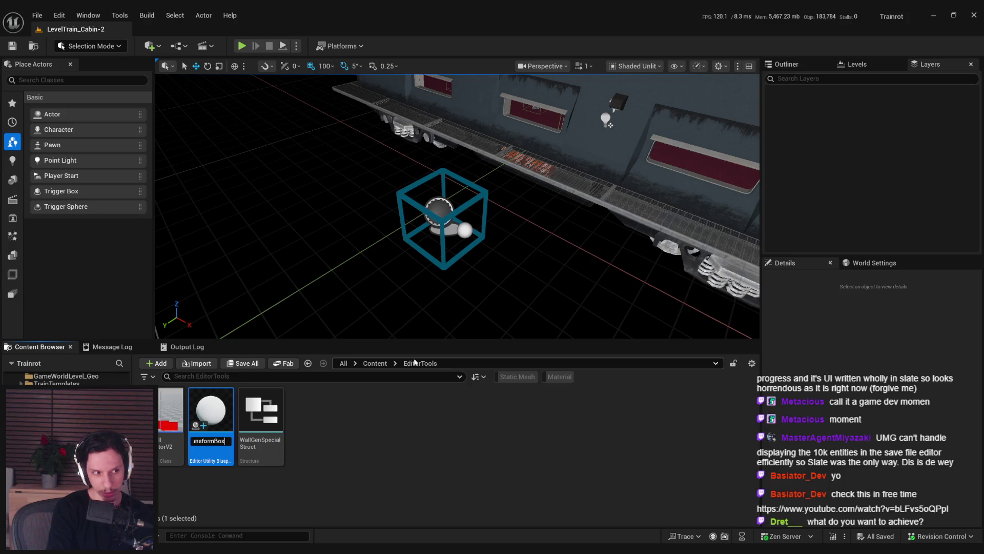
pyautogui.press('Return')
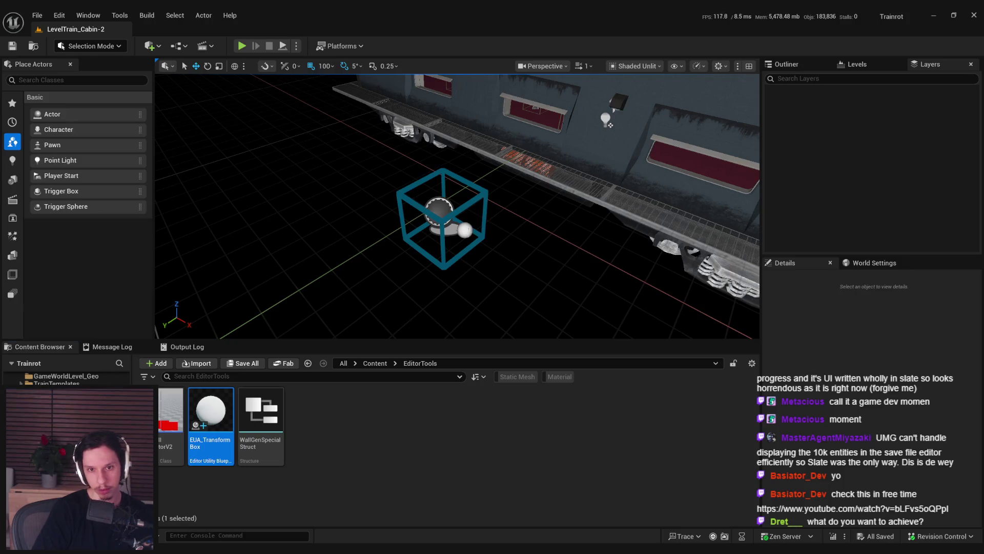
# Step: Select the whole transform box actor rather than its sphere
pyautogui.click(477, 240)
pyautogui.click(493, 272)
pyautogui.click(472, 251)
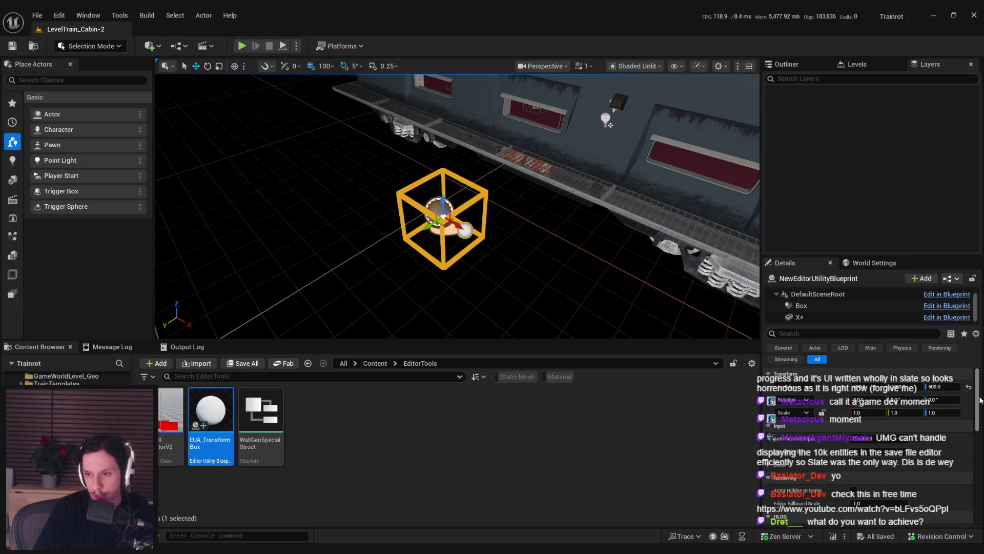
pyautogui.moveTo(980, 400); pyautogui.dragTo(980, 428)
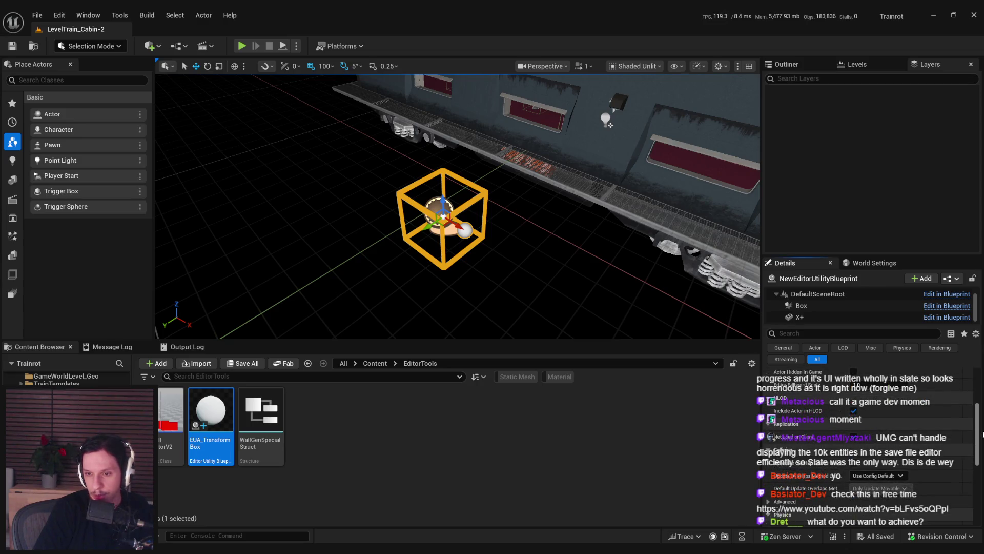
# Step: Select the catwalk segments along the train and save the level
pyautogui.click(388, 106)
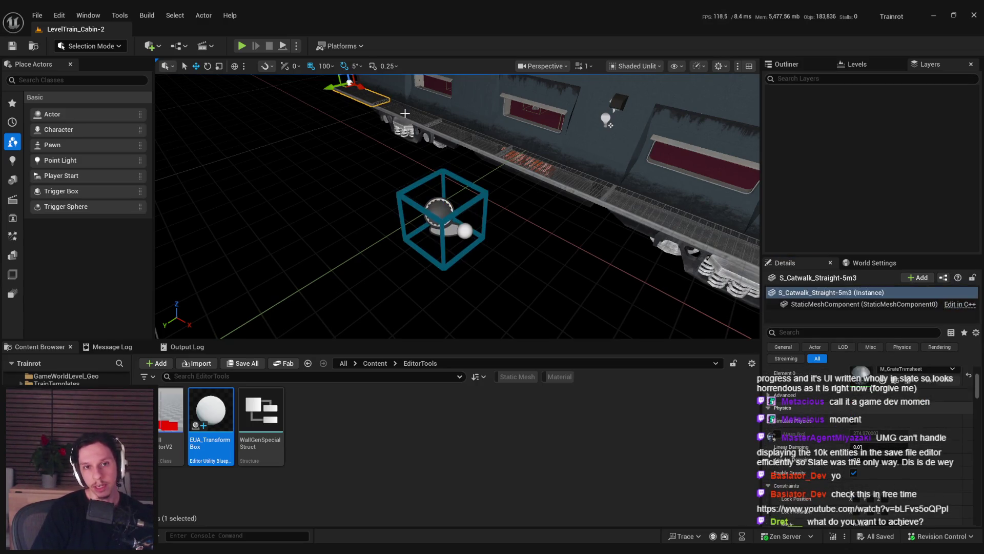
pyautogui.keyDown('ctrl'); pyautogui.click(440, 132); pyautogui.keyUp('ctrl')
pyautogui.keyDown('ctrl'); pyautogui.click(553, 179); pyautogui.keyUp('ctrl')
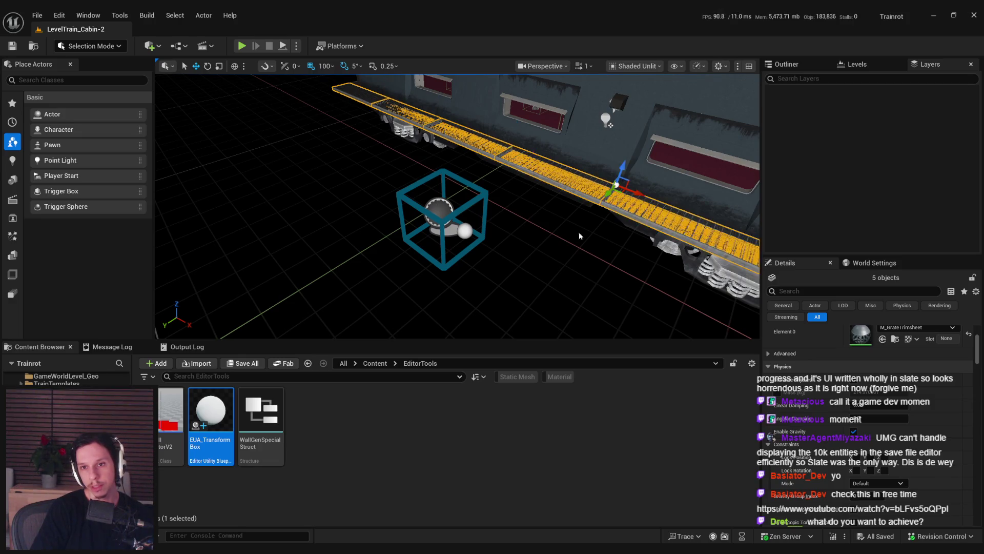
pyautogui.keyDown('ctrl'); pyautogui.click(596, 208); pyautogui.keyUp('ctrl')
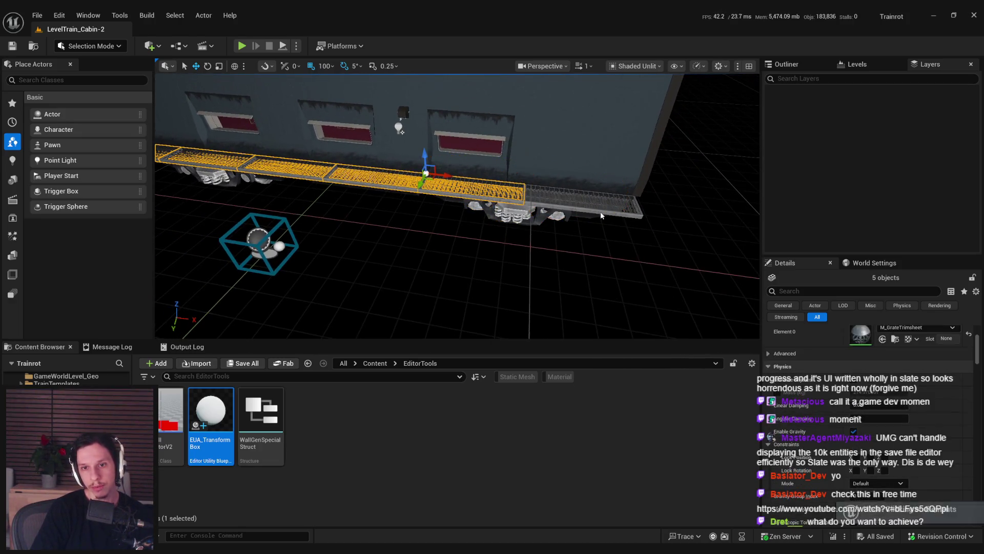
pyautogui.keyDown('ctrl'); pyautogui.click(382, 147); pyautogui.keyUp('ctrl')
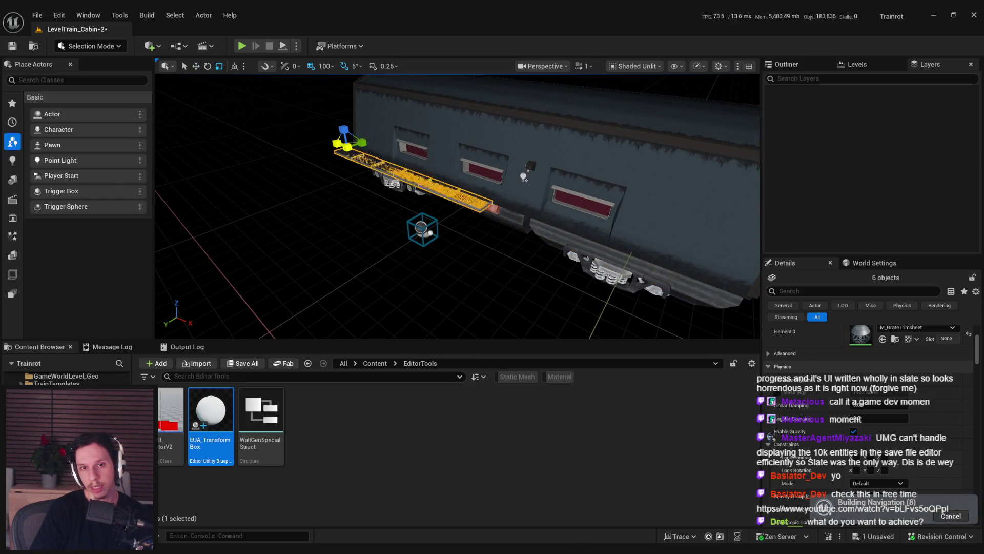
pyautogui.hotkey('ctrl', 's')
pyautogui.press('Escape')
# Step: Frame the catwalk end segment, then frame the transform box actor and clear the selection
pyautogui.click(419, 234)
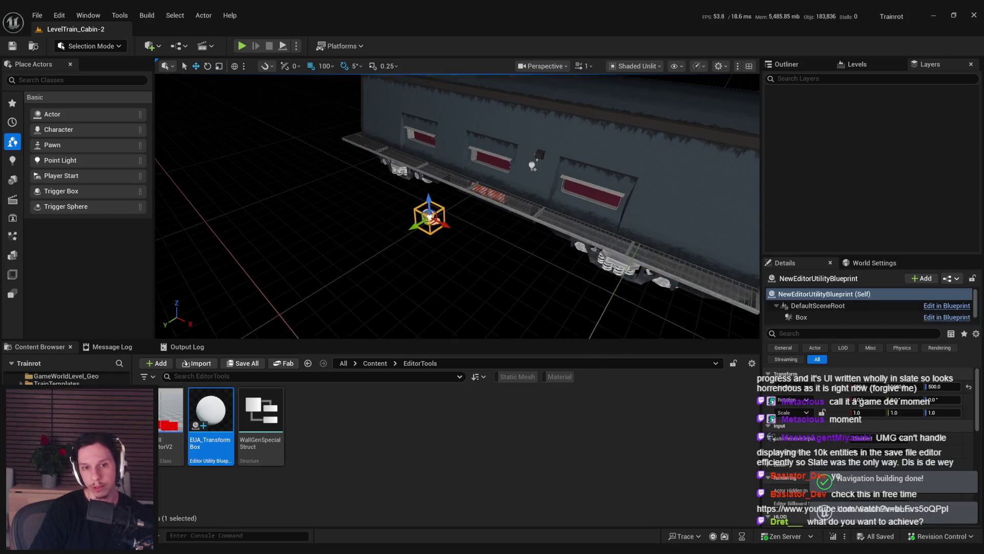
pyautogui.click(583, 255)
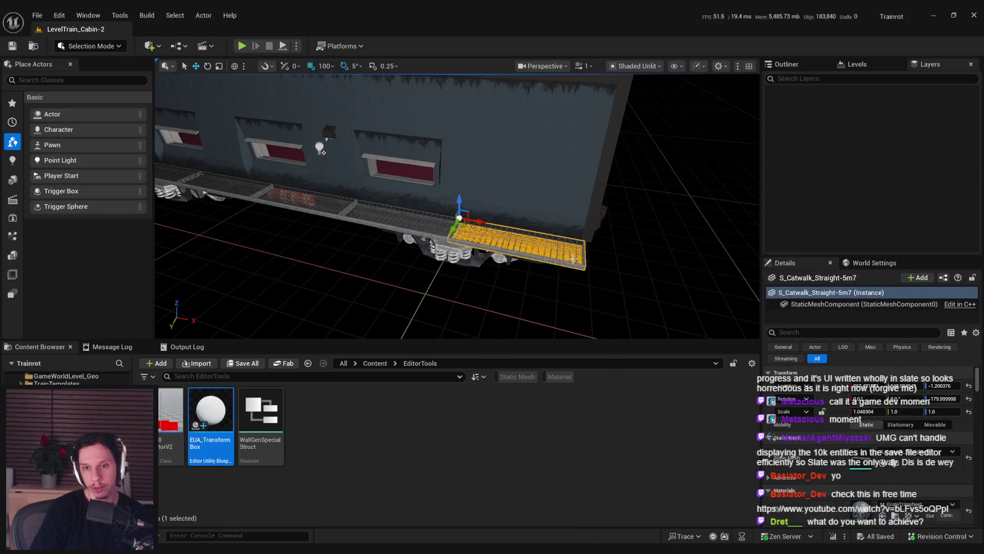
pyautogui.press('f')
pyautogui.moveTo(455, 232); pyautogui.dragTo(446, 237)
pyautogui.click(351, 157)
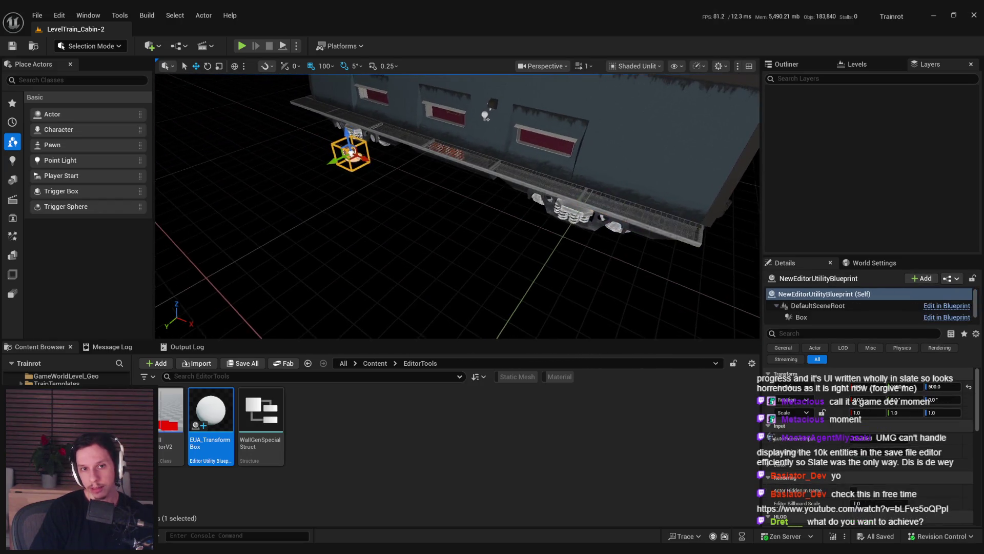
pyautogui.press('f')
pyautogui.click(466, 244)
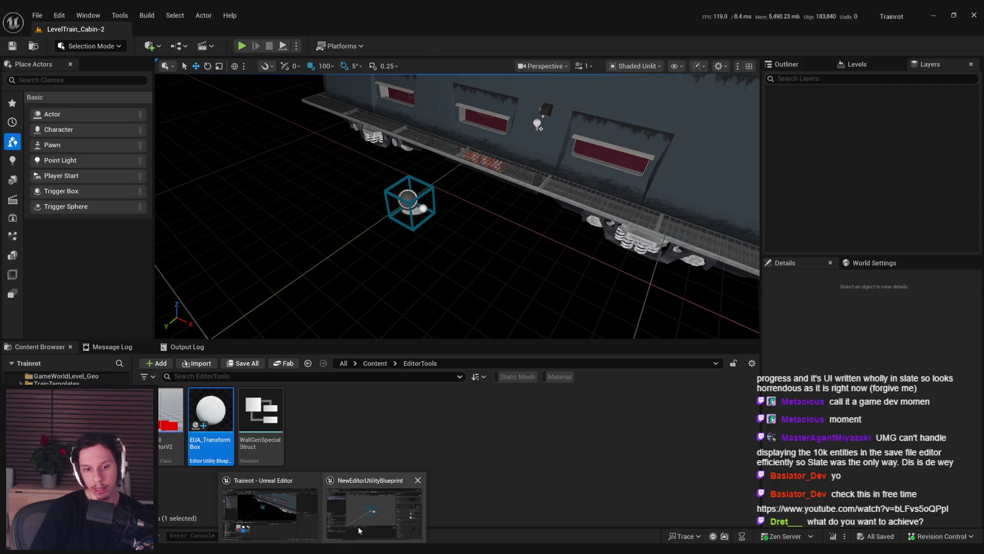
# Step: Open EUA_TransformBox and delete its X+ sphere component
pyautogui.doubleClick(211, 415)
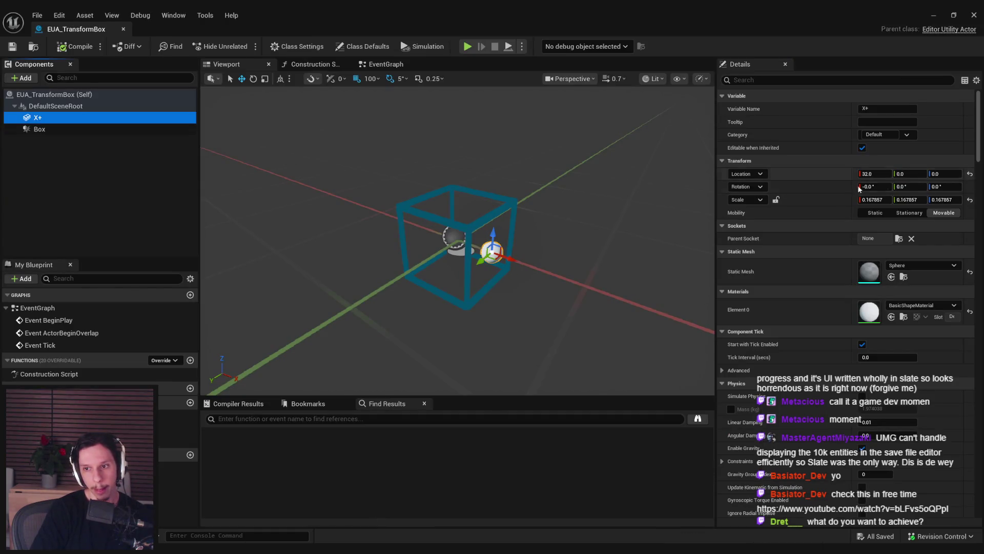
pyautogui.scroll(-5, 977, 149)
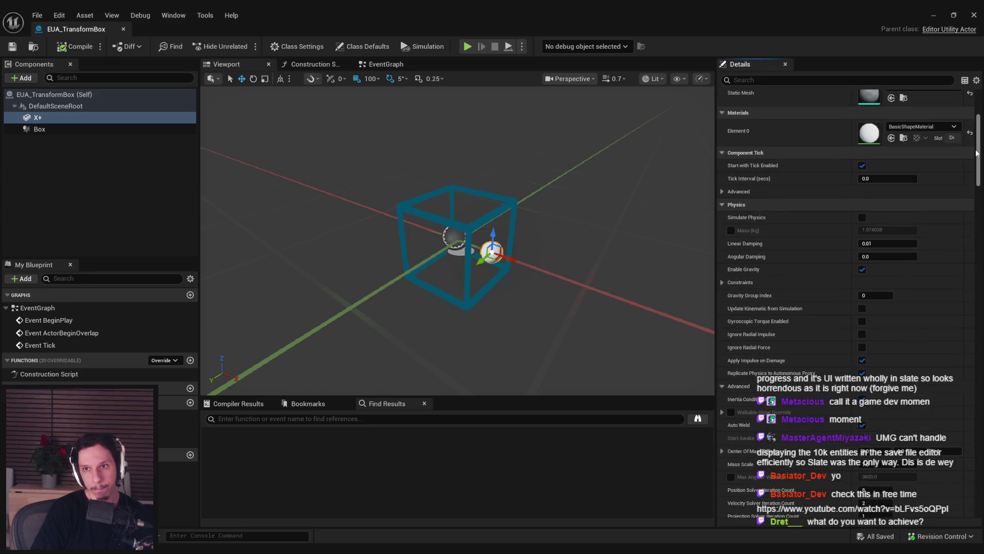
pyautogui.scroll(4, 975, 134)
pyautogui.scroll(1, 975, 131)
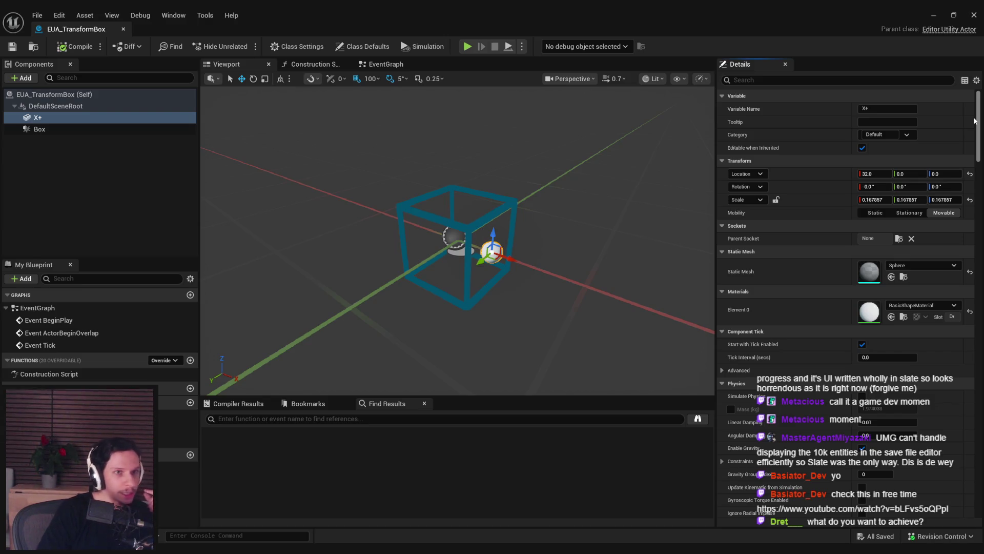
pyautogui.click(133, 137)
pyautogui.click(74, 121)
pyautogui.press('Delete')
# Step: Add a Billboard component at Location X 32 with Is Screen Size Scaled enabled
pyautogui.click(36, 81)
pyautogui.write('bil')
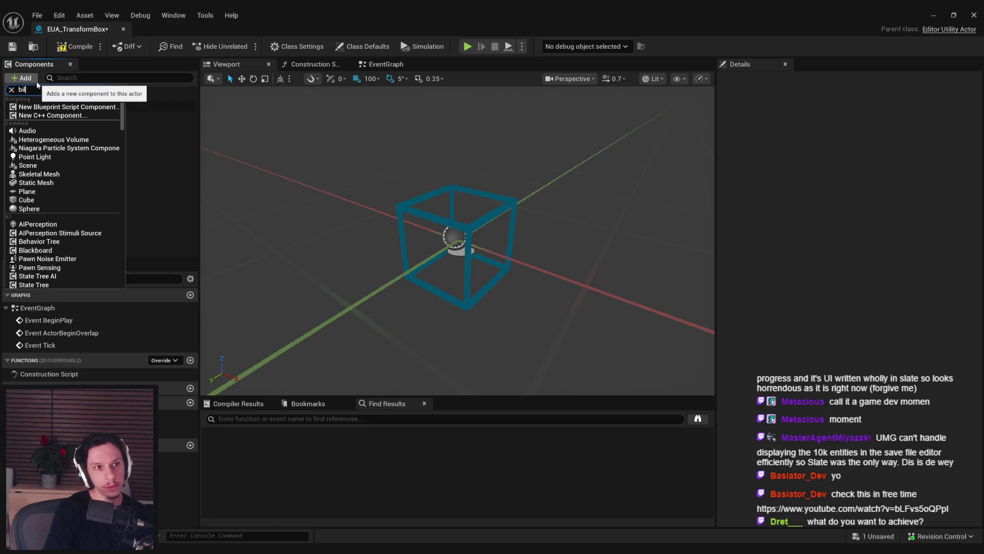
pyautogui.write('lbo')
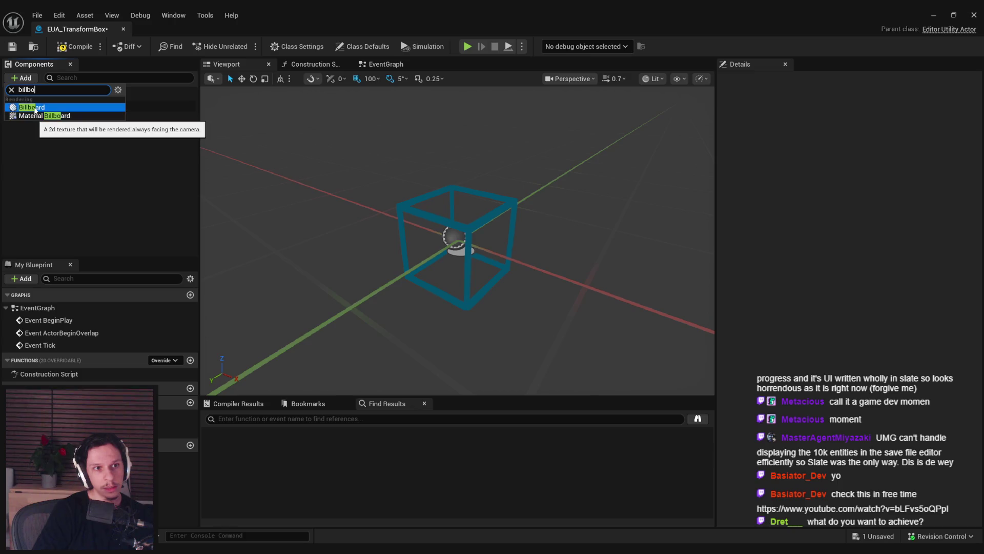
pyautogui.click(32, 107)
pyautogui.click(874, 174)
pyautogui.write('32')
pyautogui.press('Return')
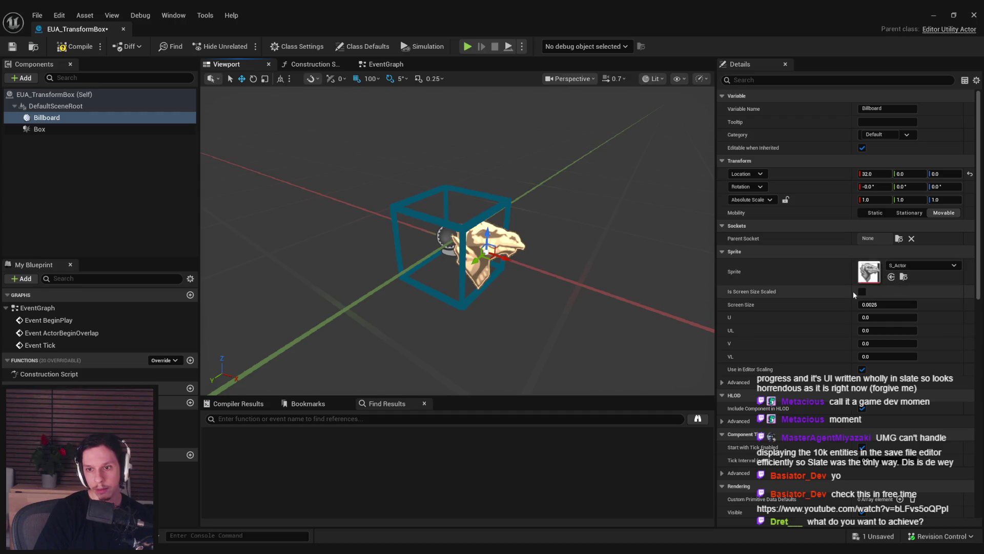
pyautogui.click(862, 292)
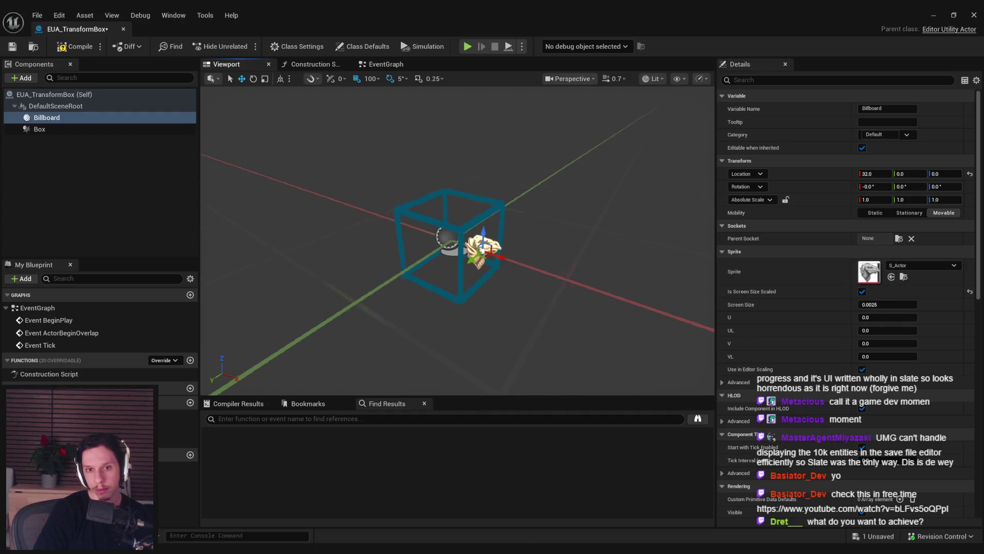
# Step: Compile the blueprint and select the transform box actor back in the level
pyautogui.click(62, 48)
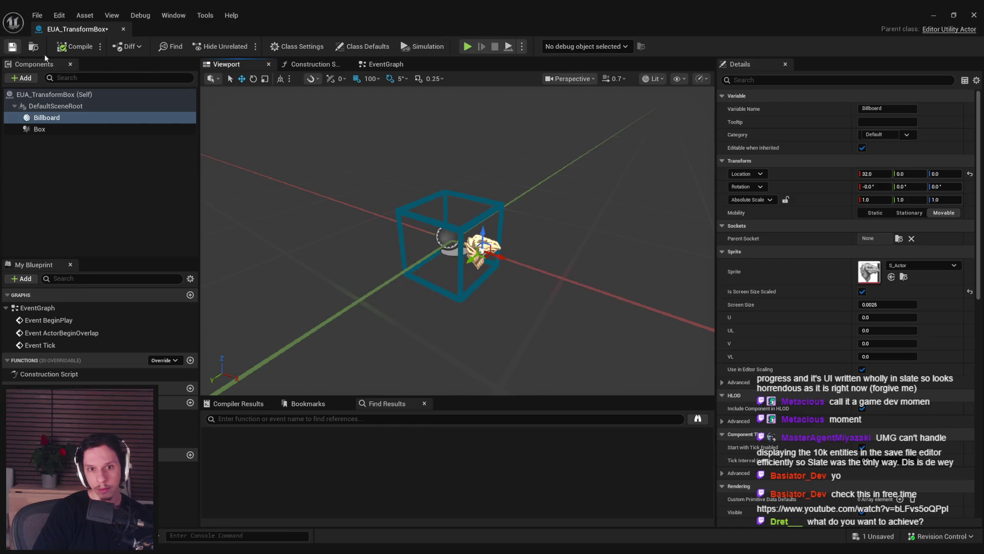
pyautogui.click(934, 15)
pyautogui.click(409, 203)
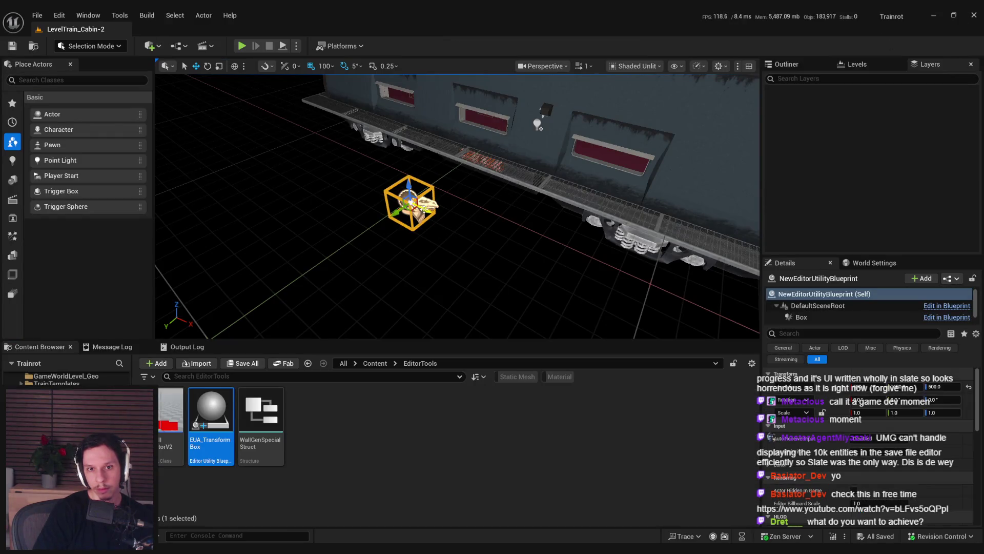
# Step: Slide the transform box along X to 0, onto the train cabin's catwalk, and preview it in game view
pyautogui.moveTo(427, 202); pyautogui.dragTo(366, 205)
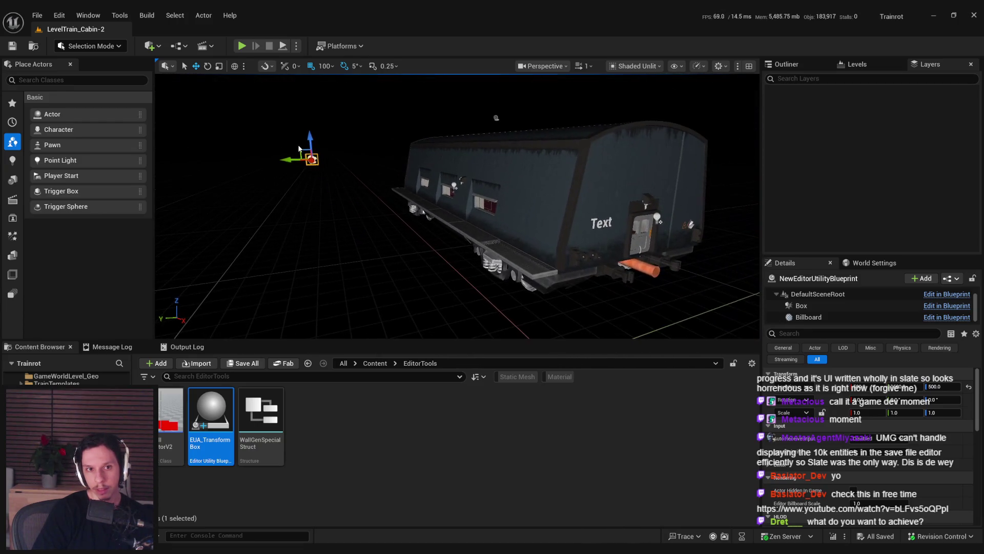
pyautogui.moveTo(323, 177)
pyautogui.mouseDown()
pyautogui.moveTo(497, 231)
pyautogui.moveTo(485, 229)
pyautogui.mouseUp()
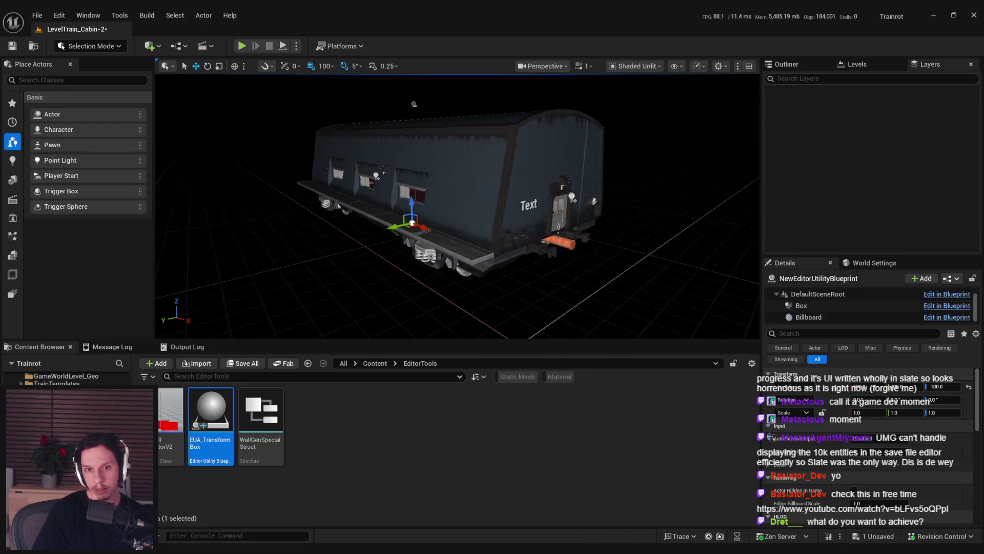
pyautogui.scroll(5, 484, 230)
pyautogui.moveTo(276, 232)
pyautogui.mouseDown()
pyautogui.moveTo(359, 264)
pyautogui.moveTo(366, 255)
pyautogui.mouseUp()
pyautogui.press('g')
pyautogui.press('g')
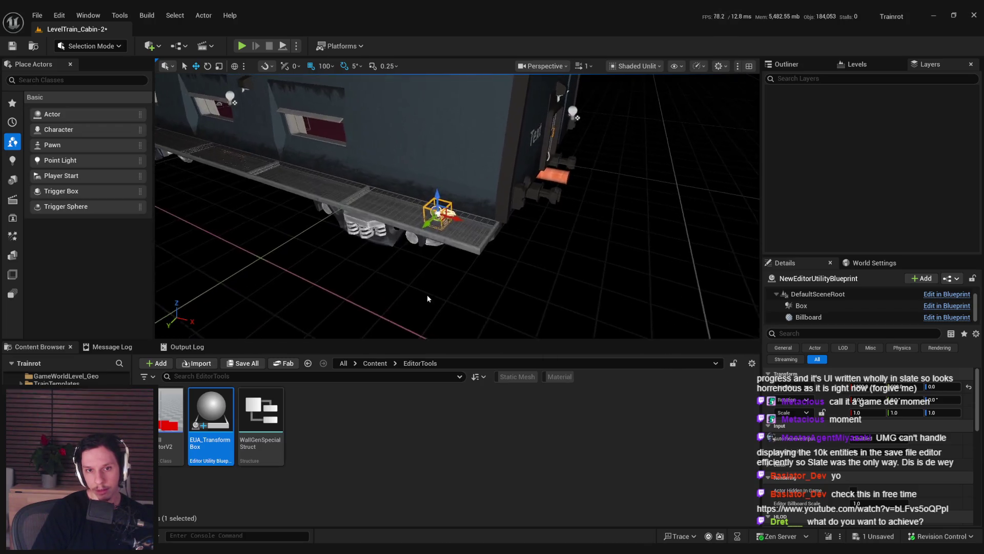
# Step: Reselect and frame the box, then check the Billboard's advanced Sprite settings (0.0025 screen size) in the Blueprint
pyautogui.click(426, 294)
pyautogui.scroll(5, 426, 294)
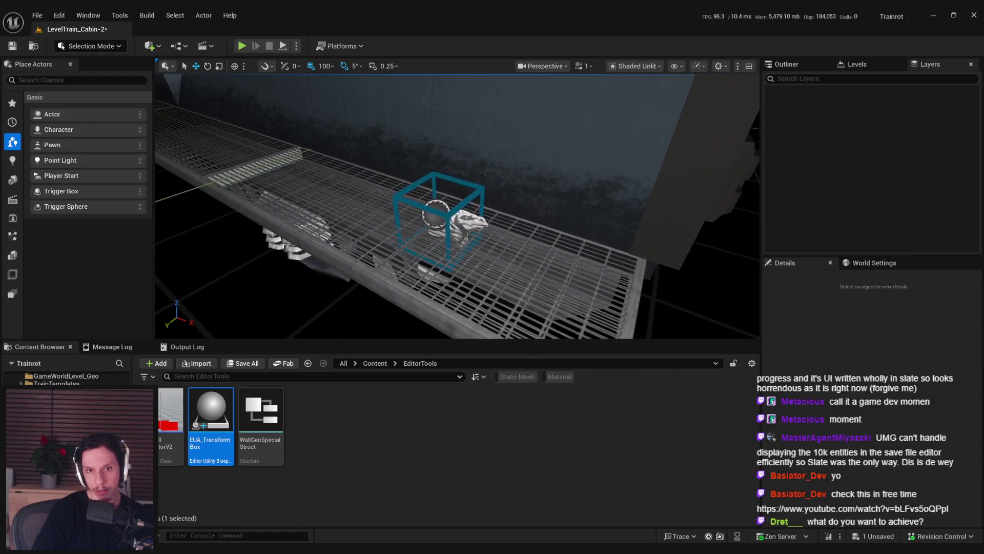
pyautogui.click(446, 218)
pyautogui.press('f')
pyautogui.click(373, 508)
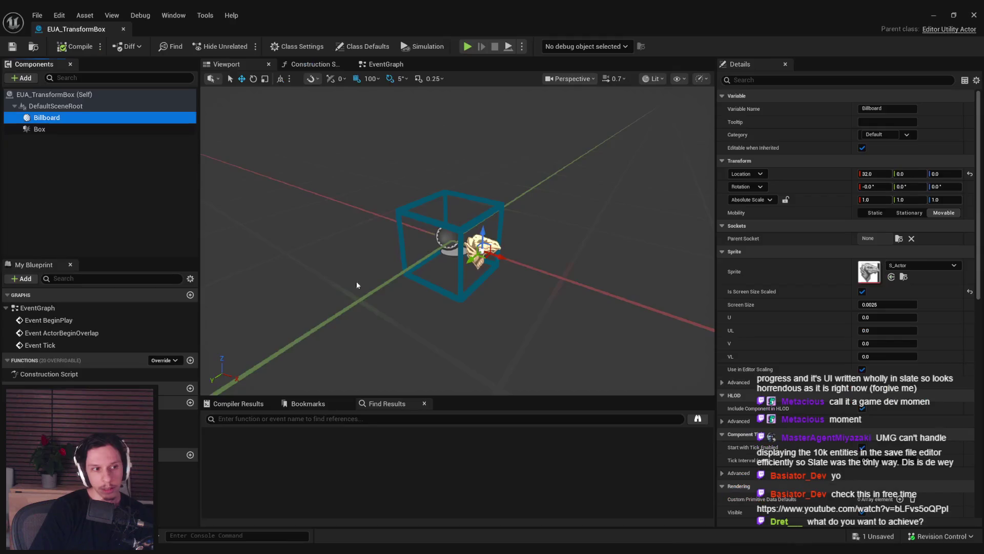
pyautogui.scroll(-3, 980, 214)
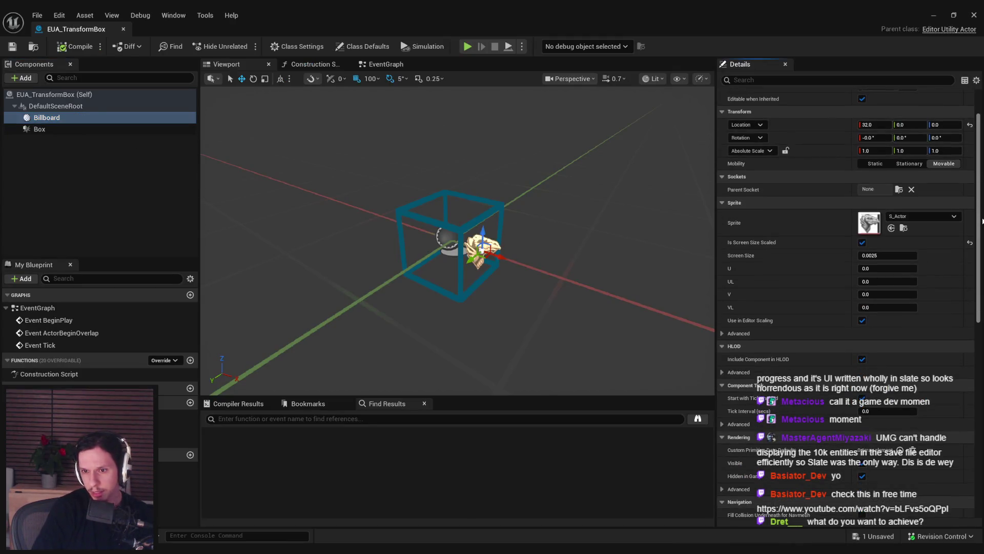
pyautogui.click(722, 318)
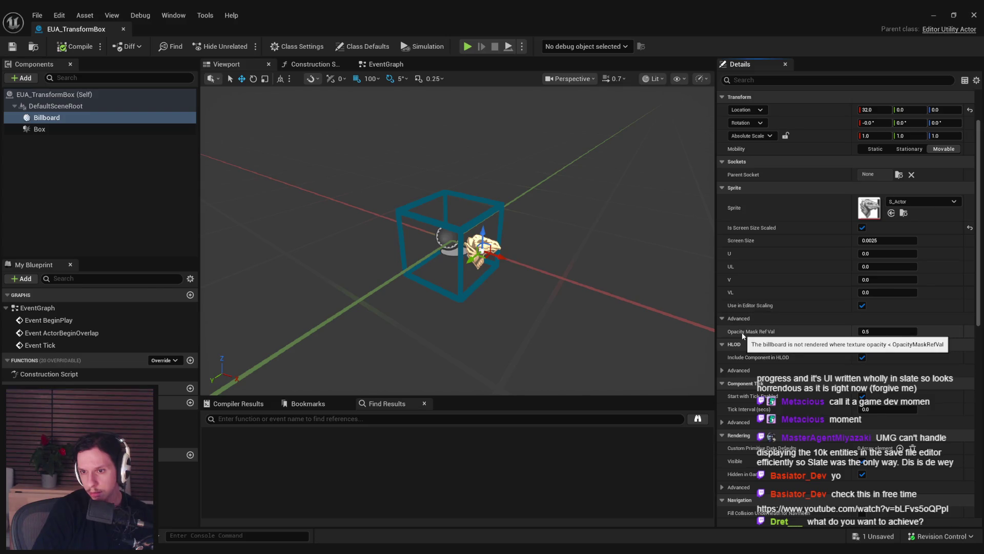
pyautogui.hotkey('alt', 'Tab')
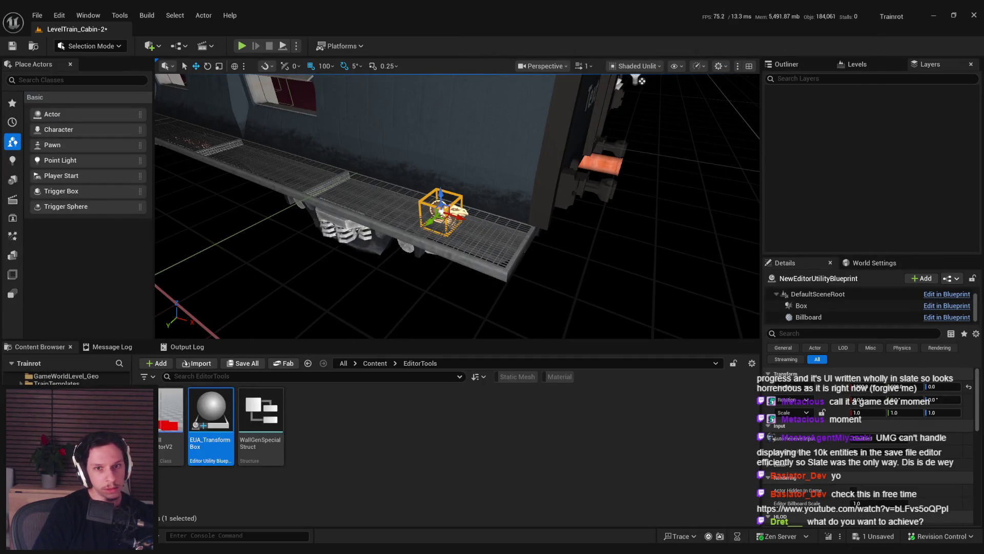
pyautogui.press('Escape')
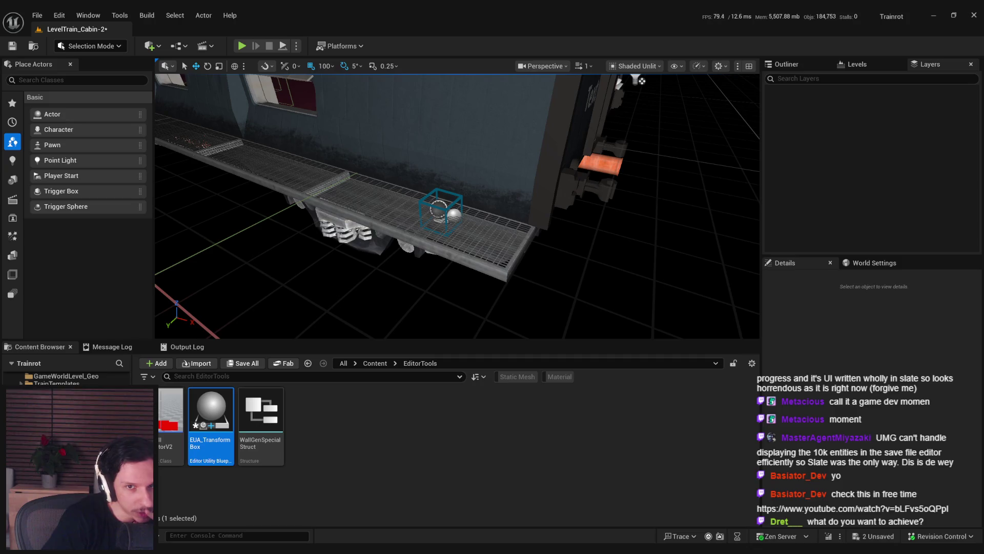
pyautogui.hotkey('ctrl', 's')
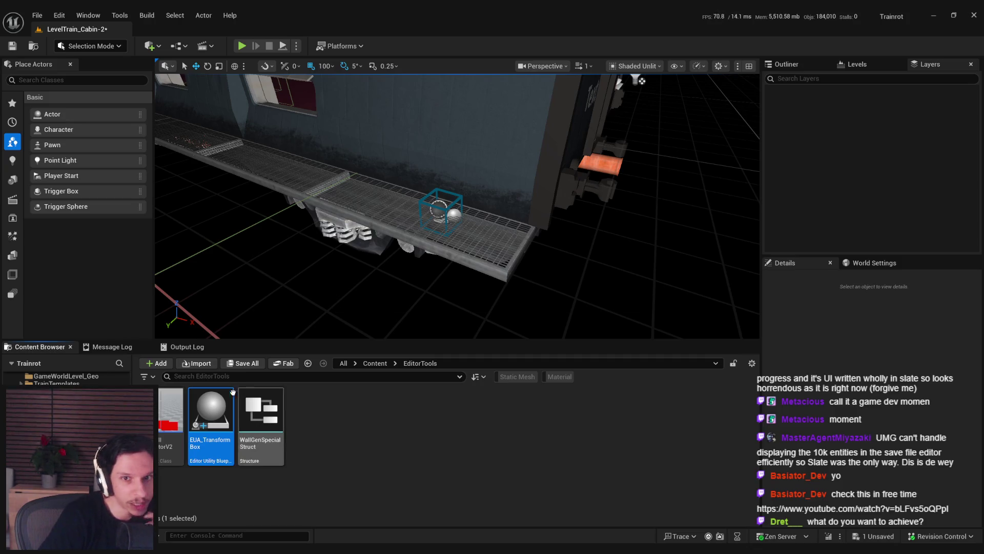
pyautogui.moveTo(179, 548)
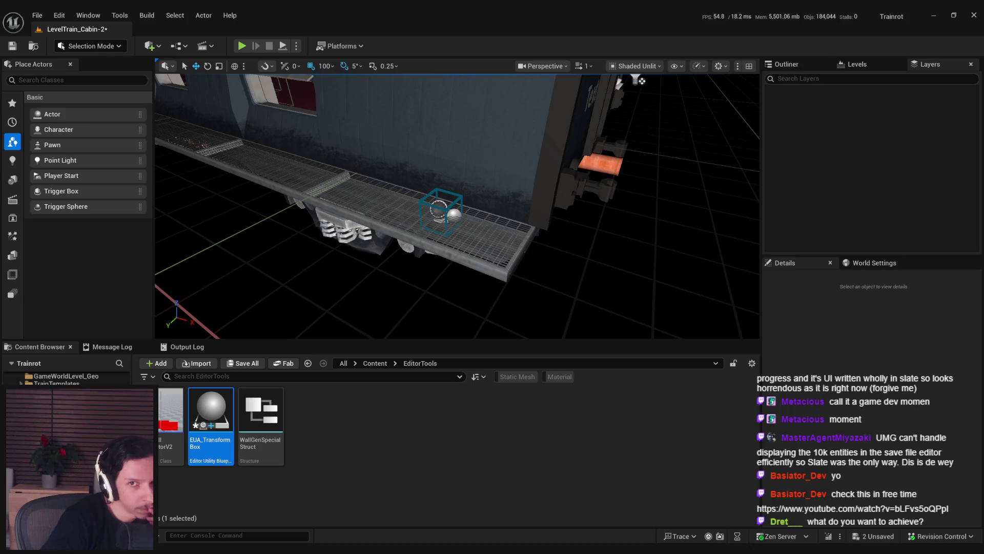
pyautogui.click(635, 66)
pyautogui.click(641, 104)
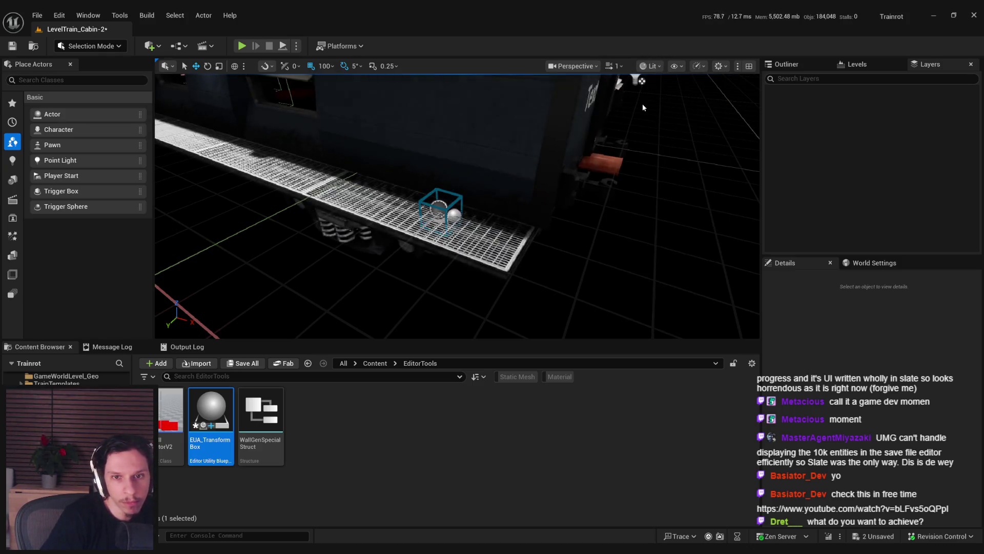
pyautogui.click(650, 66)
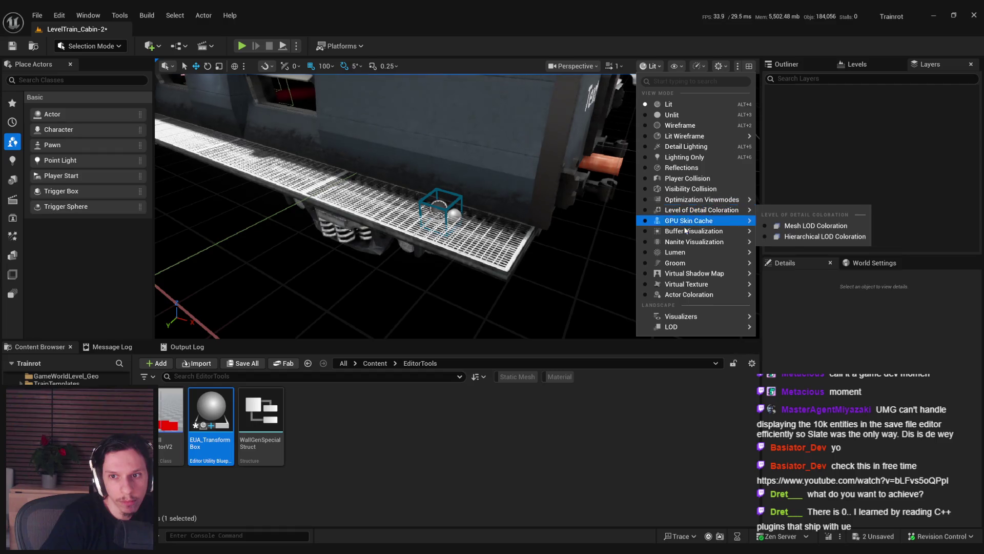
pyautogui.click(789, 459)
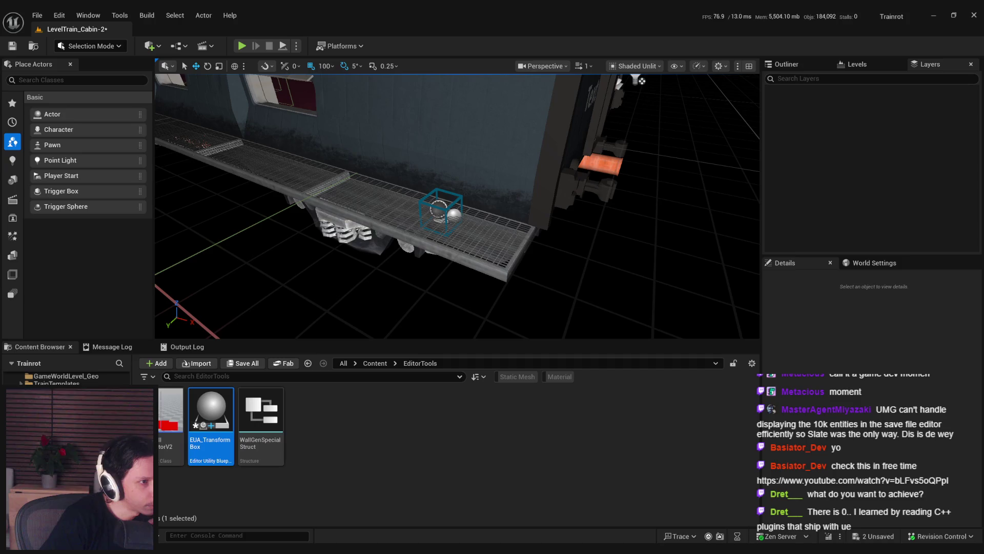
pyautogui.hotkey('ctrl', 's')
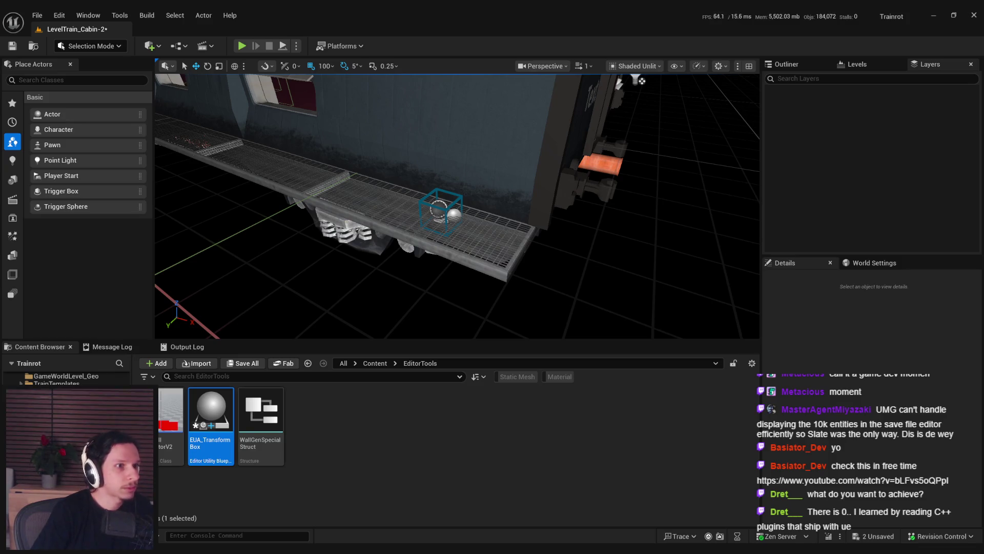
pyautogui.hotkey('ctrl', 's')
# Step: Select the transform box actor on the catwalk rather than the catwalk mesh
pyautogui.click(453, 215)
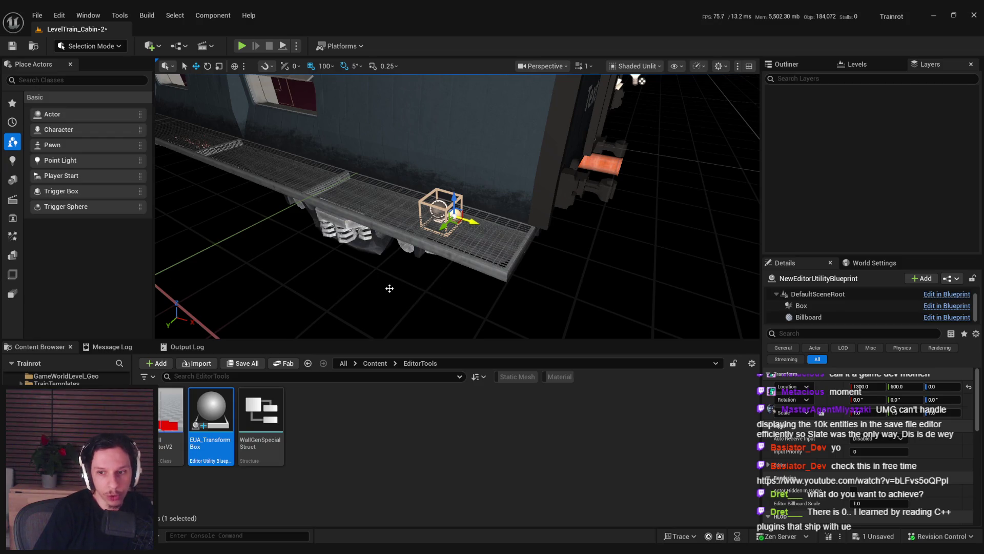
pyautogui.scroll(-10, 826, 393)
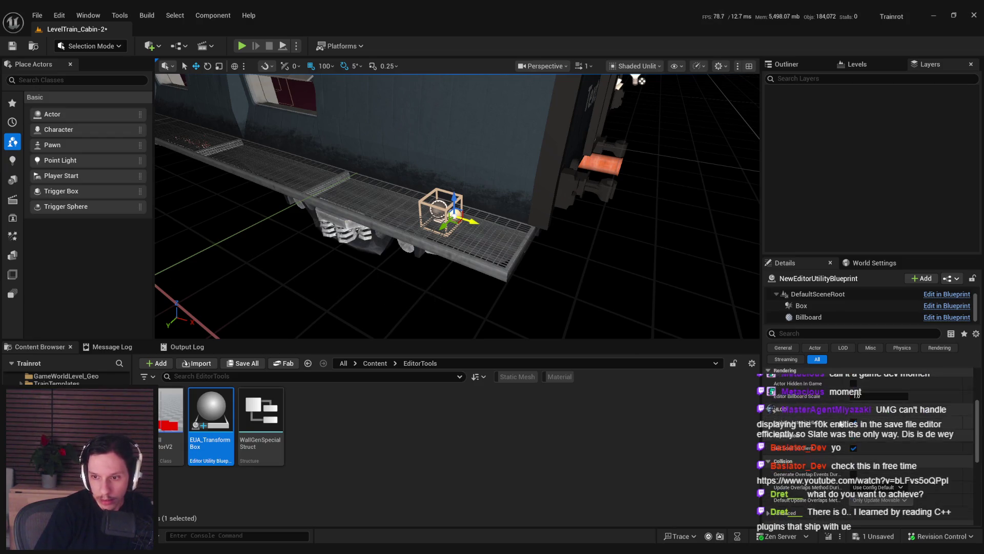
pyautogui.press('Escape')
pyautogui.click(442, 209)
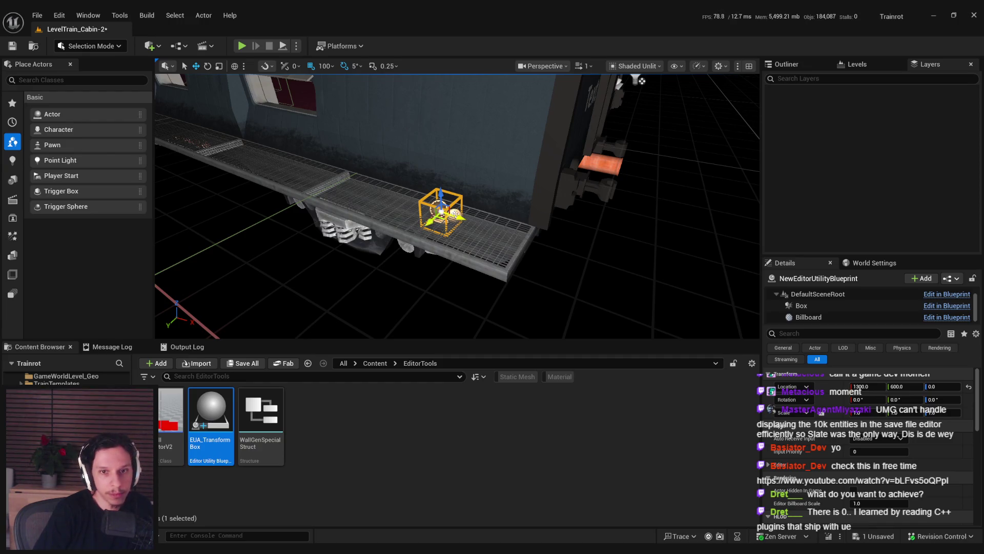
pyautogui.click(457, 257)
pyautogui.click(454, 220)
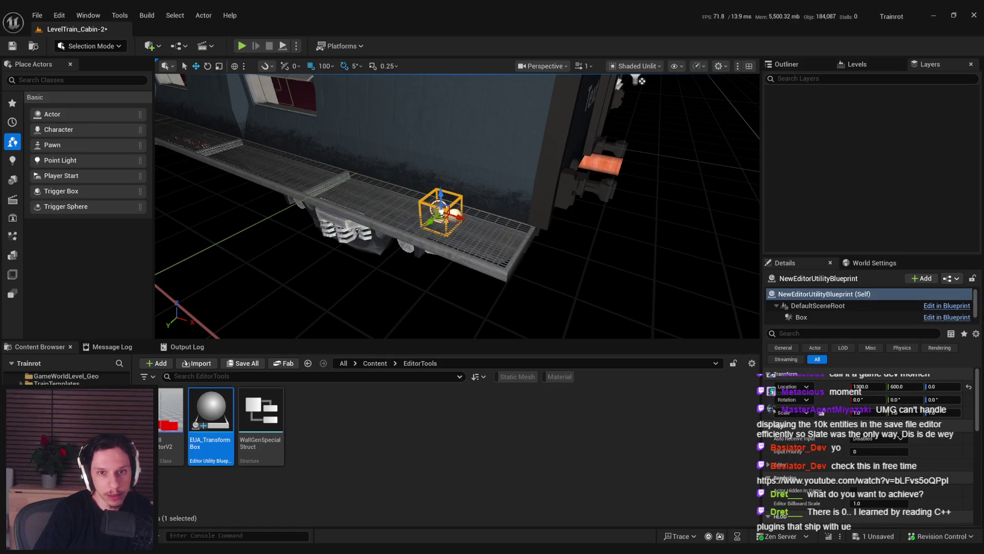
pyautogui.click(454, 217)
pyautogui.click(454, 216)
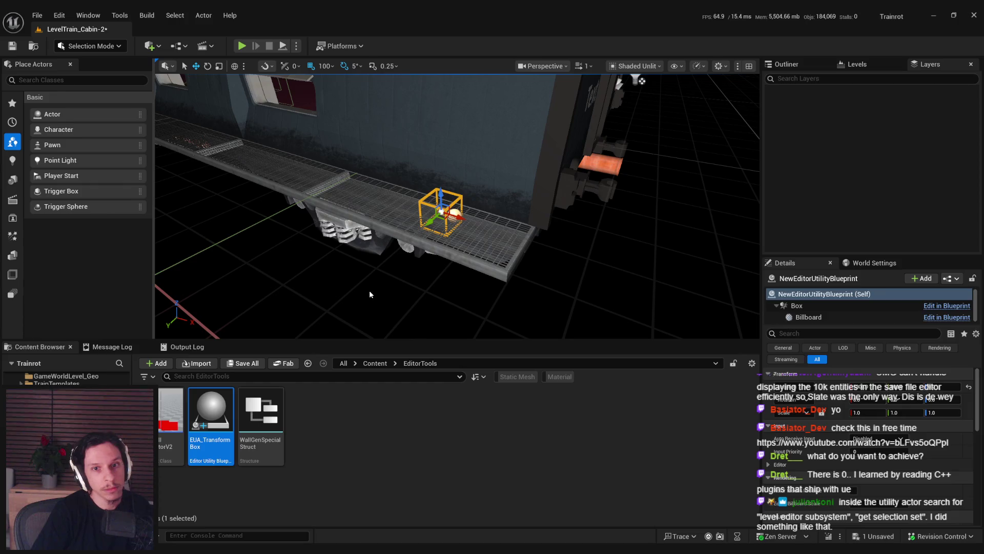
# Step: Deselect the placed transform box actor by clicking empty viewport space
pyautogui.click(413, 293)
pyautogui.scroll(3, 413, 294)
pyautogui.scroll(1, 457, 205)
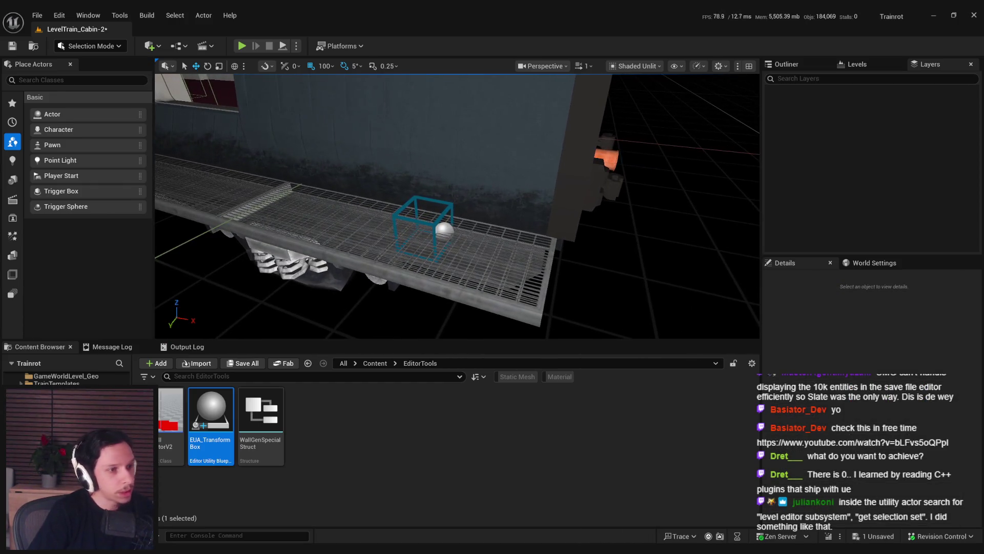
pyautogui.scroll(-3, 467, 268)
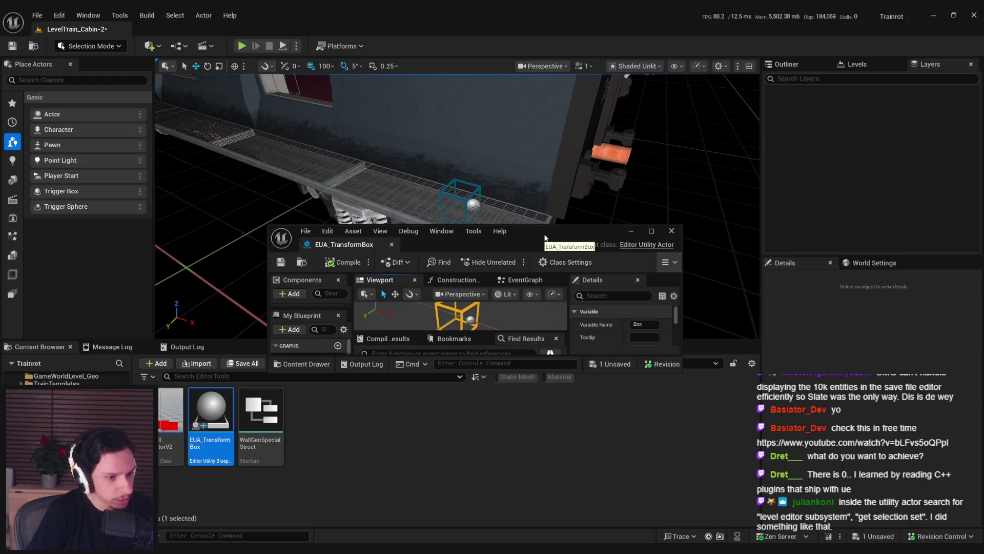
# Step: Maximize the EUA_TransformBox Blueprint and add a Level Editor Subsystem node in its EventGraph
pyautogui.doubleClick(545, 237)
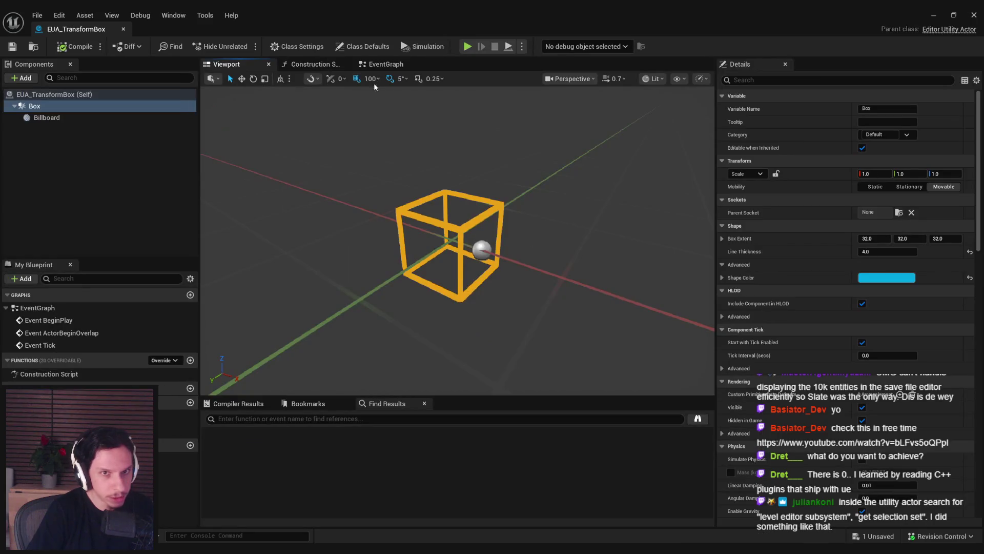
pyautogui.click(384, 64)
pyautogui.rightClick(366, 257)
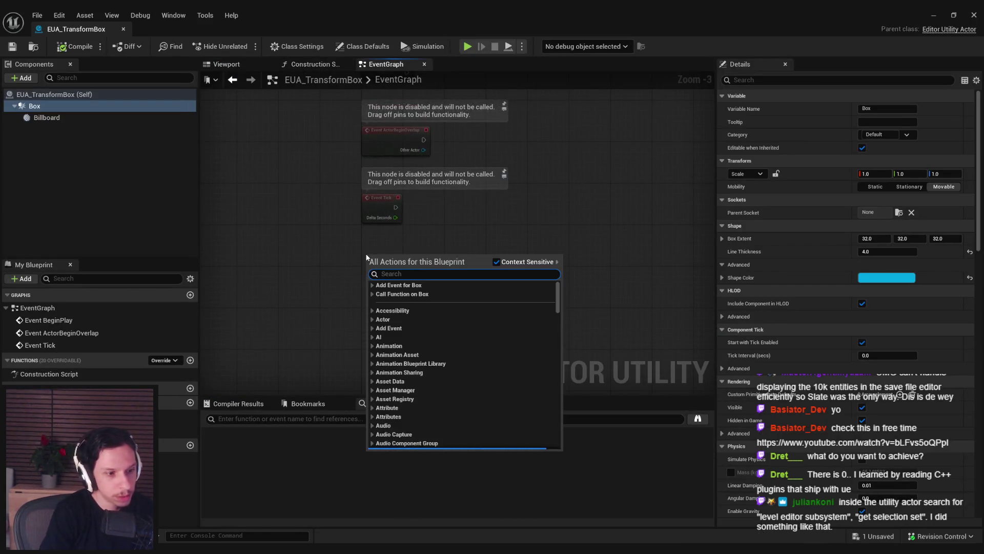
pyautogui.write('level editor subsystem')
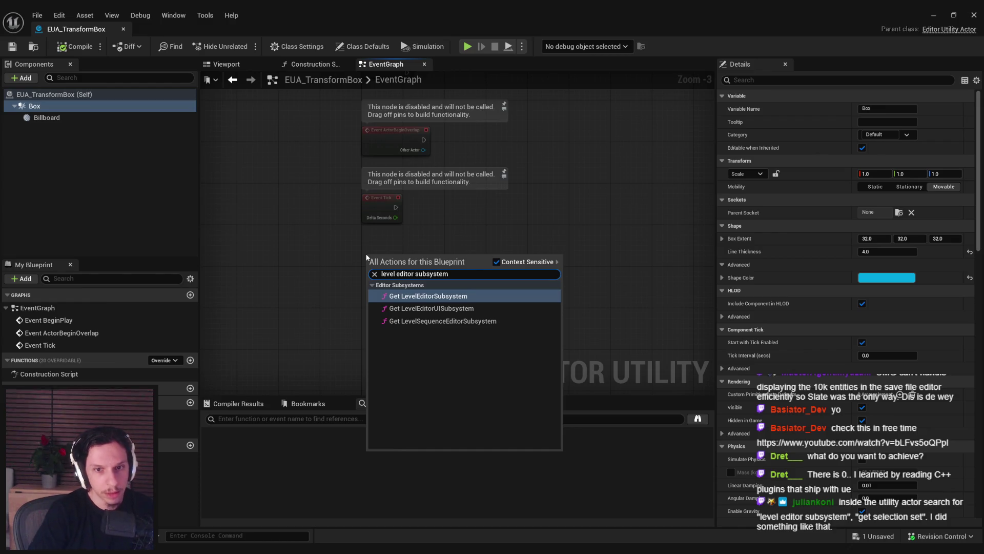
pyautogui.click(449, 297)
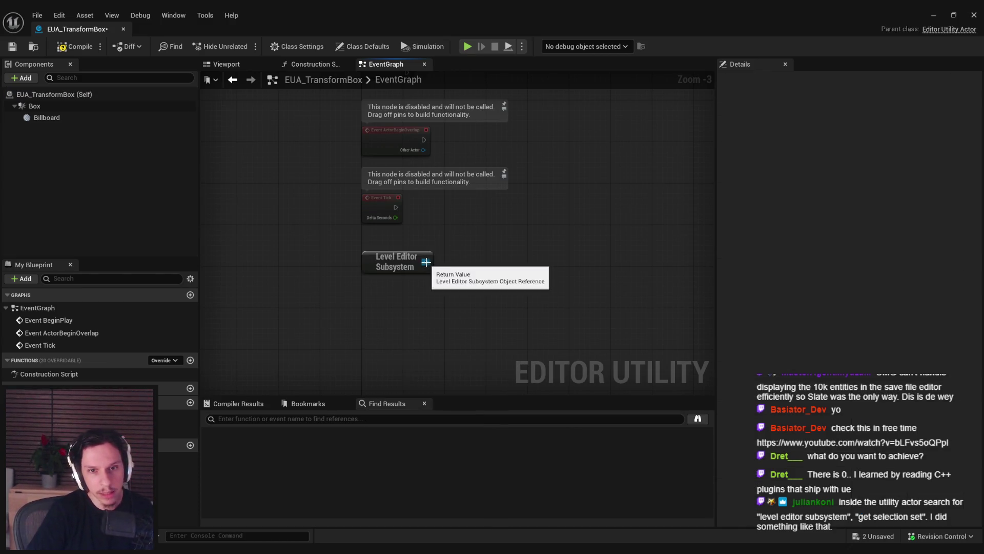
# Step: Wire a Get Selection Set node off the Level Editor Subsystem reference
pyautogui.moveTo(426, 262); pyautogui.dragTo(476, 256)
pyautogui.write('get selection')
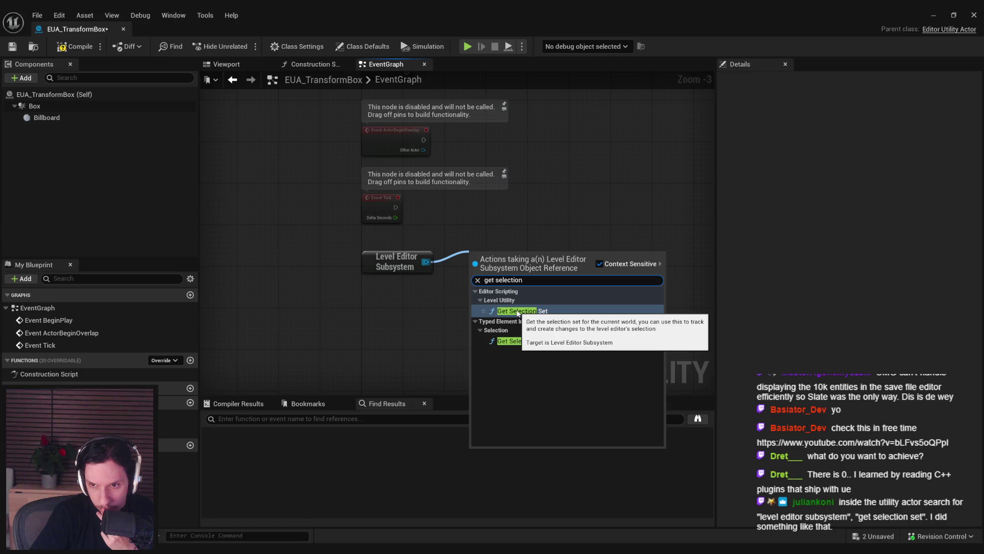
pyautogui.click(518, 311)
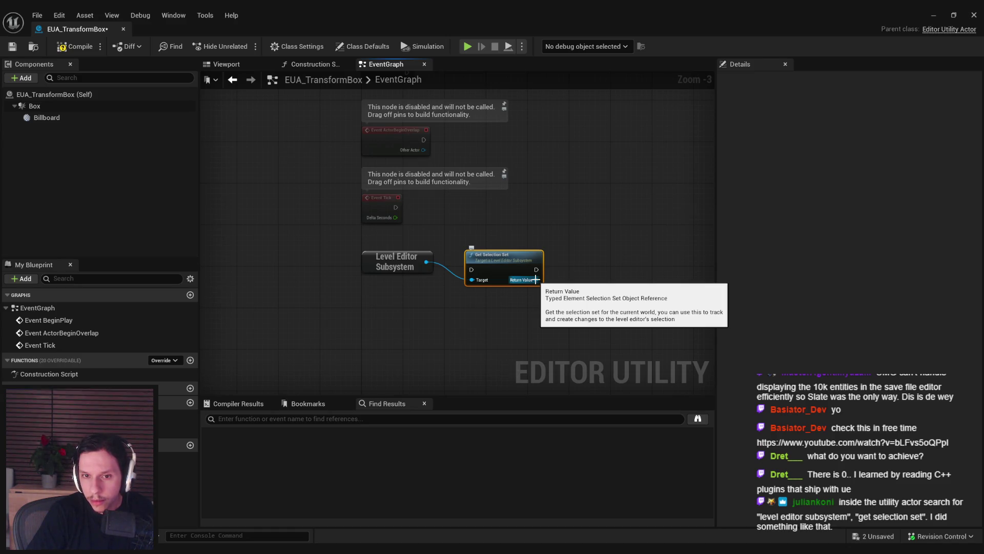
pyautogui.click(164, 360)
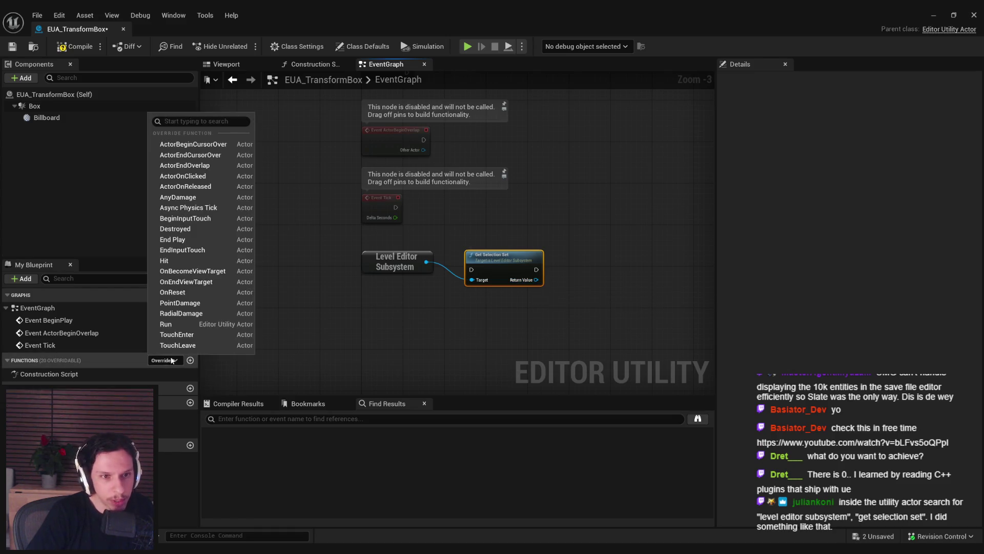
# Step: Add a Select Element node wired to the Level Editor Subsystem
pyautogui.click(433, 305)
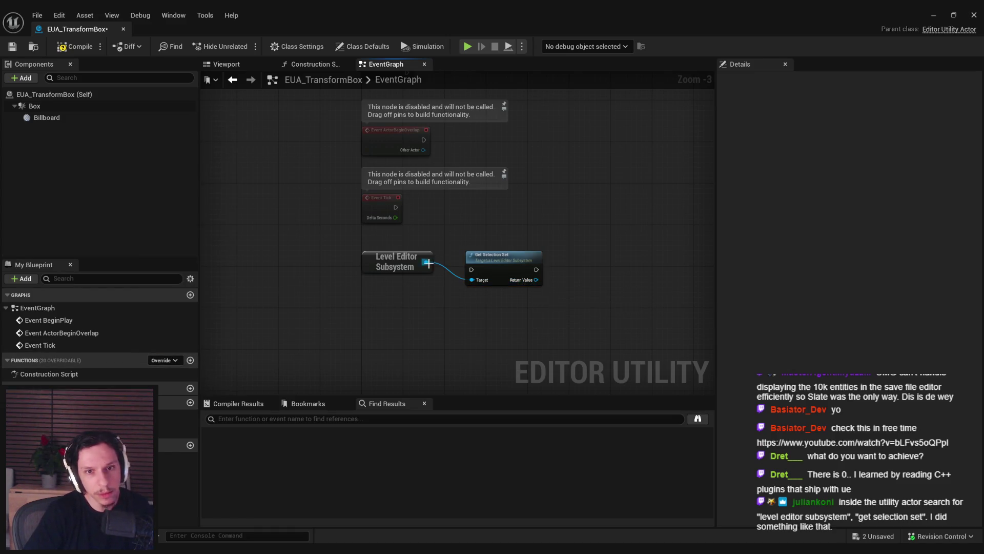
pyautogui.moveTo(426, 262); pyautogui.dragTo(463, 296)
pyautogui.write('select')
pyautogui.scroll(-3, 568, 438)
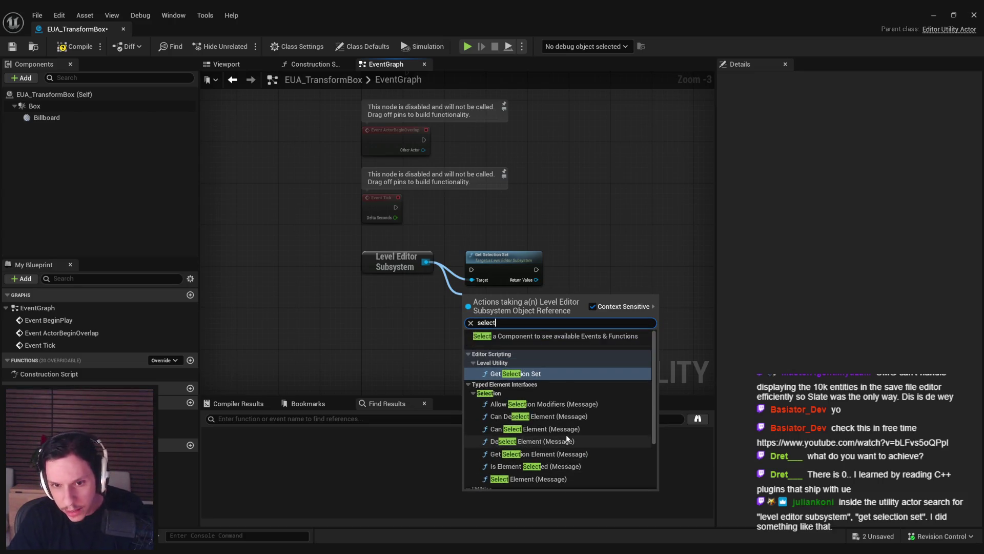
pyautogui.scroll(5, 552, 456)
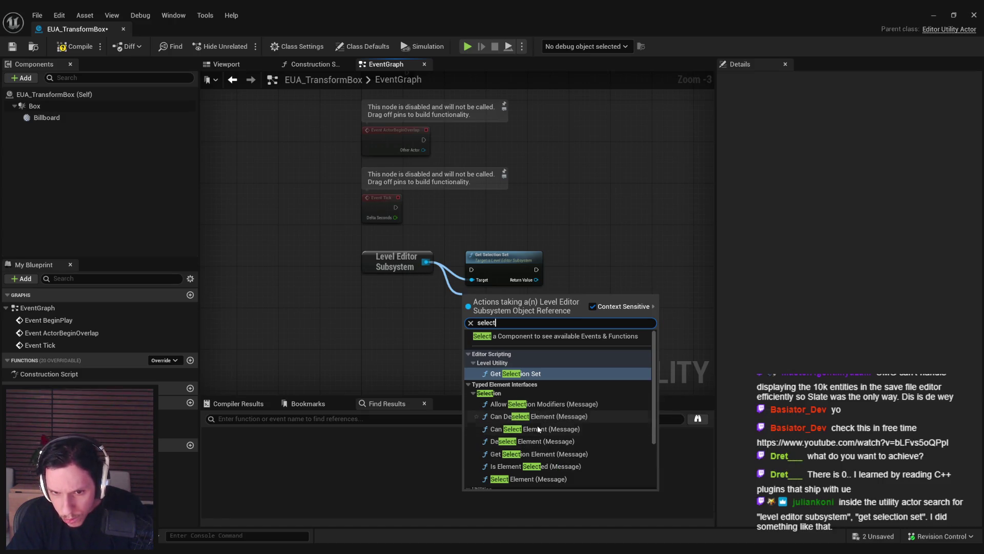
pyautogui.scroll(-1, 539, 439)
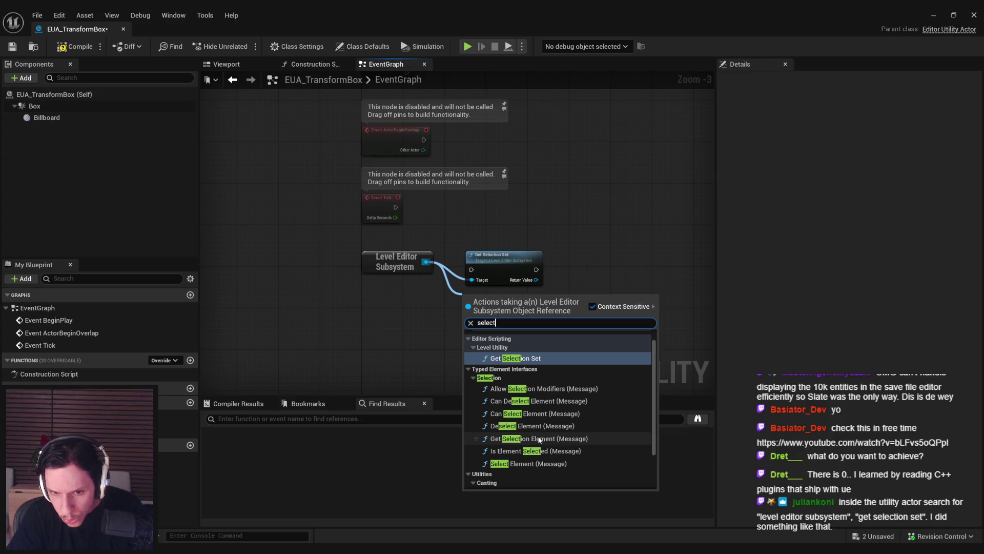
pyautogui.click(534, 463)
pyautogui.scroll(1, 466, 332)
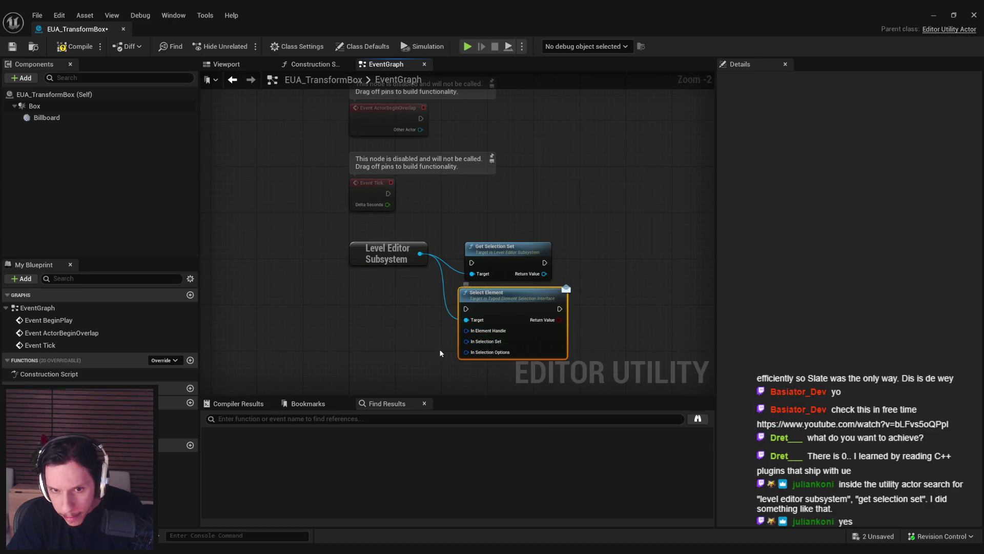
# Step: Remove the trial Make Script Typed Element Handle, Select Element and Get Selection Set nodes, then search subsystem 'assign' actions
pyautogui.rightClick(465, 301)
pyautogui.moveTo(463, 300); pyautogui.dragTo(348, 311)
pyautogui.click(461, 451)
pyautogui.press('Delete')
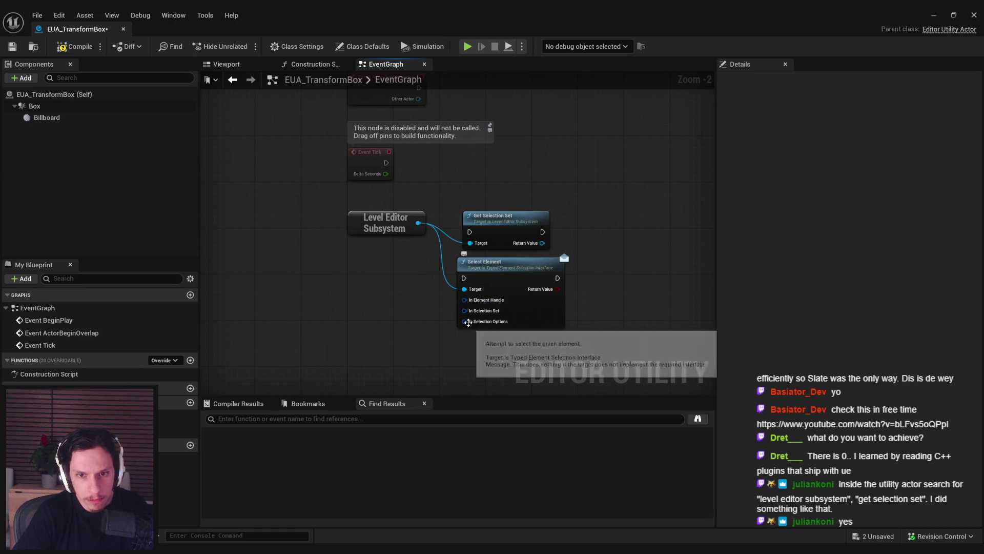
pyautogui.click(491, 275)
pyautogui.press('Delete')
pyautogui.click(497, 217)
pyautogui.press('Delete')
pyautogui.moveTo(406, 222); pyautogui.dragTo(492, 245)
pyautogui.write('assign')
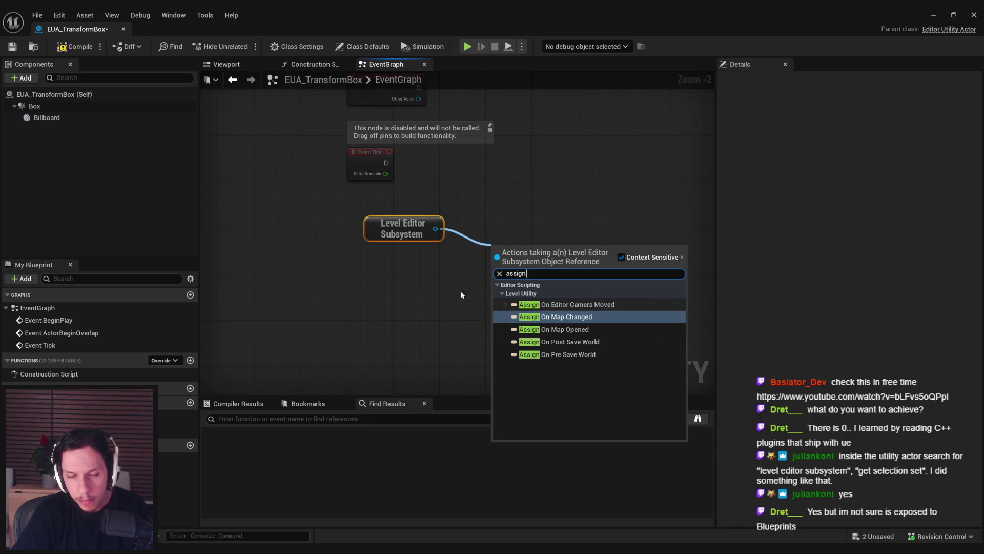
# Step: Replace the Level Editor Subsystem node with a Level Editor UISubsystem node and search its 'assign' actions
pyautogui.rightClick(403, 274)
pyautogui.press('Escape')
pyautogui.press('Delete')
pyautogui.rightClick(391, 280)
pyautogui.write('level editor subsy')
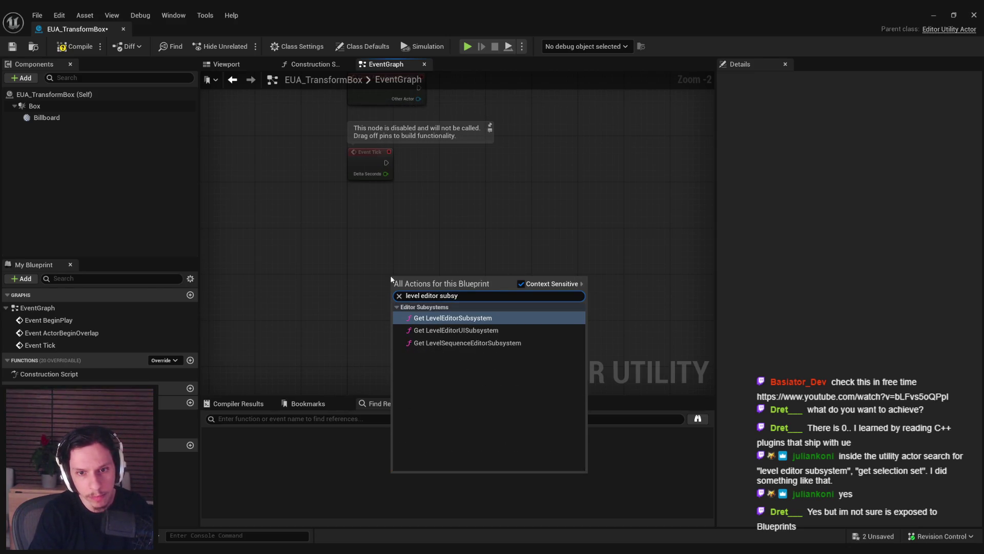
pyautogui.click(463, 331)
pyautogui.moveTo(462, 286); pyautogui.dragTo(532, 285)
pyautogui.write('assign')
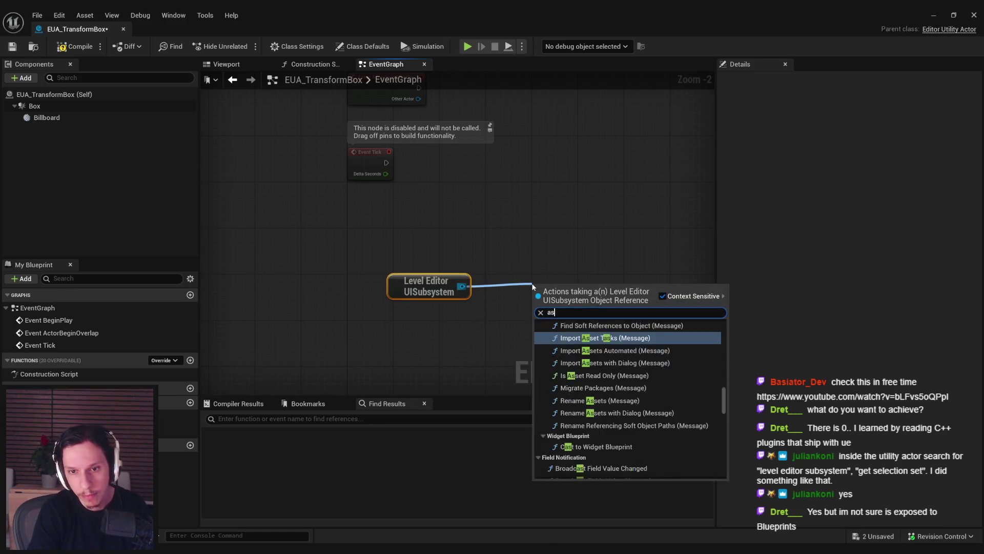
pyautogui.press('Escape')
# Step: With Context Sensitive off, add a Bind Event to On Selection Changed node, then undo it
pyautogui.rightClick(432, 248)
pyautogui.write('assign select')
pyautogui.hotkey('ctrl', 'a')
pyautogui.write('assign')
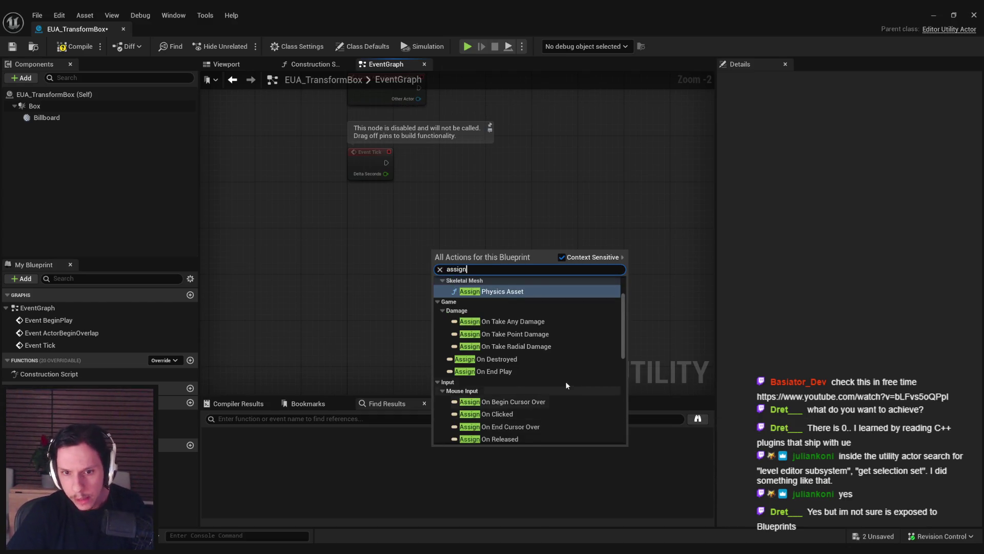
pyautogui.scroll(-5, 564, 379)
pyautogui.scroll(-3, 562, 379)
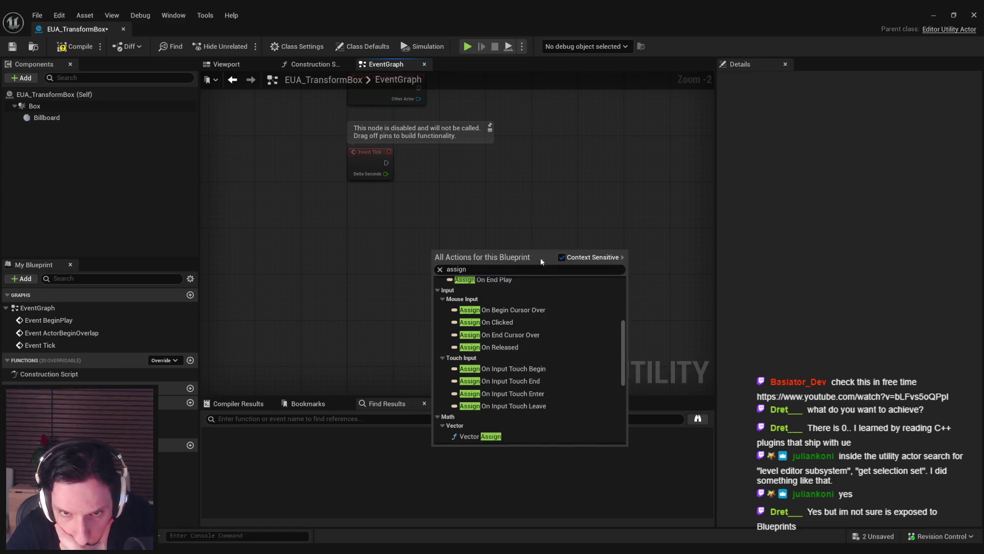
pyautogui.click(562, 257)
pyautogui.write('select')
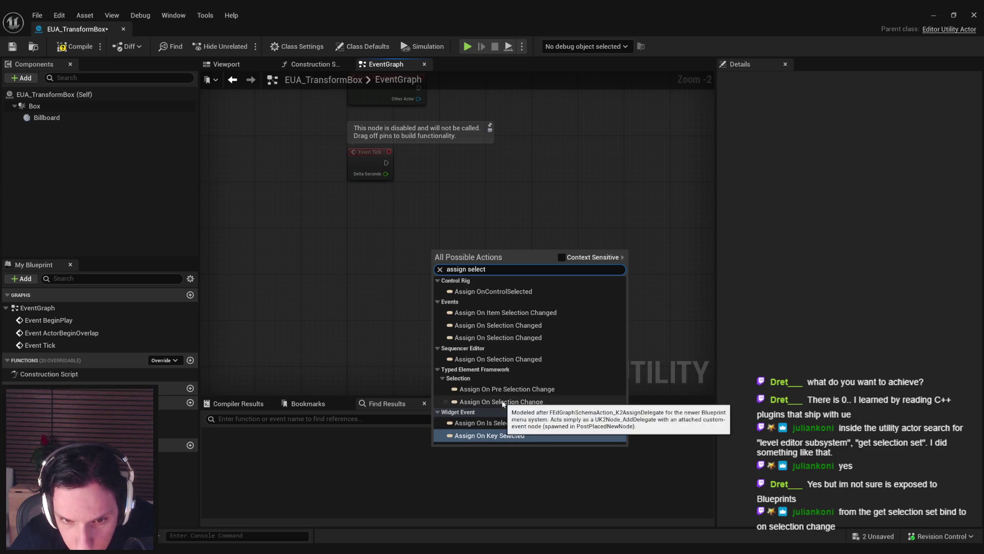
pyautogui.click(476, 337)
pyautogui.click(477, 342)
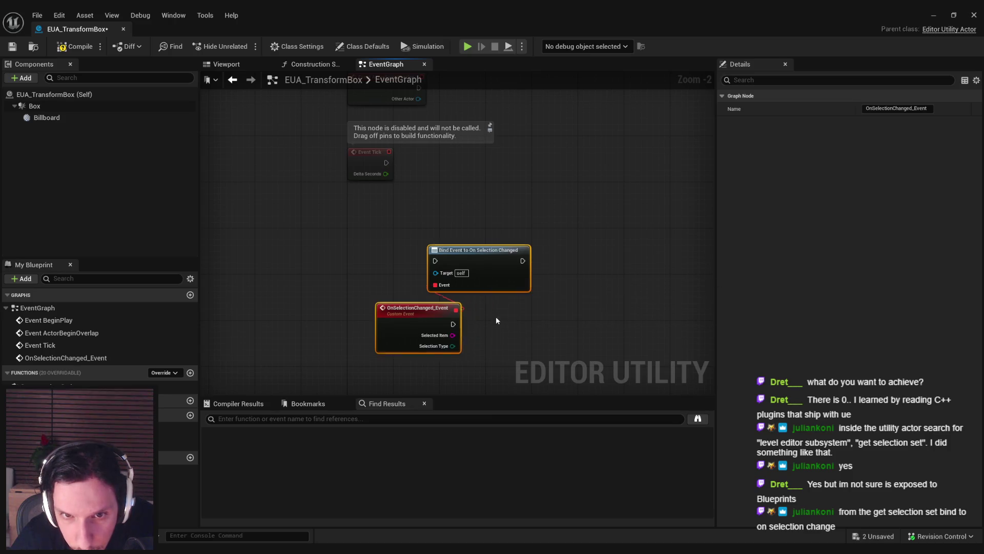
pyautogui.hotkey('ctrl', 'z')
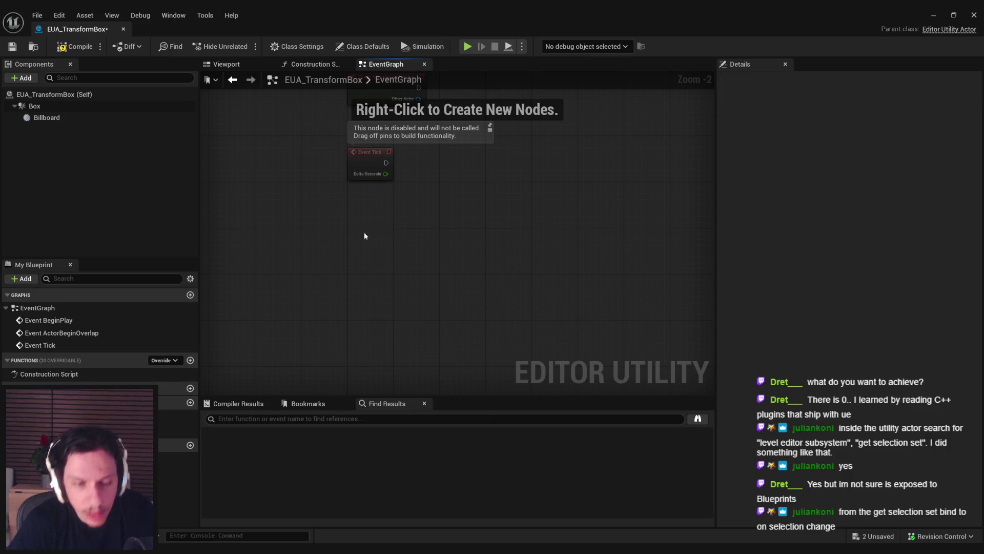
# Step: Compile the blueprint and undo back to the wired Get Selection Set node
pyautogui.click(75, 47)
pyautogui.rightClick(373, 277)
pyautogui.press('Escape')
pyautogui.hotkey('ctrl', 'z')
pyautogui.hotkey('ctrl', 'z')
pyautogui.hotkey('ctrl', 'z')
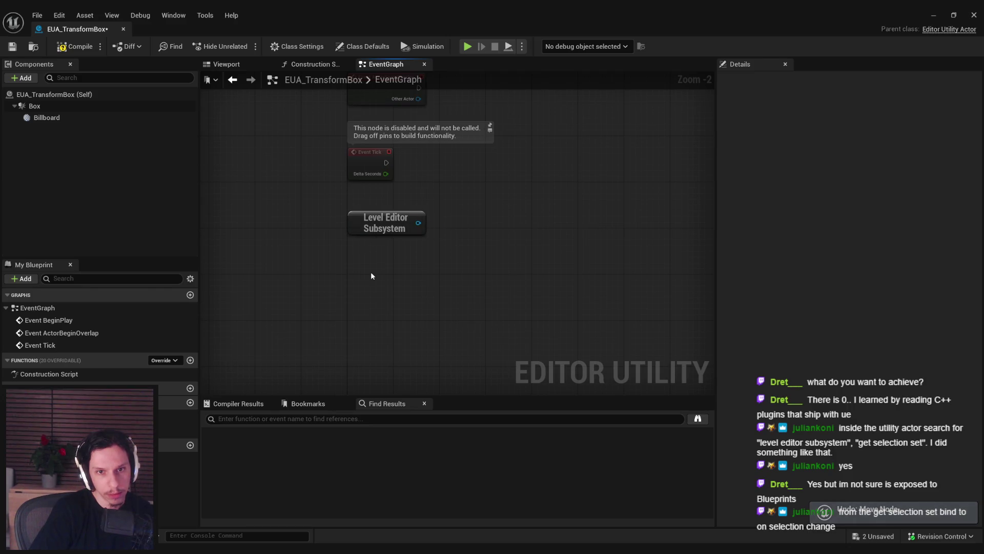
pyautogui.hotkey('ctrl', 'z')
# Step: Add a Bind Event to On Selection Change node from the selection set output
pyautogui.moveTo(541, 243); pyautogui.dragTo(625, 259)
pyautogui.write('bind')
pyautogui.click(755, 267)
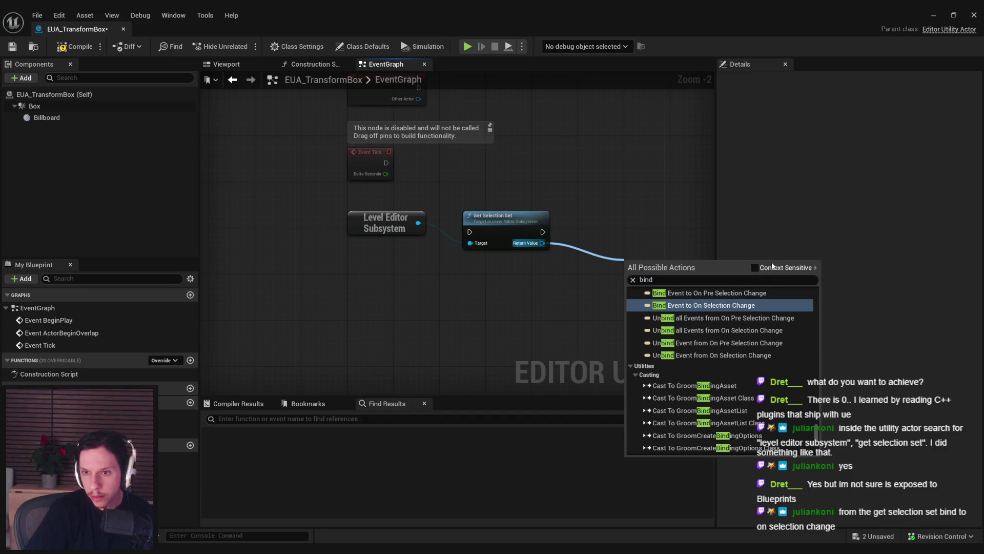
pyautogui.moveTo(542, 243); pyautogui.dragTo(599, 260)
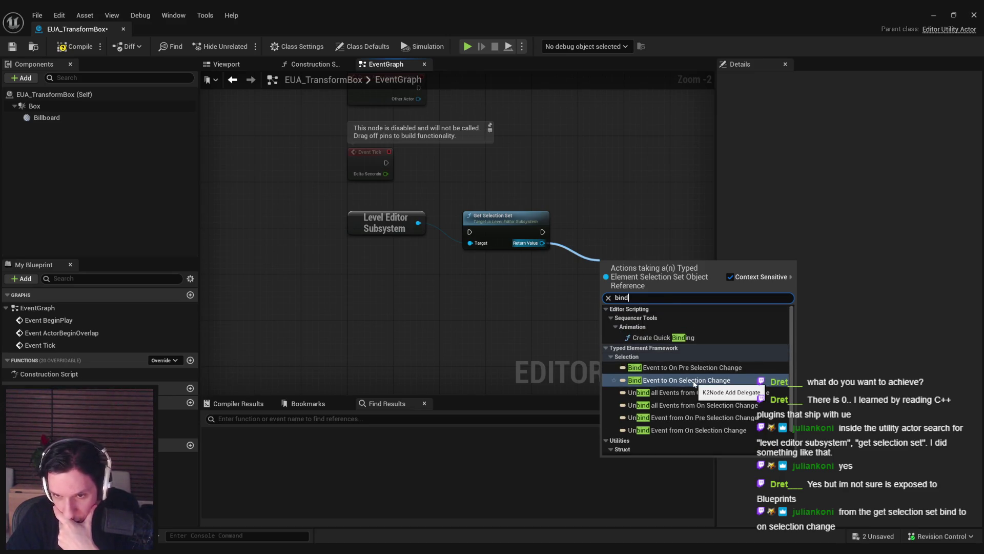
pyautogui.scroll(-2, 689, 389)
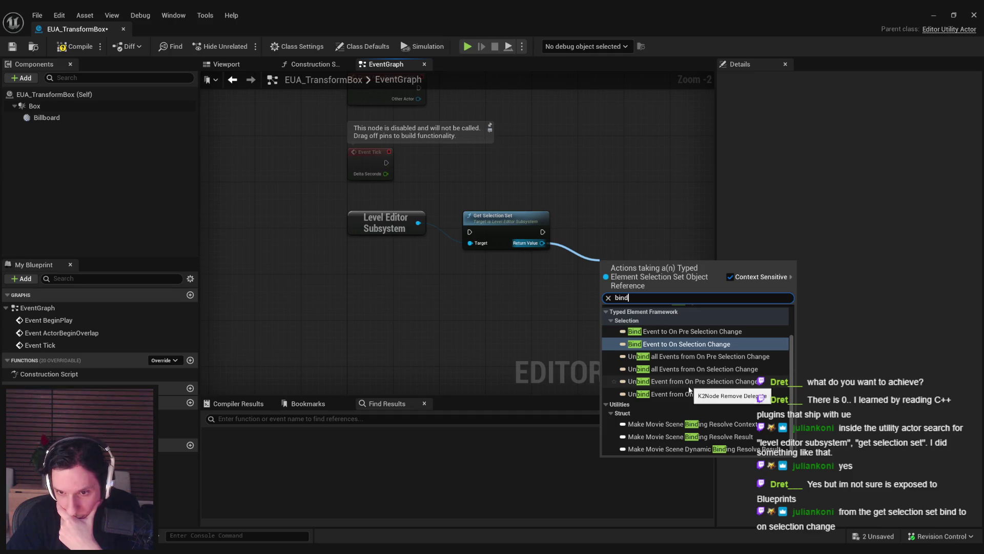
pyautogui.scroll(2, 689, 390)
pyautogui.click(690, 380)
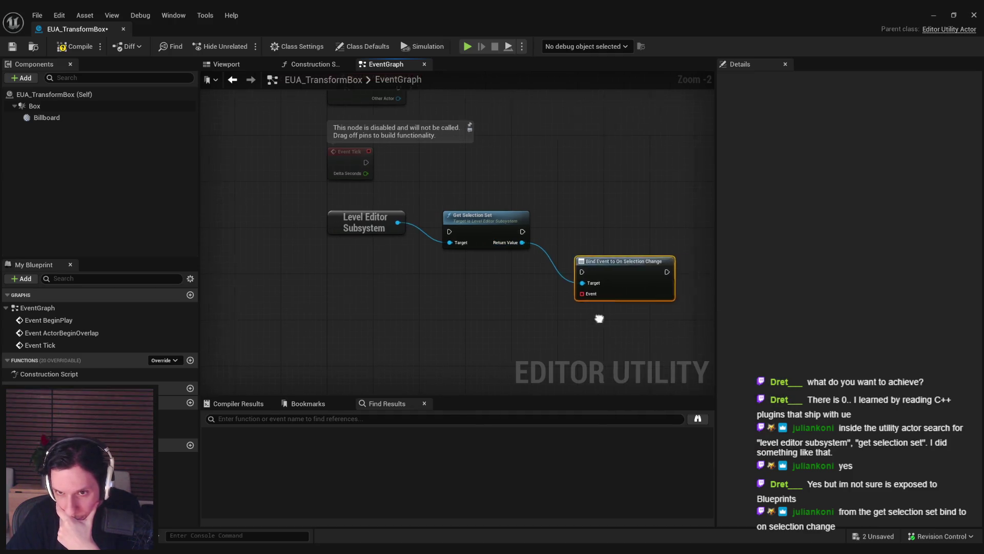
# Step: Bind a new CustomEvent to the selection change event and place it below the others
pyautogui.moveTo(460, 252); pyautogui.dragTo(424, 297)
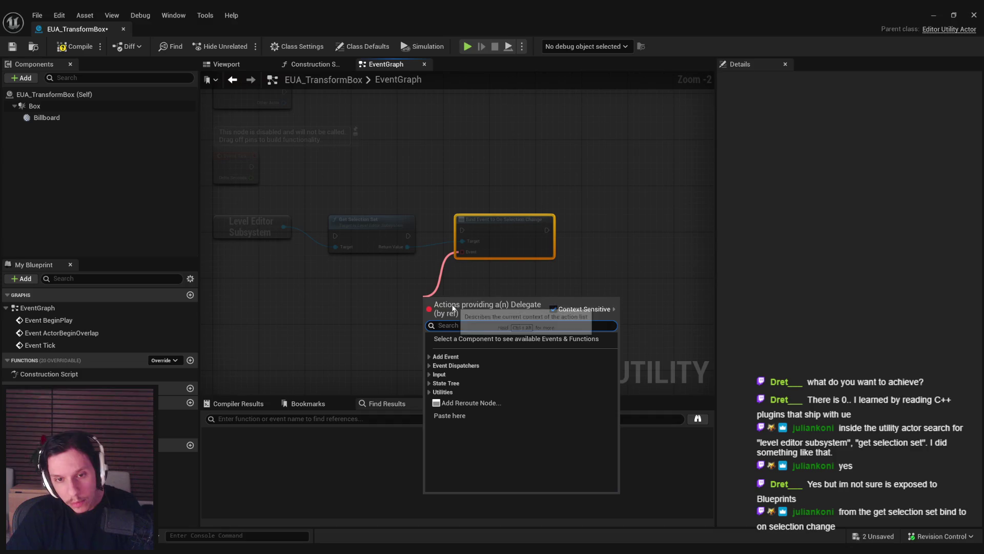
pyautogui.write('cvucustom')
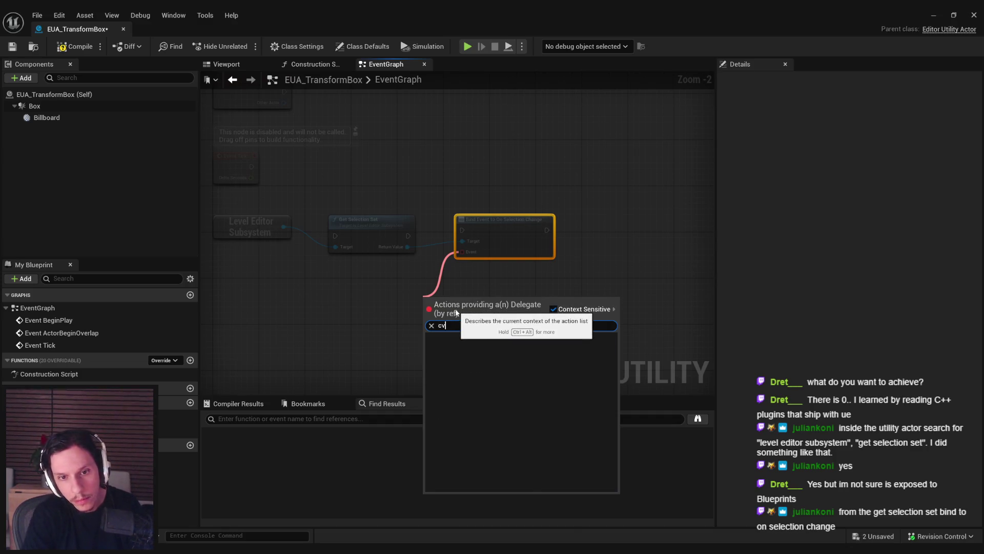
pyautogui.click(449, 348)
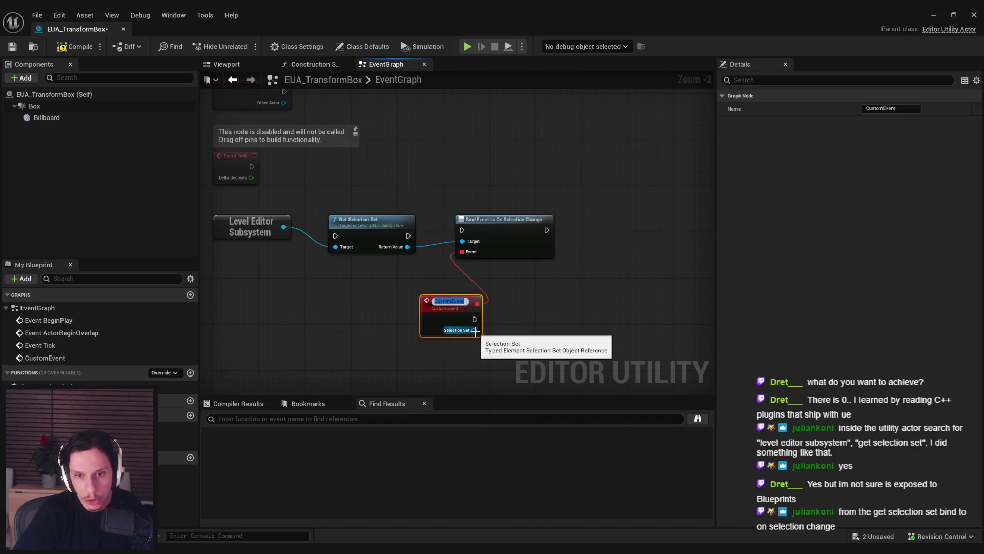
pyautogui.moveTo(473, 326)
pyautogui.mouseDown()
pyautogui.moveTo(392, 318)
pyautogui.moveTo(466, 337)
pyautogui.mouseUp()
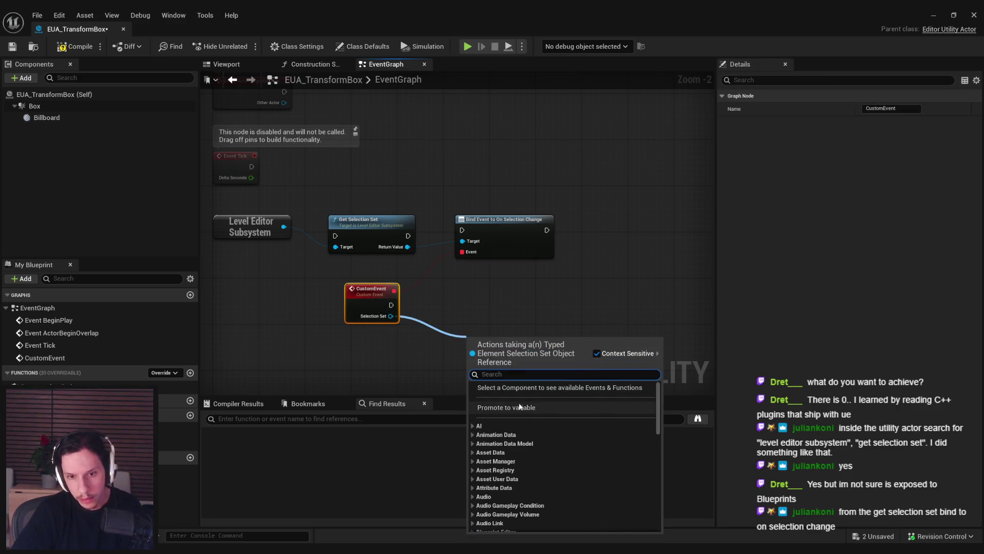
pyautogui.write('act')
pyautogui.click(404, 338)
# Step: Feed the CustomEvent's Selection Set output into a new Set Selection node
pyautogui.moveTo(391, 316); pyautogui.dragTo(453, 342)
pyautogui.write('actor')
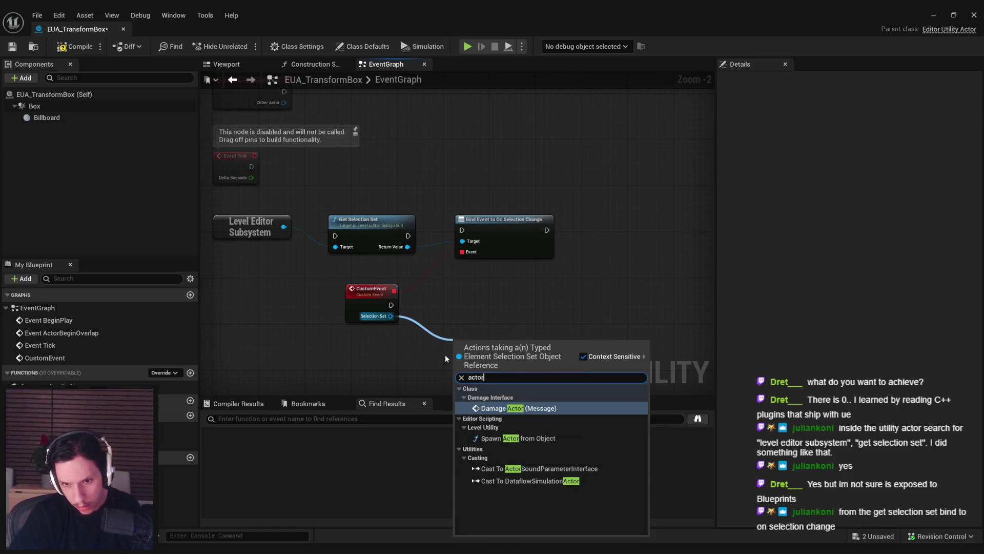
pyautogui.click(429, 364)
pyautogui.moveTo(387, 317); pyautogui.dragTo(468, 339)
pyautogui.write('selection set')
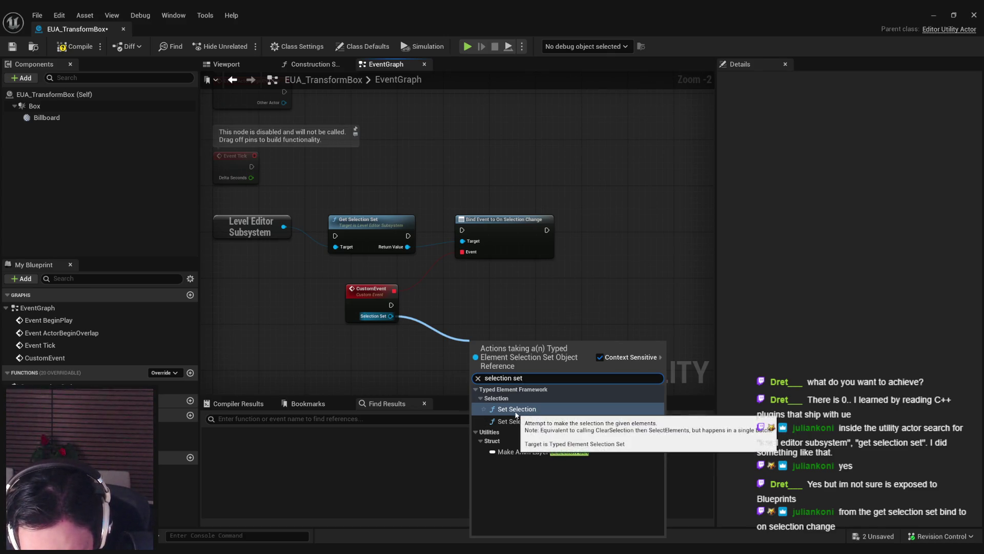
pyautogui.click(515, 411)
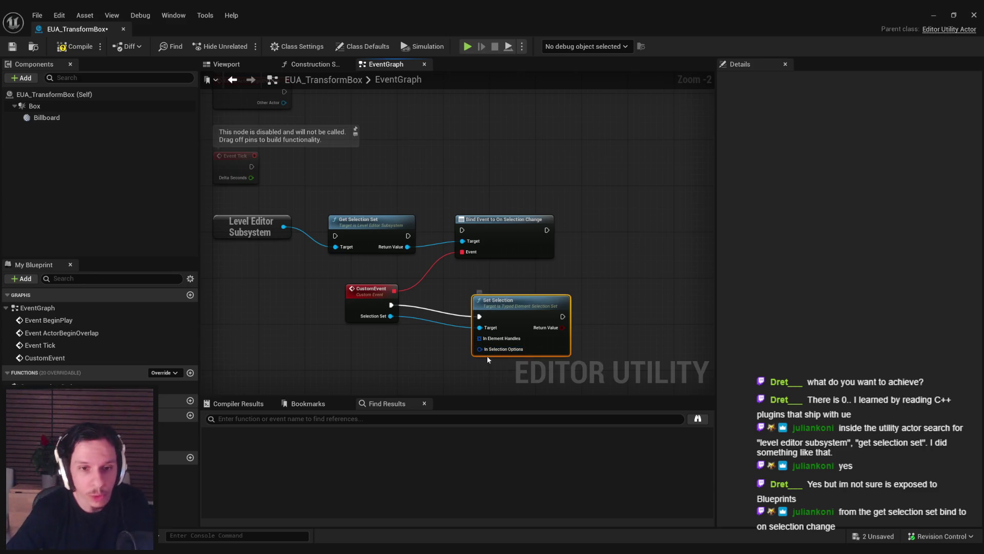
# Step: Add a Make Typed Element Selection Options node for Set Selection, leaving child element inclusion at None
pyautogui.moveTo(480, 349); pyautogui.dragTo(435, 352)
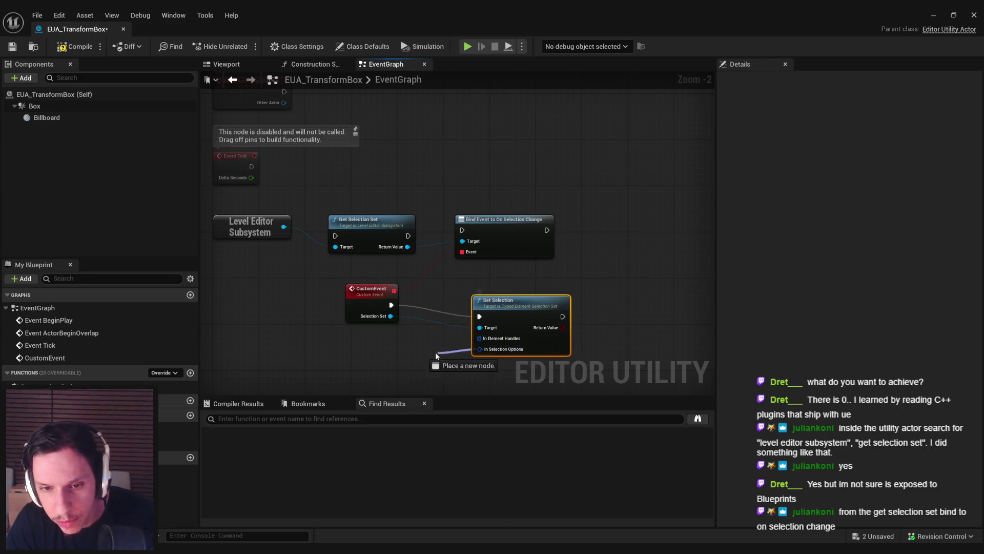
pyautogui.click(469, 277)
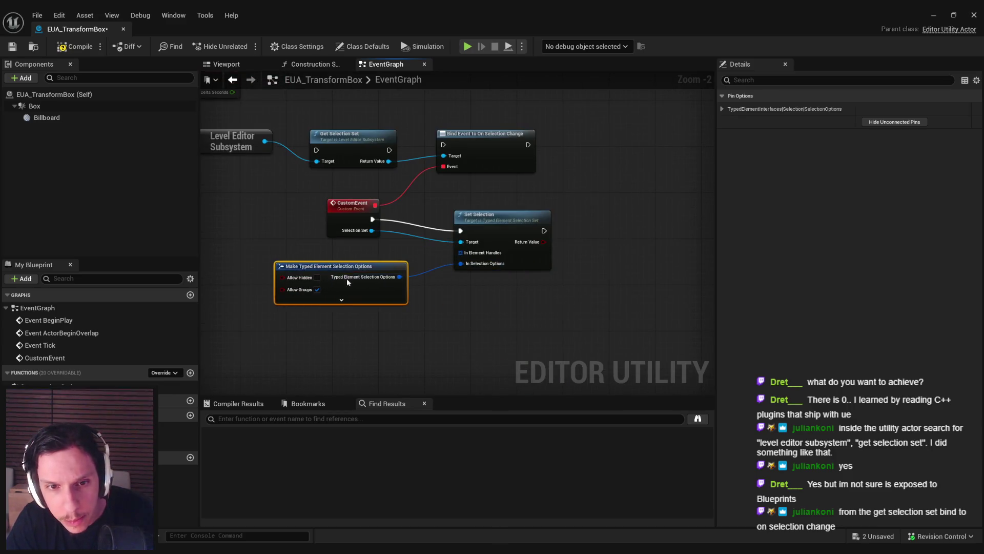
pyautogui.click(348, 356)
pyautogui.click(337, 355)
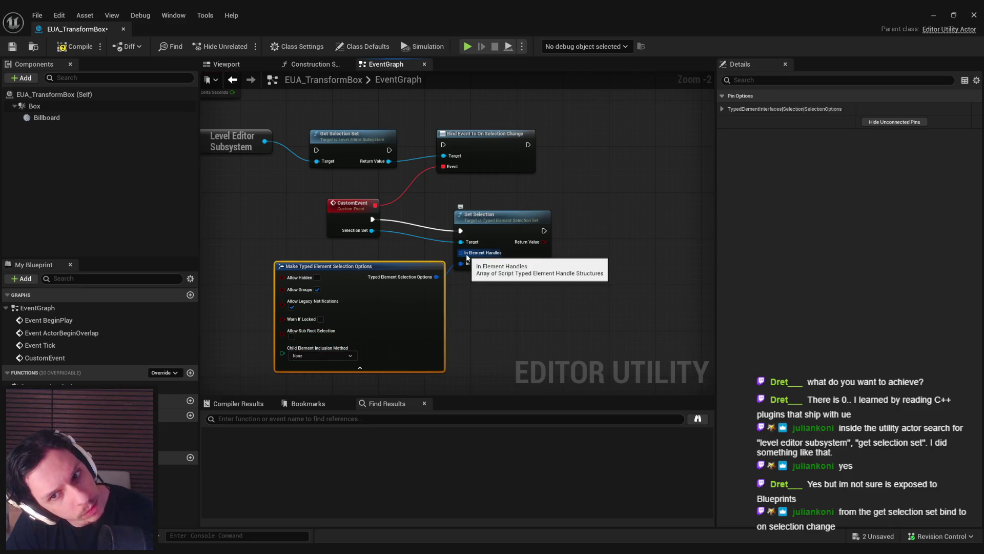
# Step: Feed Set Selection's element handles from a Make Array node driven by Acquire Editor Actor Element Handle
pyautogui.moveTo(460, 253); pyautogui.dragTo(301, 263)
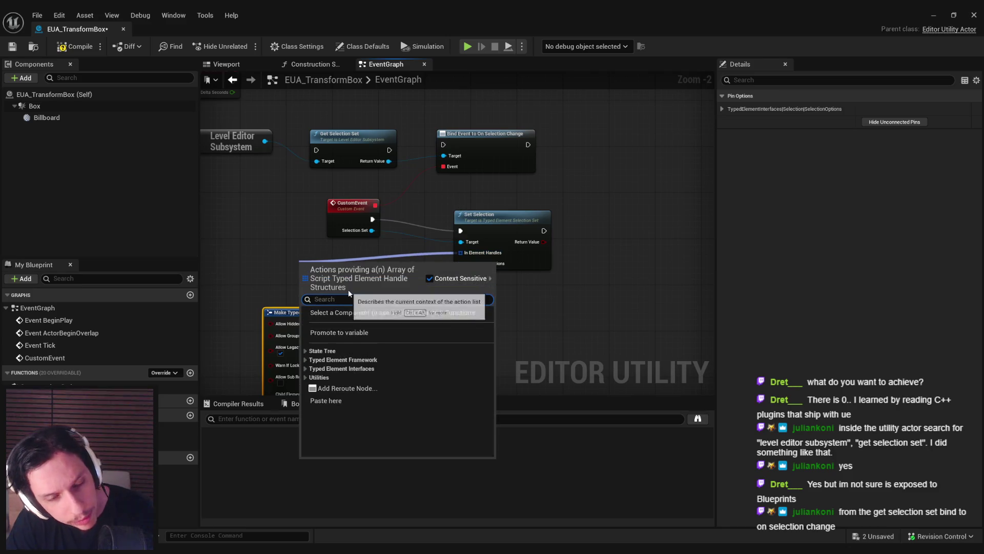
pyautogui.write('make array')
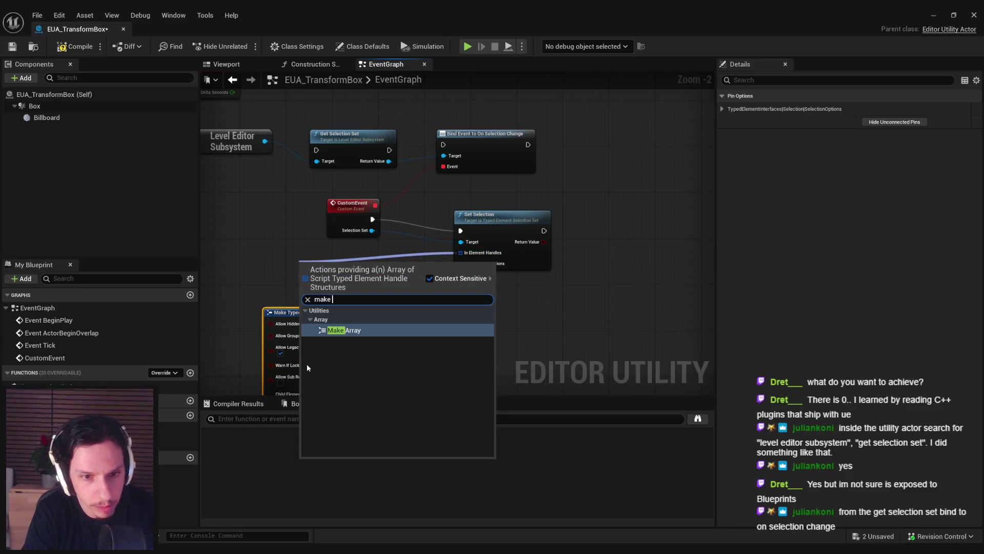
pyautogui.press('Return')
pyautogui.moveTo(311, 277); pyautogui.dragTo(256, 273)
pyautogui.click(260, 352)
pyautogui.click(264, 361)
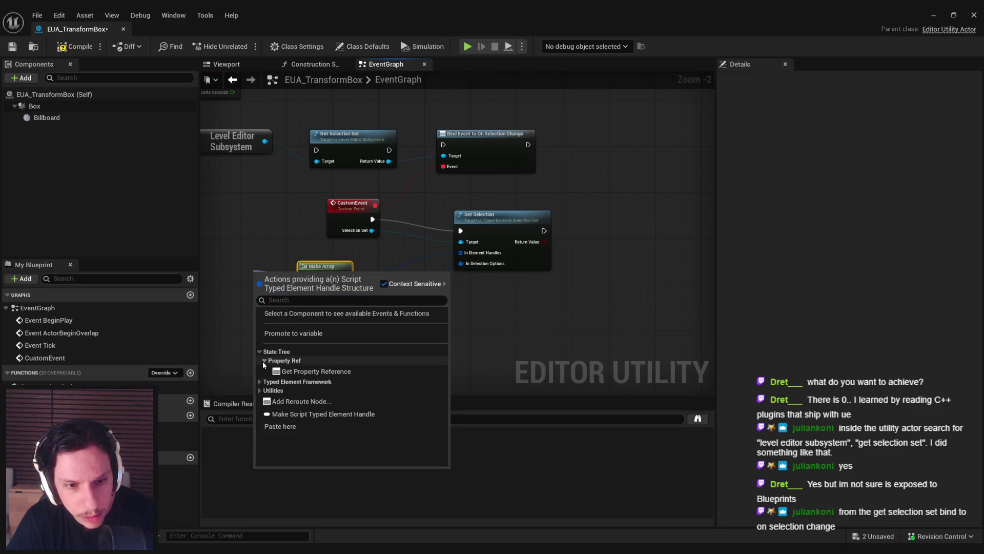
pyautogui.click(260, 381)
pyautogui.click(265, 391)
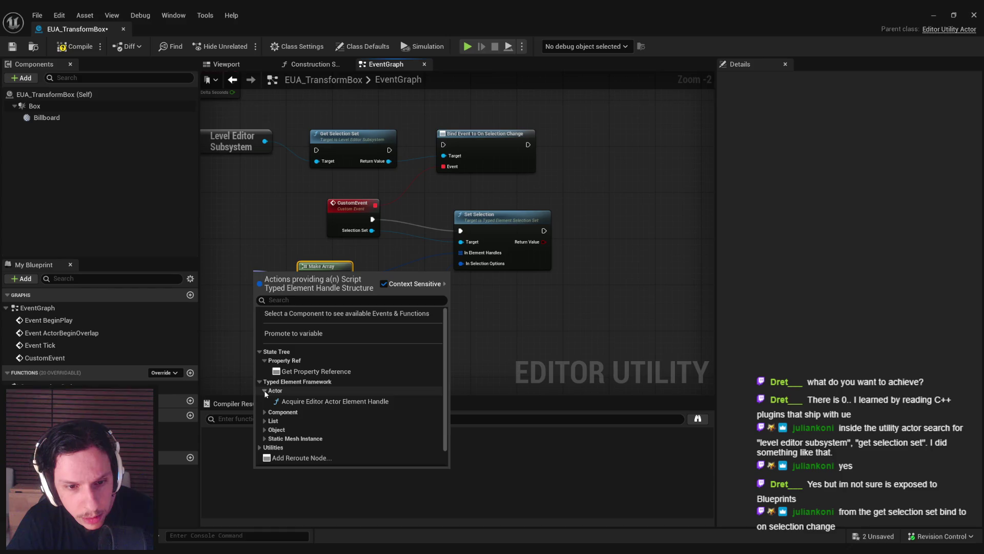
pyautogui.click(303, 357)
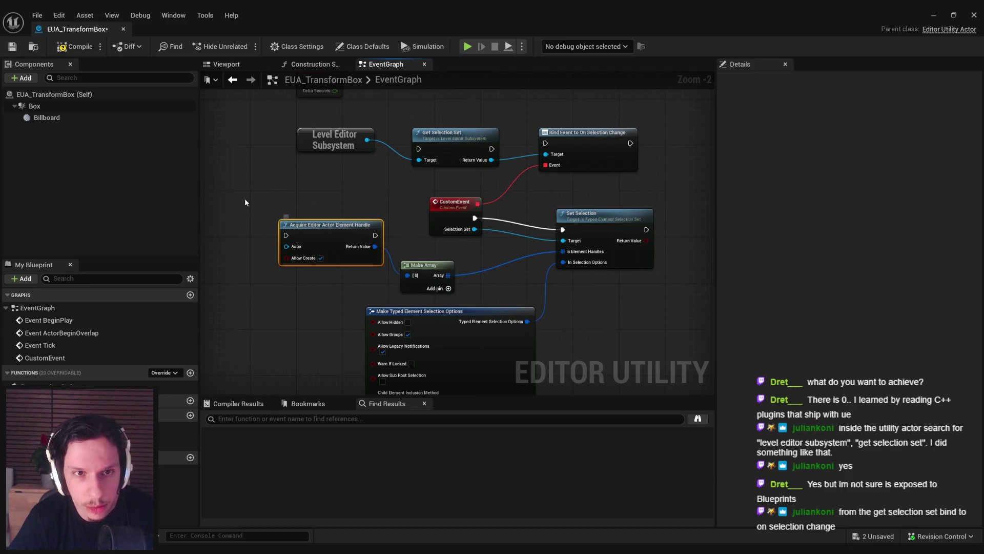
# Step: Box-select and delete all the new selection nodes, then compile the blueprint
pyautogui.scroll(-1, 272, 209)
pyautogui.moveTo(269, 187); pyautogui.dragTo(593, 306)
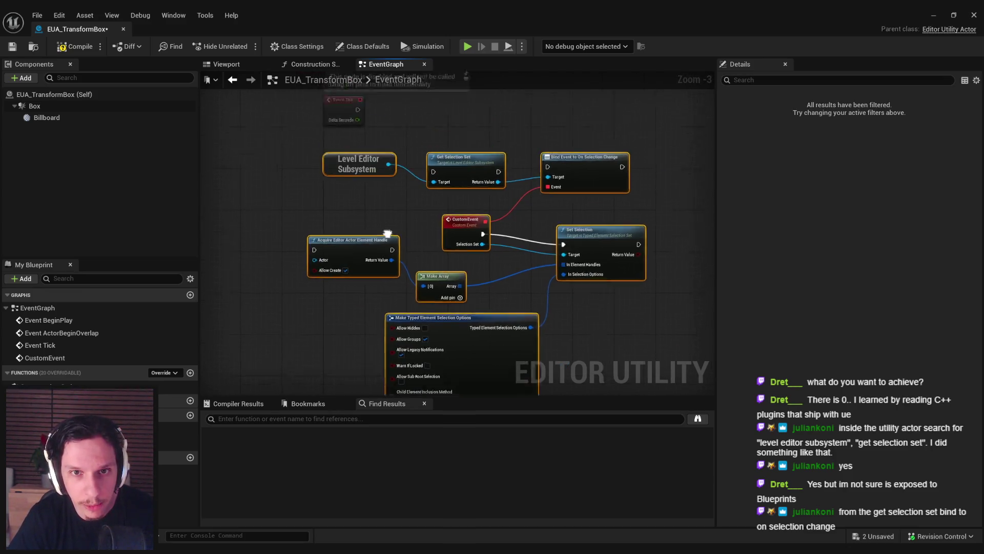
pyautogui.press('Delete')
pyautogui.click(62, 47)
pyautogui.click(12, 47)
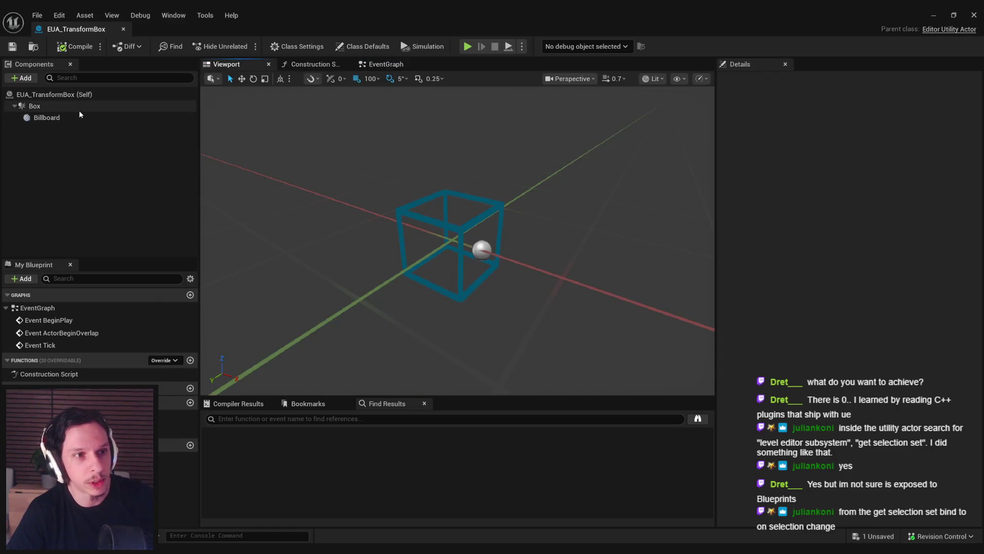
# Step: Rename the Billboard component to X+
pyautogui.click(82, 117)
pyautogui.press('F2')
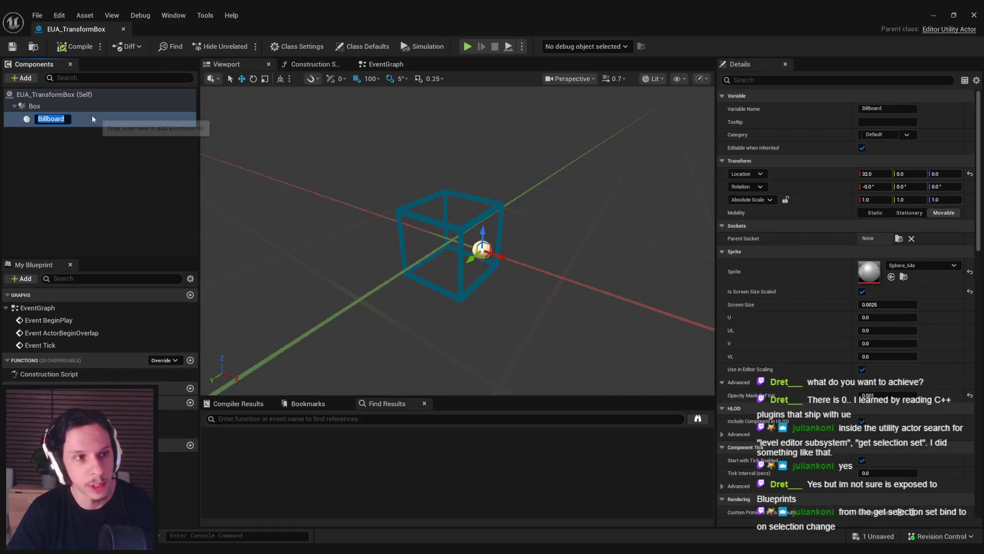
pyautogui.write('X+')
pyautogui.press('Return')
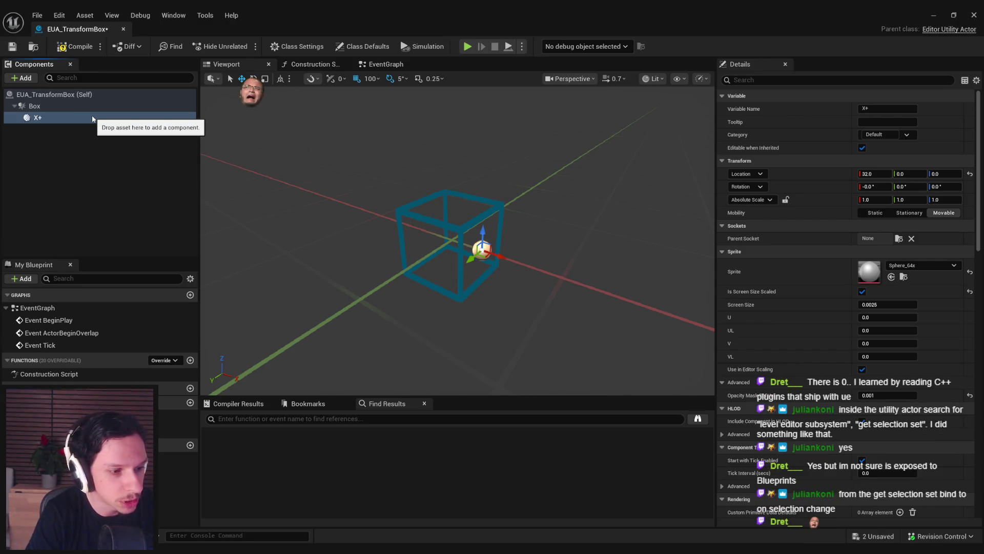
# Step: Duplicate X+ as X- and set its X location to -32
pyautogui.click(75, 143)
pyautogui.click(45, 118)
pyautogui.hotkey('ctrl', 'd')
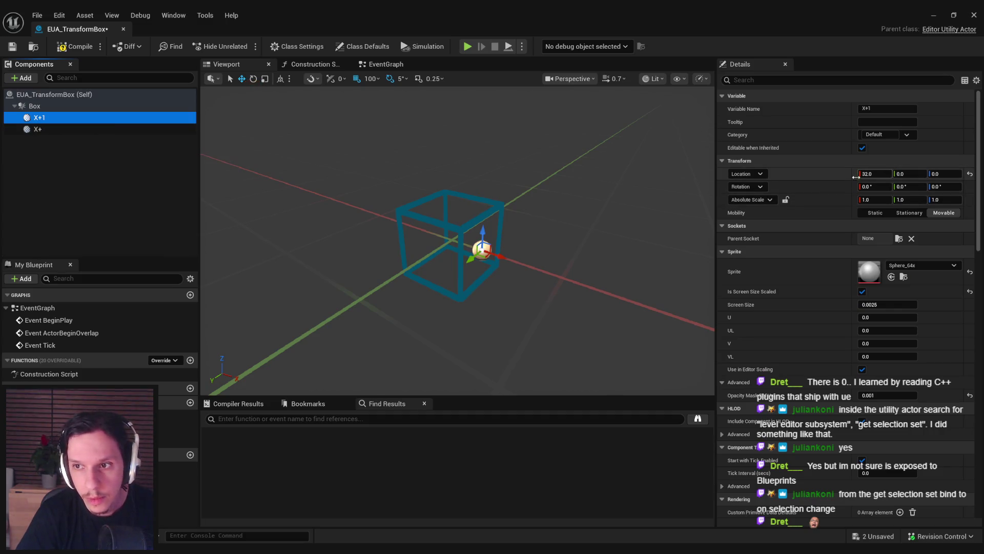
pyautogui.press('F2')
pyautogui.write('X-')
pyautogui.press('Return')
pyautogui.click(881, 173)
pyautogui.write('-32')
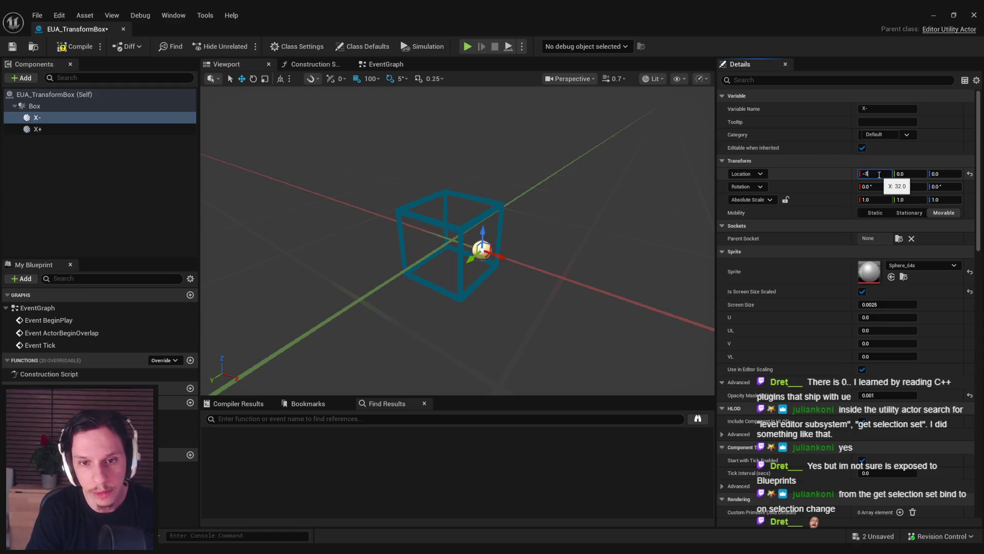
pyautogui.press('Return')
pyautogui.moveTo(272, 195); pyautogui.dragTo(253, 195)
# Step: Duplicate X+ as Y+ with location X 0, Y 32
pyautogui.click(72, 138)
pyautogui.click(51, 130)
pyautogui.hotkey('ctrl', 'd')
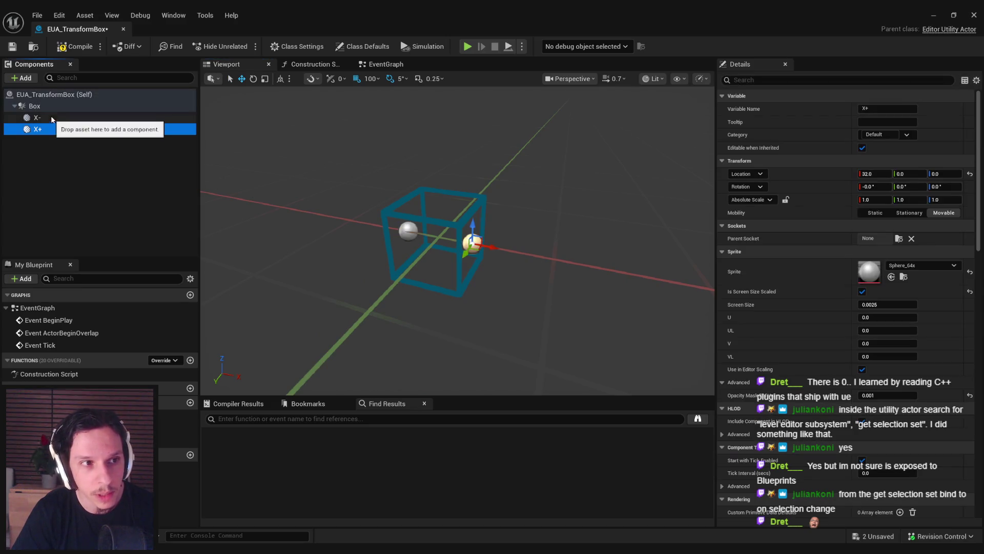
pyautogui.write('Y+')
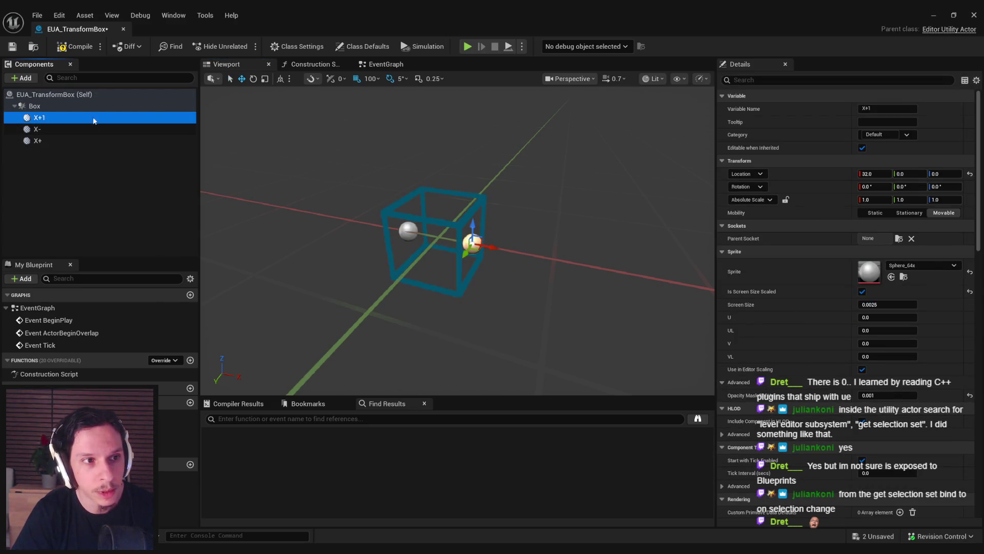
pyautogui.press('Return')
pyautogui.click(874, 174)
pyautogui.write('0')
pyautogui.press('Return')
pyautogui.click(907, 174)
pyautogui.write('32')
pyautogui.press('Return')
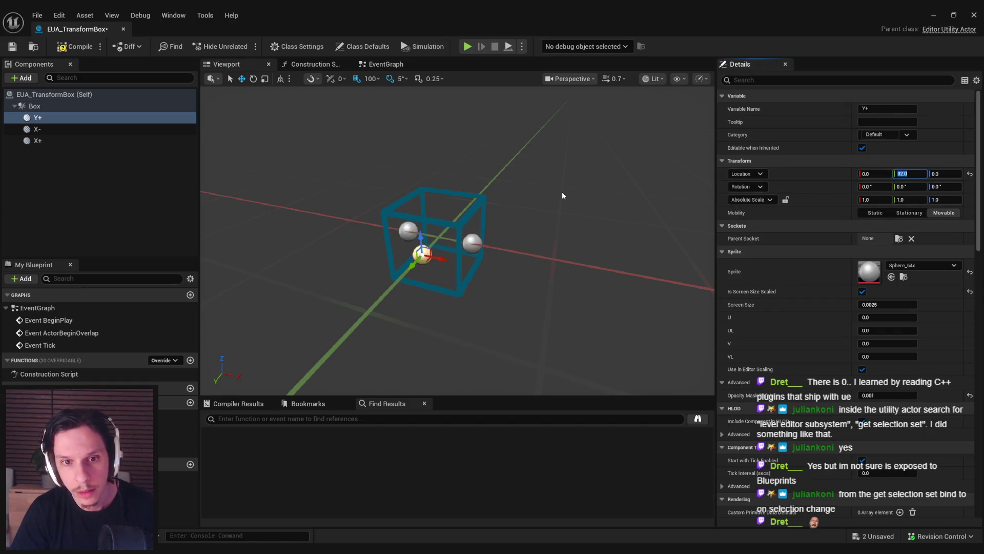
pyautogui.click(29, 160)
# Step: Duplicate Y+ as Y- with Y location -32
pyautogui.click(39, 117)
pyautogui.hotkey('ctrl', 'd')
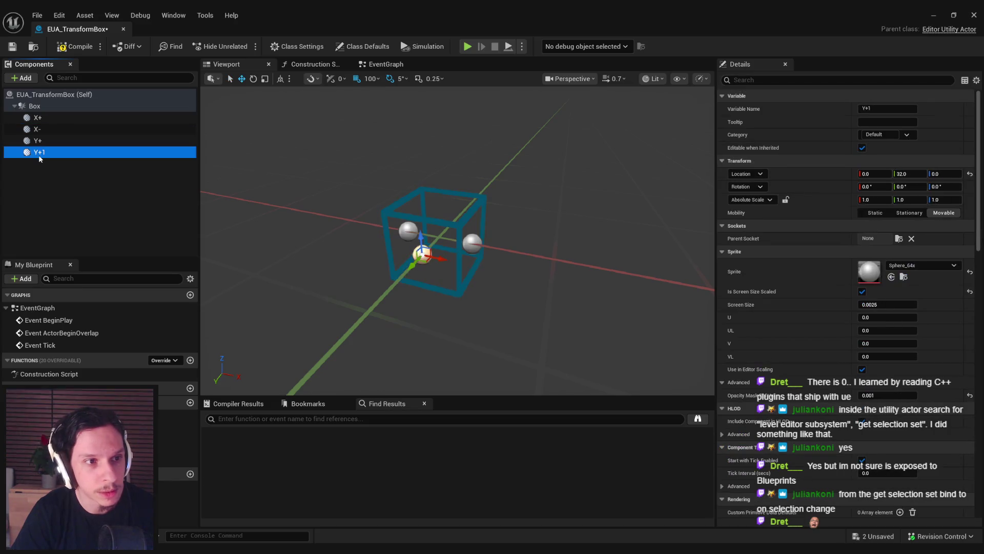
pyautogui.write('Y-')
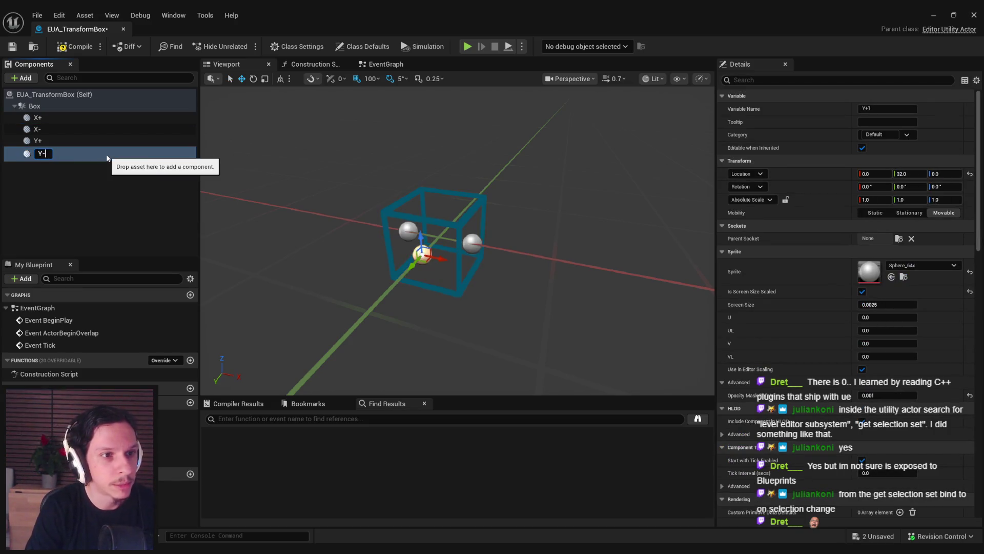
pyautogui.press('Return')
pyautogui.click(907, 174)
pyautogui.write('-32')
pyautogui.press('Return')
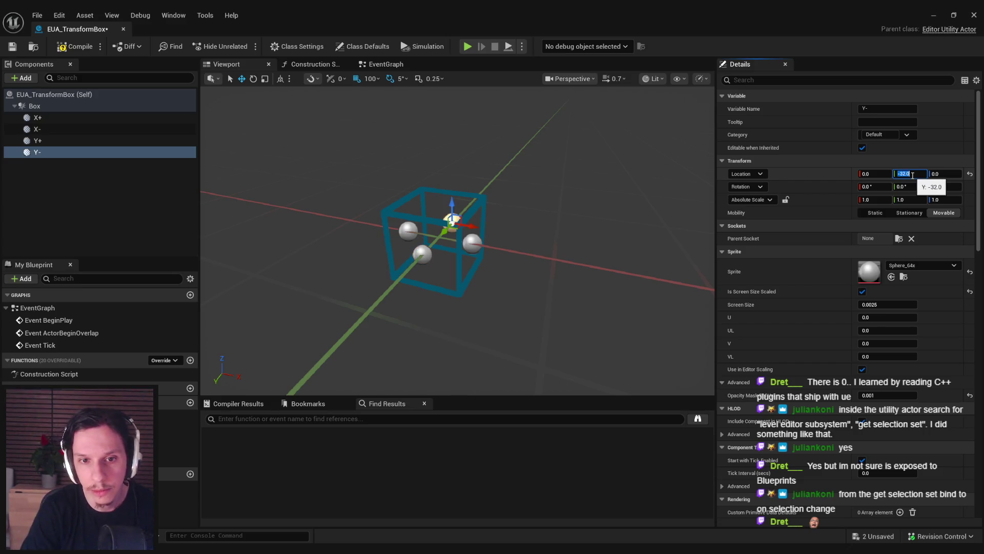
# Step: Duplicate Y- as Z+ with Y 0 and Z 32, then compile
pyautogui.click(37, 153)
pyautogui.hotkey('ctrl', 'd')
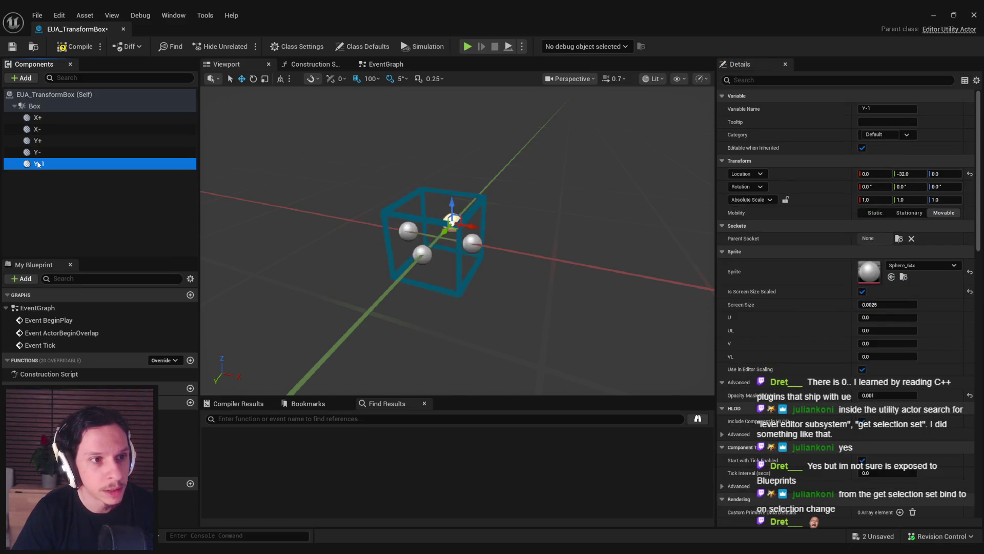
pyautogui.press('F2')
pyautogui.write('Z+')
pyautogui.press('Return')
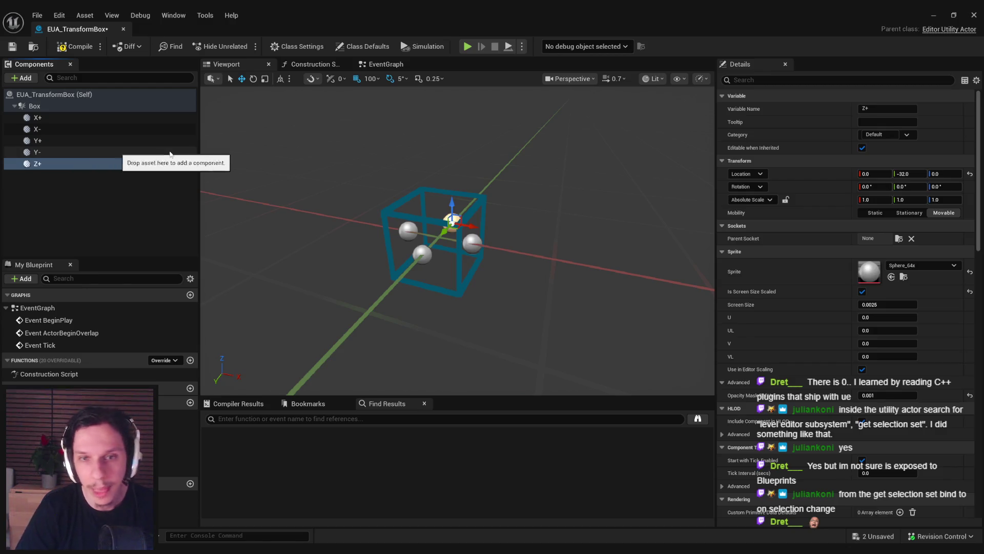
pyautogui.click(910, 173)
pyautogui.write('0')
pyautogui.press('Tab')
pyautogui.write('32')
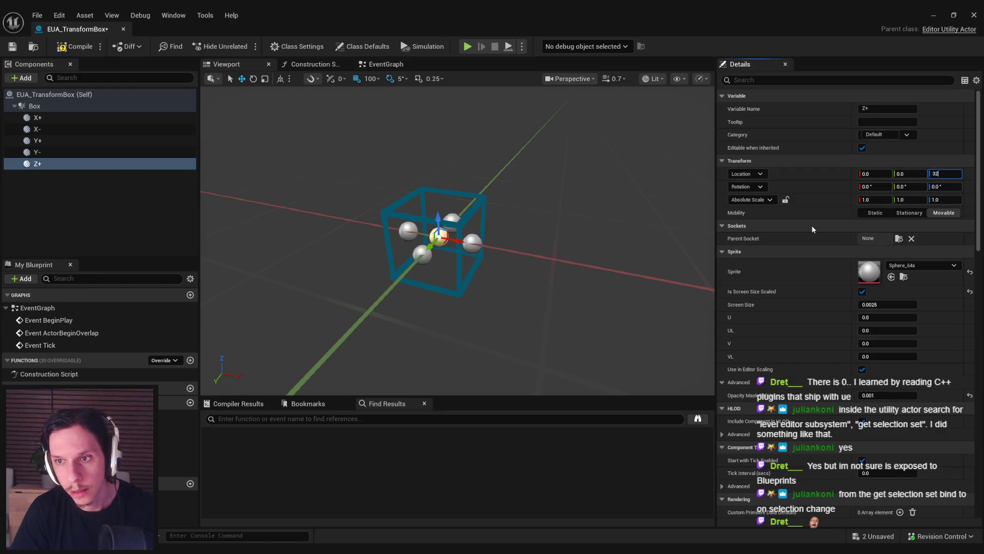
pyautogui.press('Return')
pyautogui.click(75, 46)
# Step: Duplicate Z+ as Z- with Z location -32 and compile the blueprint
pyautogui.click(13, 46)
pyautogui.click(42, 163)
pyautogui.hotkey('ctrl', 'd')
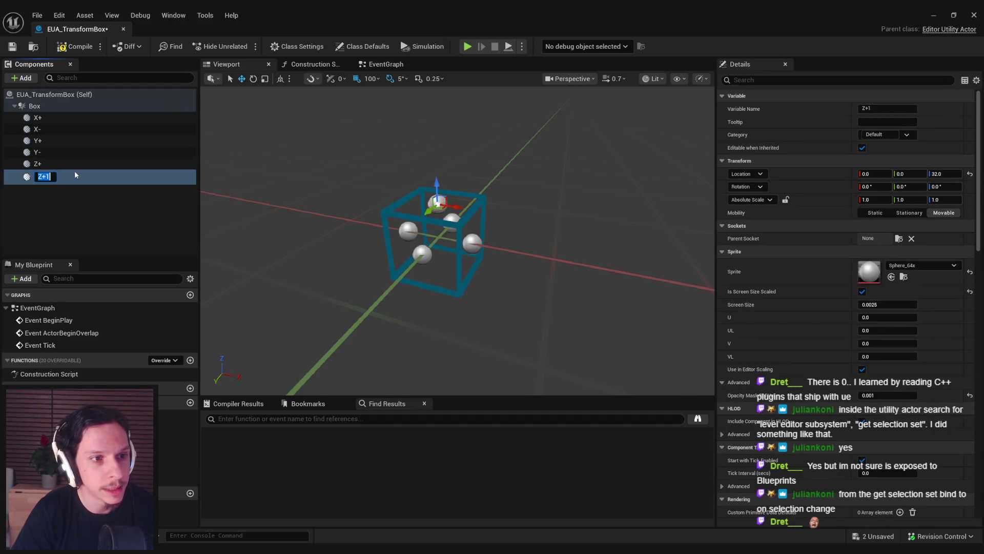
pyautogui.write('Z-')
pyautogui.press('Return')
pyautogui.click(931, 173)
pyautogui.write('-')
pyautogui.press('Return')
pyautogui.click(56, 49)
pyautogui.click(933, 15)
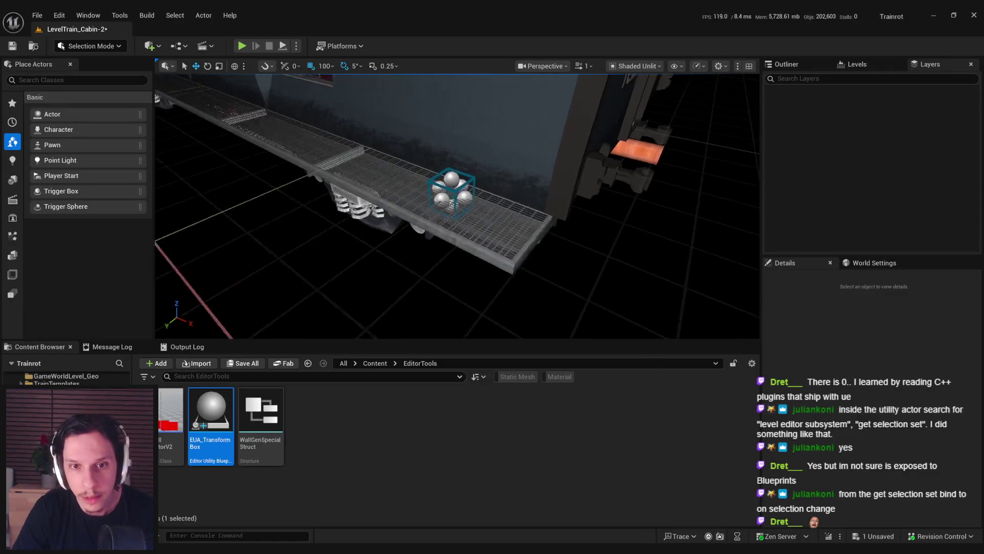
# Step: Restore the EUA_TransformBox blueprint window and save the asset with Ctrl+S
pyautogui.scroll(3, 464, 242)
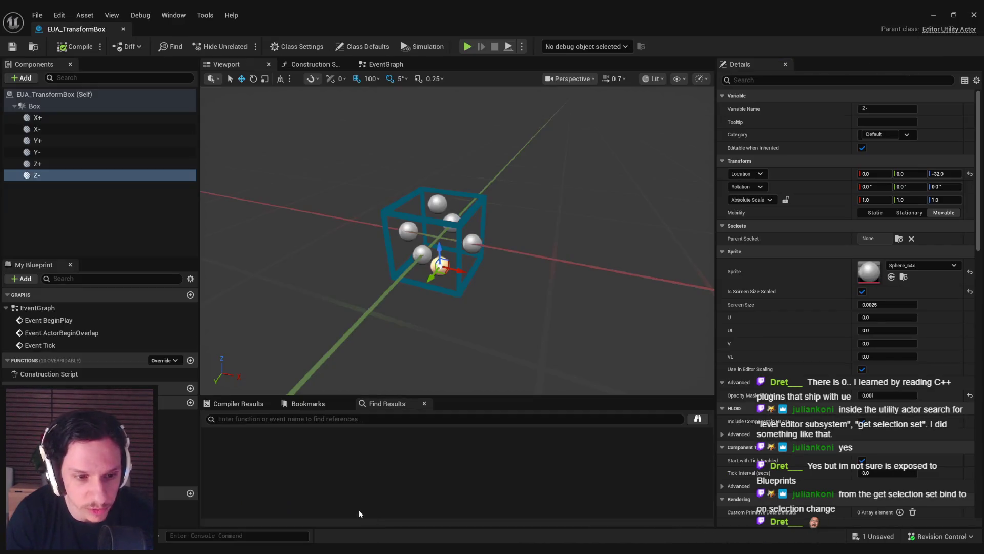
pyautogui.click(52, 117)
pyautogui.keyDown('shift'); pyautogui.click(49, 175); pyautogui.keyUp('shift')
pyautogui.moveTo(589, 21)
pyautogui.mouseDown()
pyautogui.moveTo(341, 321)
pyautogui.moveTo(0, 321)
pyautogui.mouseUp()
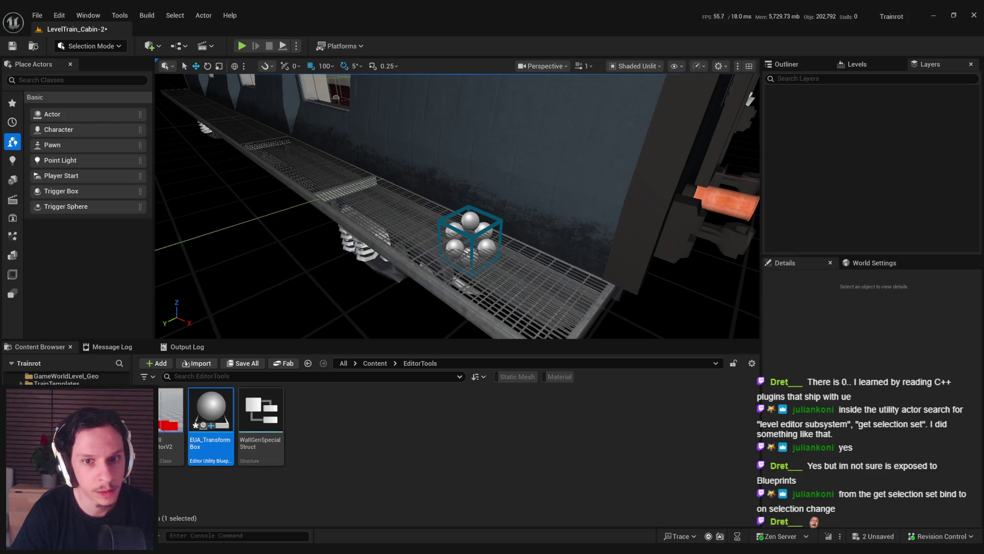
pyautogui.hotkey('ctrl', 's')
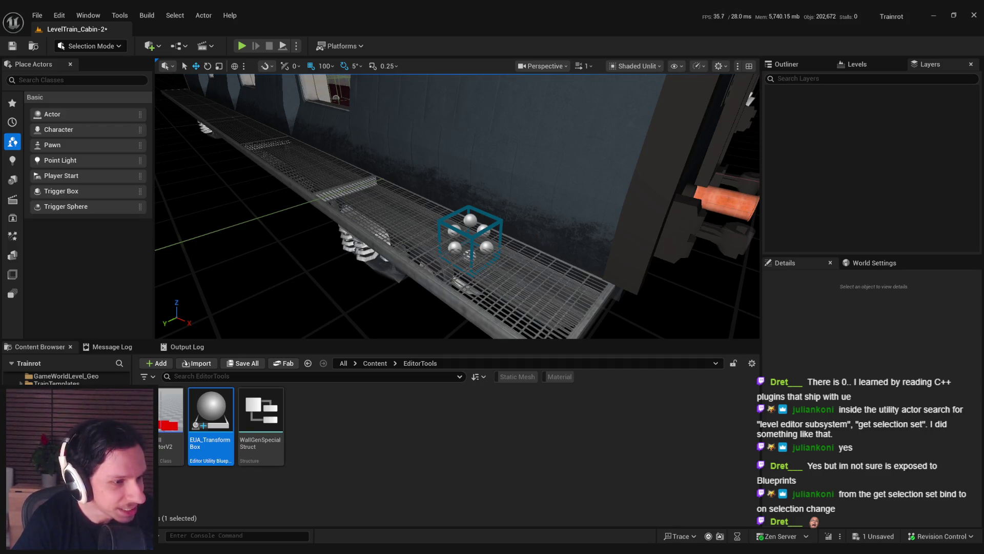
# Step: Inspect the box actor on the catwalk, frame it, and Save All
pyautogui.moveTo(456, 205)
pyautogui.mouseDown()
pyautogui.moveTo(430, 189)
pyautogui.moveTo(451, 210)
pyautogui.mouseUp()
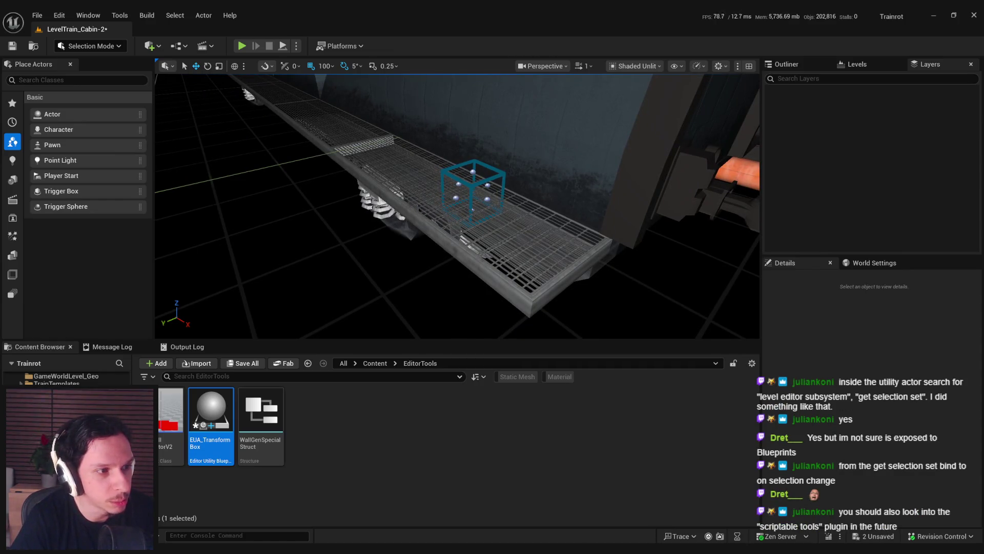
pyautogui.moveTo(441, 220)
pyautogui.mouseDown()
pyautogui.moveTo(693, 117)
pyautogui.moveTo(646, 169)
pyautogui.mouseUp()
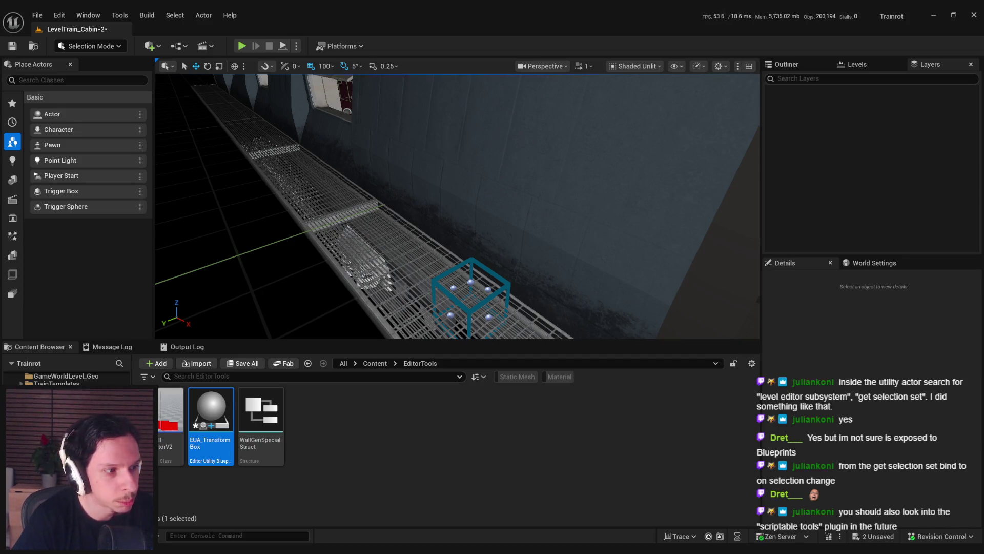
pyautogui.moveTo(299, 270); pyautogui.dragTo(298, 270)
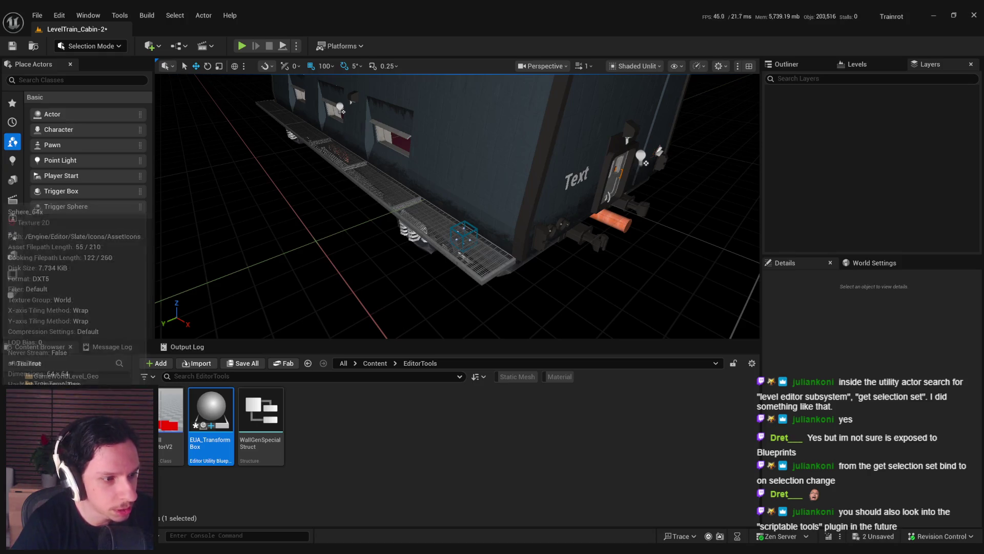
pyautogui.press('f')
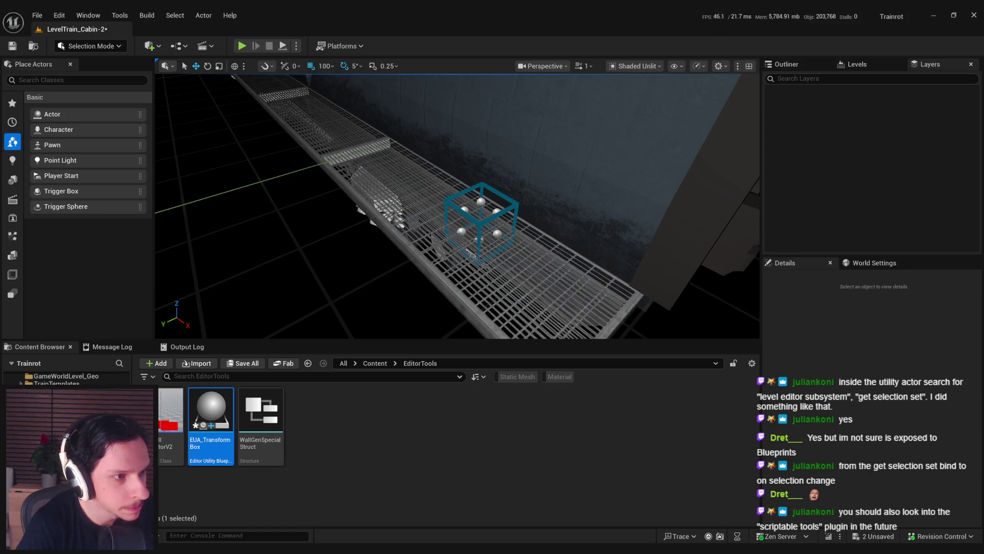
pyautogui.hotkey('ctrl', 'shift', 's')
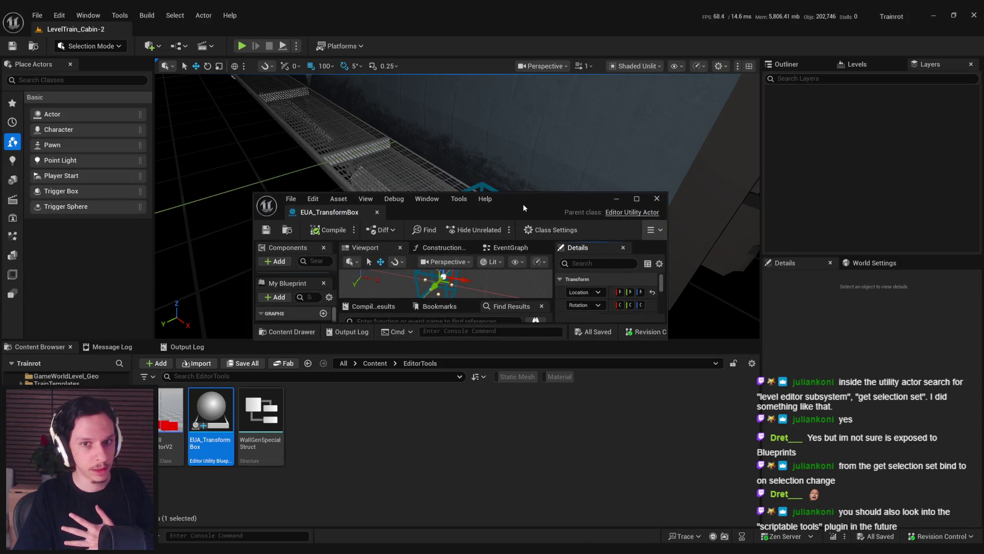
# Step: Maximize the blueprint editor, open Edit > Plugins, and search for 'scriptable'
pyautogui.doubleClick(523, 204)
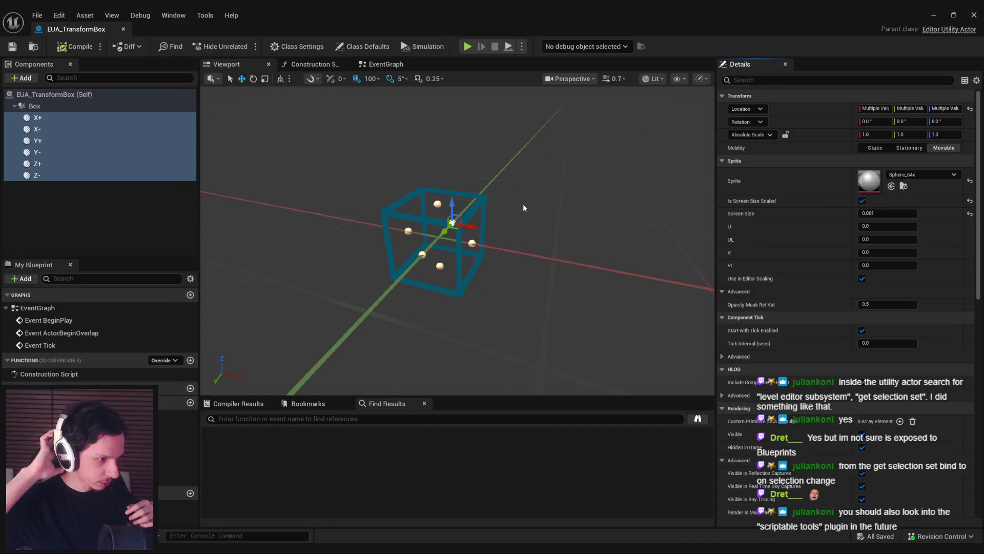
pyautogui.click(60, 15)
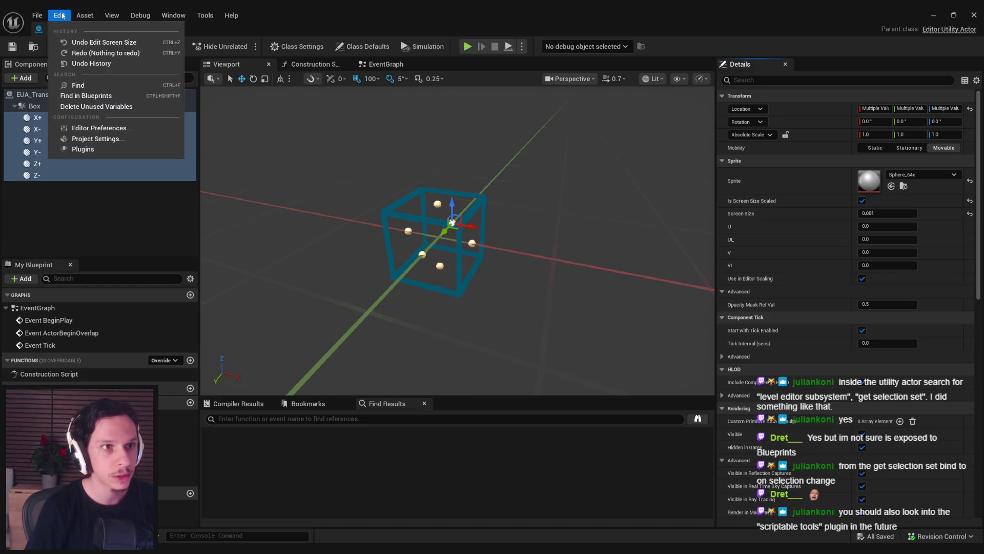
pyautogui.click(102, 149)
pyautogui.click(280, 45)
pyautogui.write('scroipt')
pyautogui.press('BackSpace')
pyautogui.press('BackSpace')
pyautogui.press('BackSpace')
pyautogui.write('iptab')
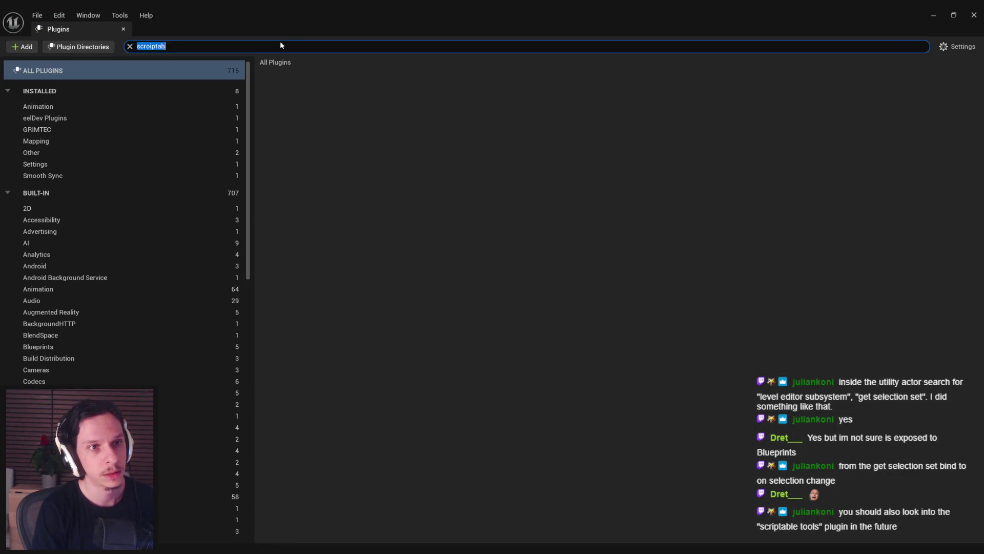
pyautogui.write('le')
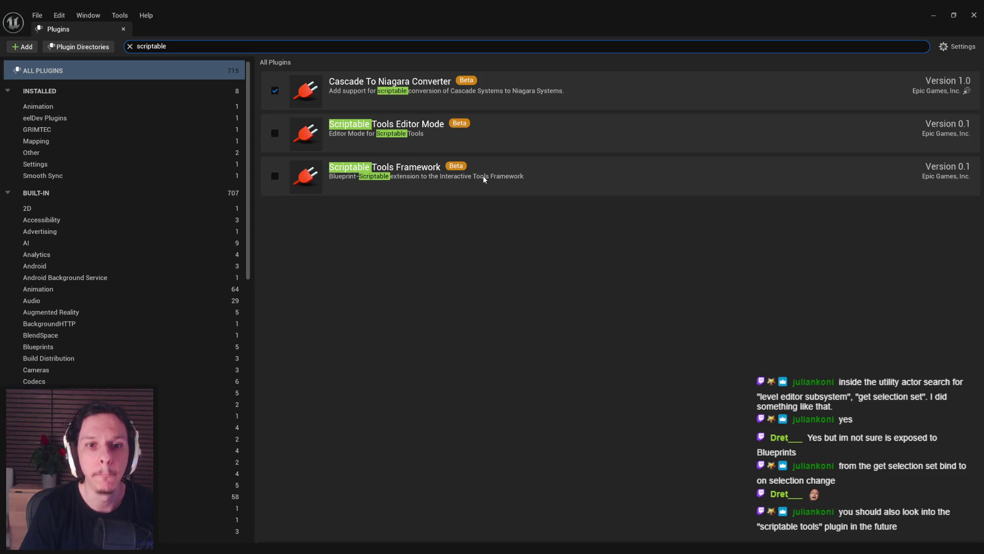
# Step: Search the plugins for 'interactive tools', then close the Plugins browser
pyautogui.hotkey('ctrl', 'a')
pyautogui.write('inte')
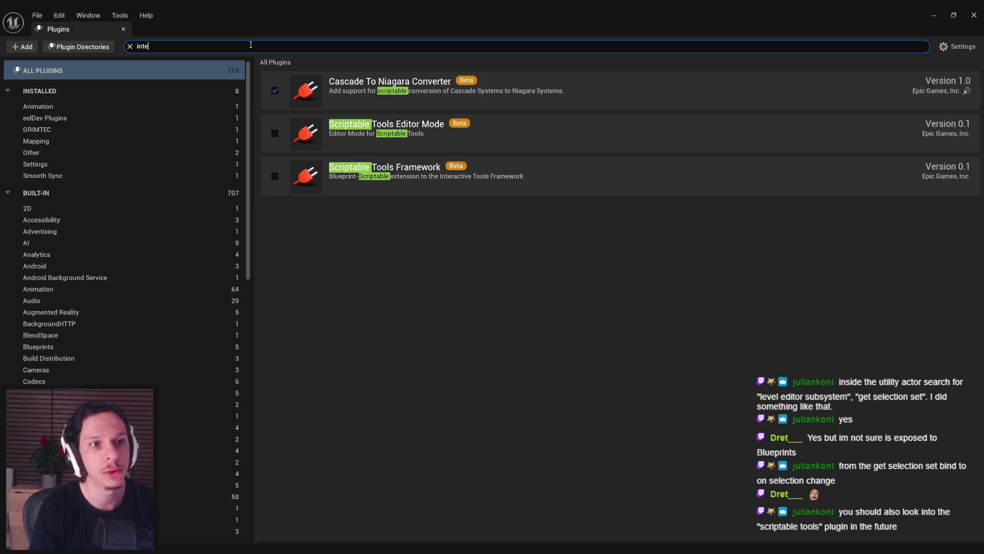
pyautogui.write('ractive tools')
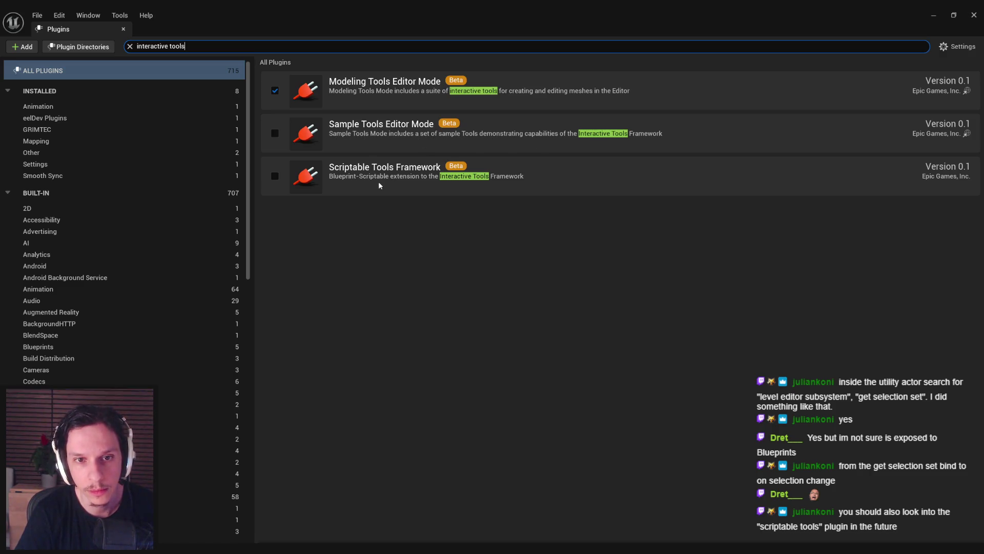
pyautogui.click(123, 28)
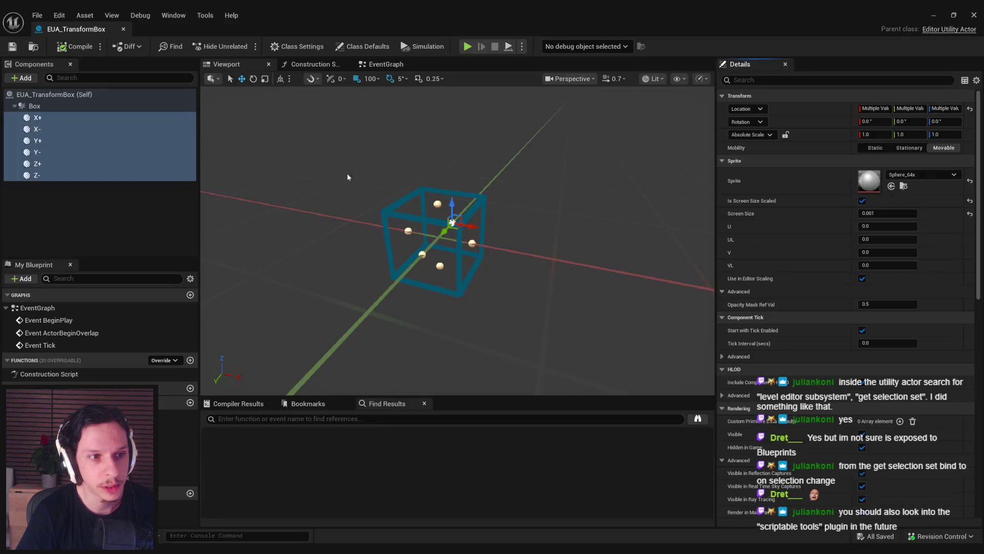
# Step: Deselect all components in the EUA_TransformBox preview and minimize the blueprint editor
pyautogui.moveTo(340, 301); pyautogui.dragTo(335, 297)
pyautogui.click(173, 226)
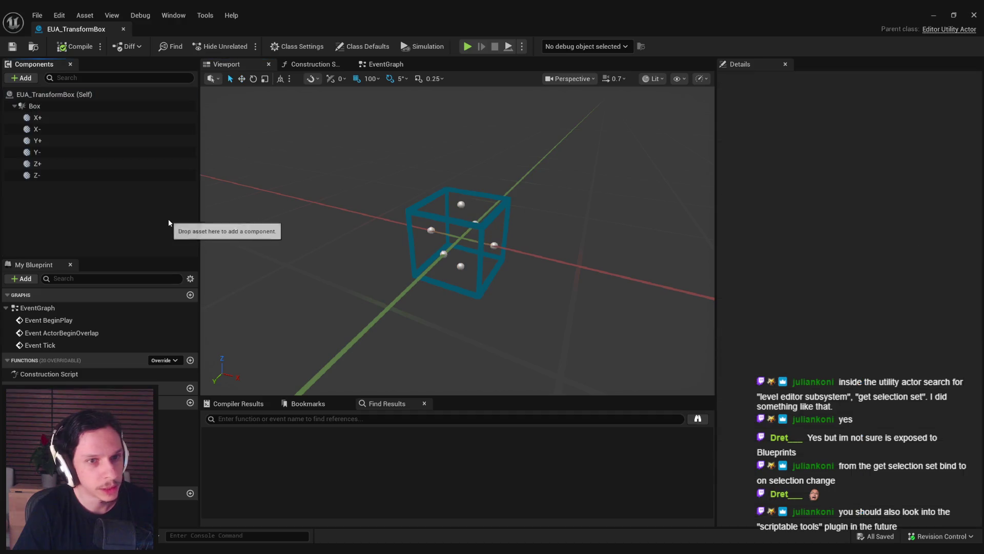
pyautogui.moveTo(391, 241)
pyautogui.mouseDown()
pyautogui.moveTo(369, 246)
pyautogui.moveTo(420, 235)
pyautogui.mouseUp()
pyautogui.click(933, 15)
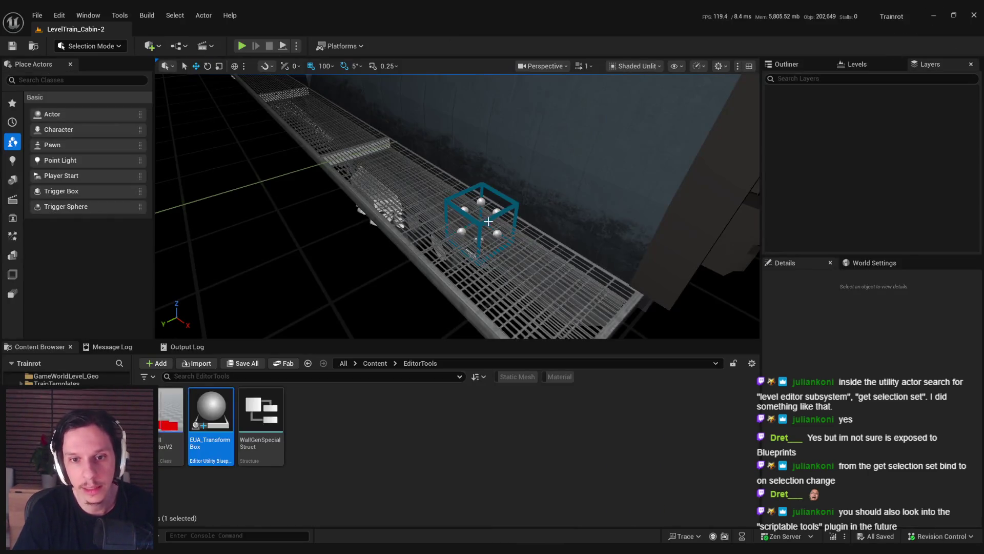
# Step: Select three catwalk segments and review their Scripted Actor Actions without running one
pyautogui.click(484, 219)
pyautogui.moveTo(305, 200); pyautogui.dragTo(305, 200)
pyautogui.click(487, 220)
pyautogui.keyDown('ctrl'); pyautogui.click(307, 178); pyautogui.keyUp('ctrl')
pyautogui.keyDown('ctrl'); pyautogui.click(291, 175); pyautogui.keyUp('ctrl')
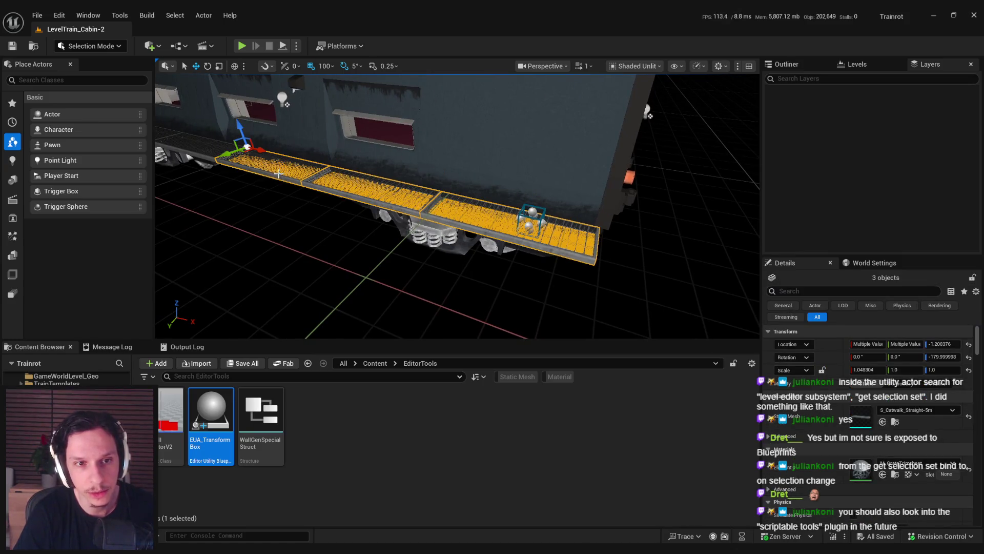
pyautogui.rightClick(280, 174)
pyautogui.moveTo(318, 439)
pyautogui.moveTo(329, 470)
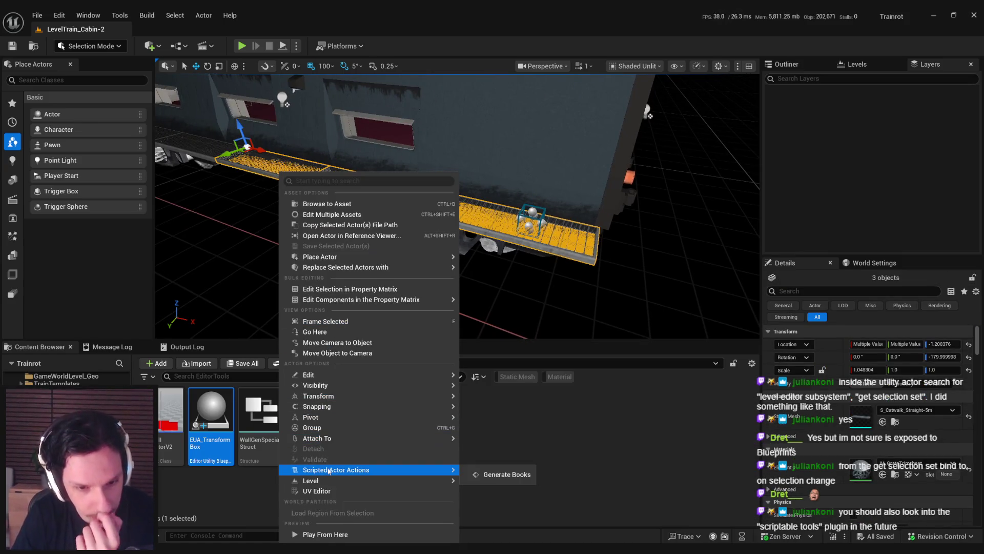
pyautogui.click(497, 476)
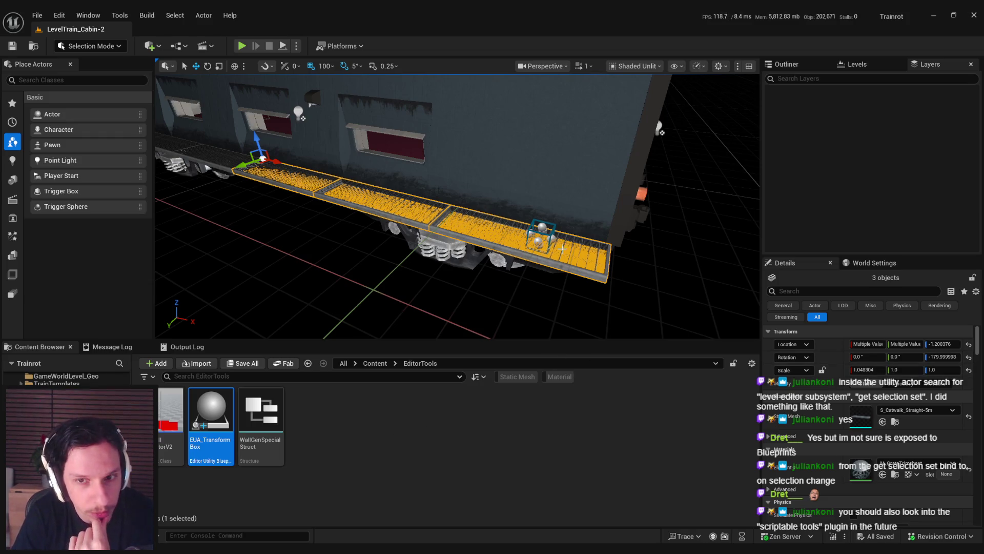
# Step: Select the transform box actor, clear the selection, and reopen EUA_TransformBox from the Content Browser
pyautogui.click(551, 238)
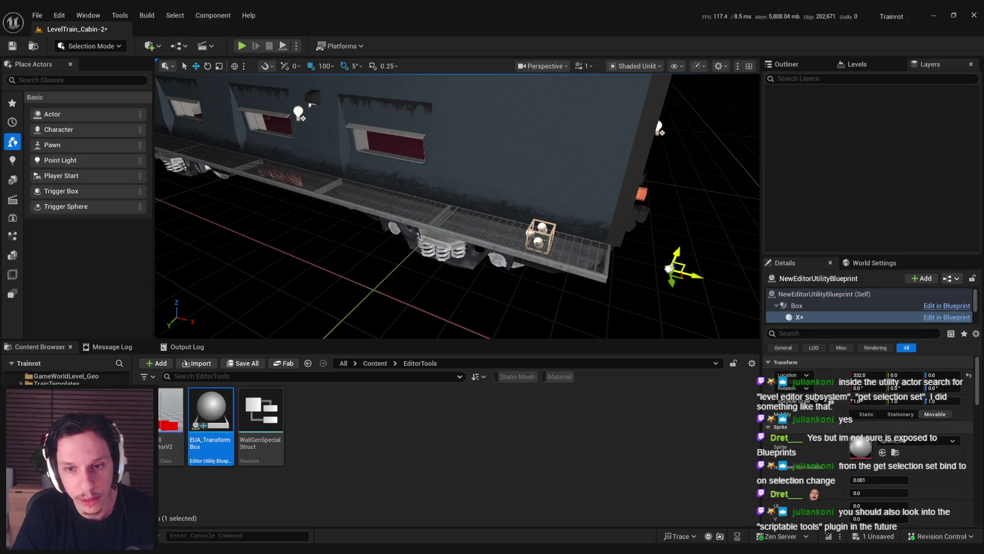
pyautogui.press('Escape')
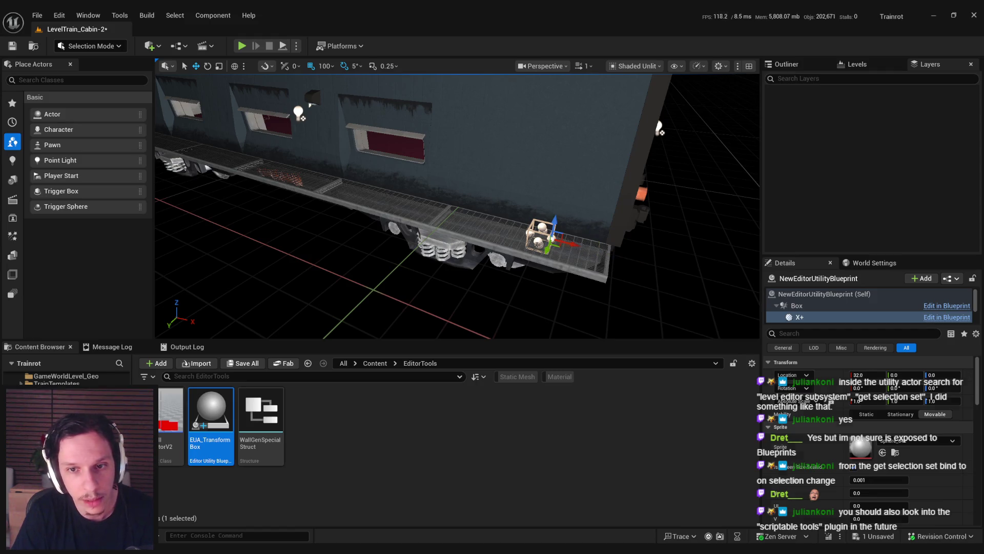
pyautogui.press('Escape')
pyautogui.doubleClick(214, 459)
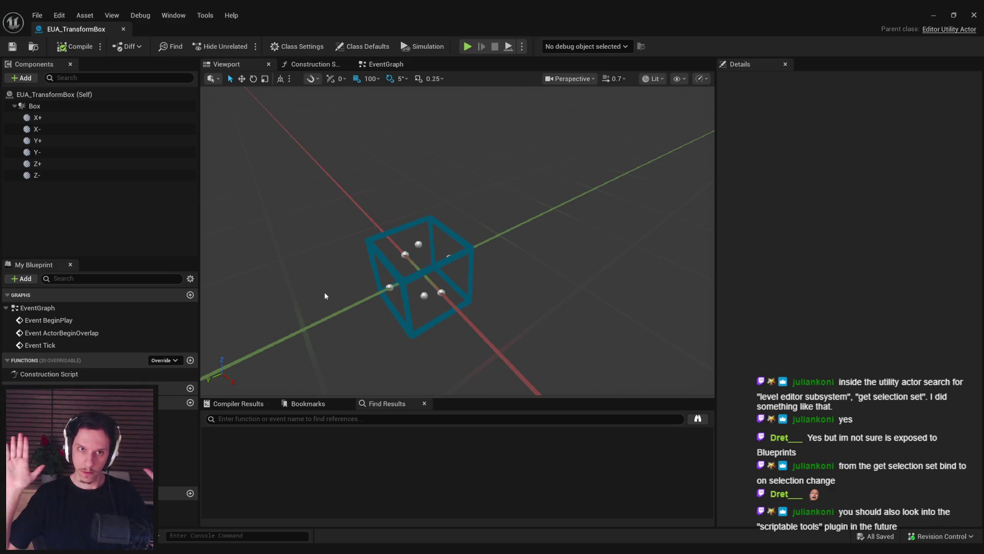
# Step: Switch to the Construction Script graph and pan and zoom out
pyautogui.click(310, 64)
pyautogui.moveTo(364, 132); pyautogui.dragTo(262, 122)
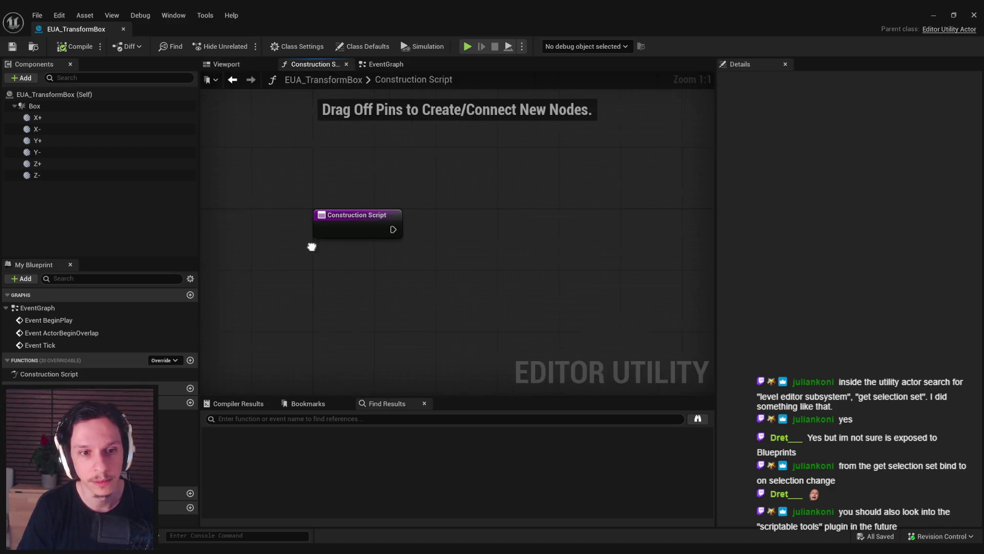
pyautogui.scroll(-1, 335, 147)
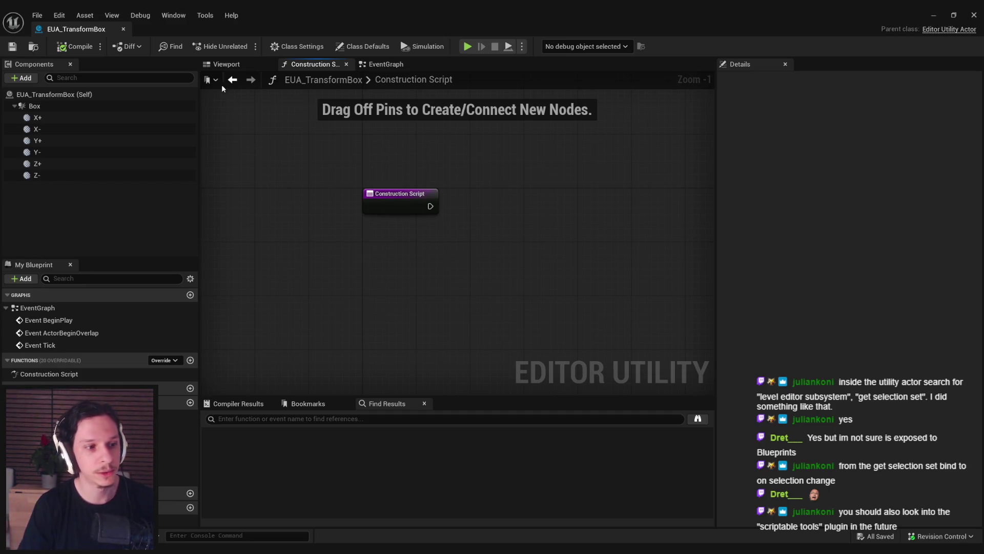
# Step: Select the Box component, check its options, and toggle Viewport and back to Construction Script
pyautogui.click(36, 109)
pyautogui.rightClick(35, 107)
pyautogui.press('Escape')
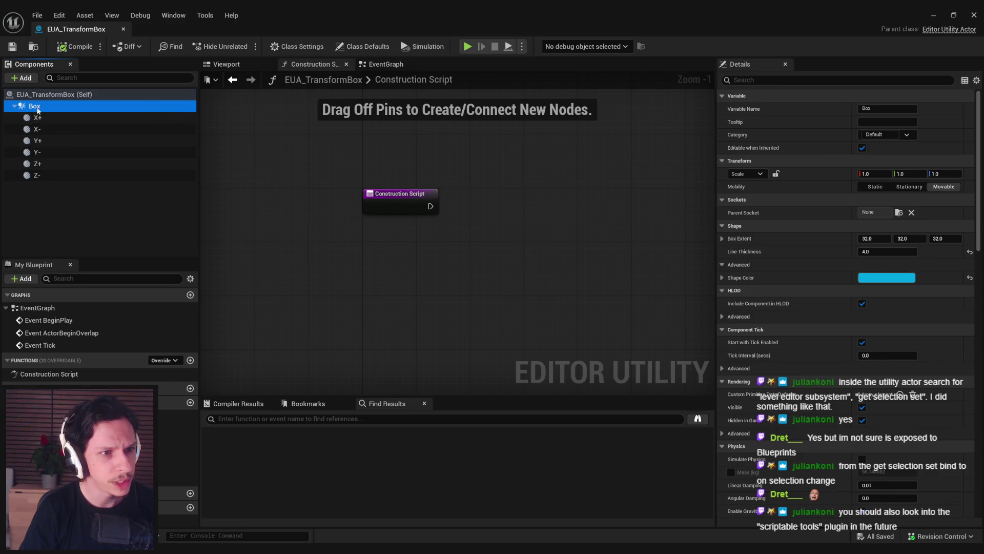
pyautogui.click(226, 64)
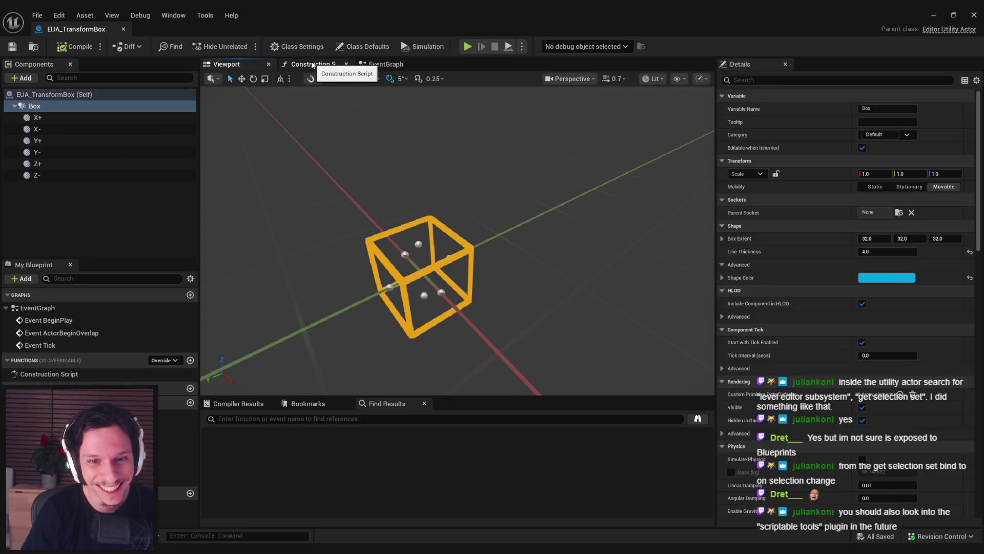
pyautogui.click(311, 64)
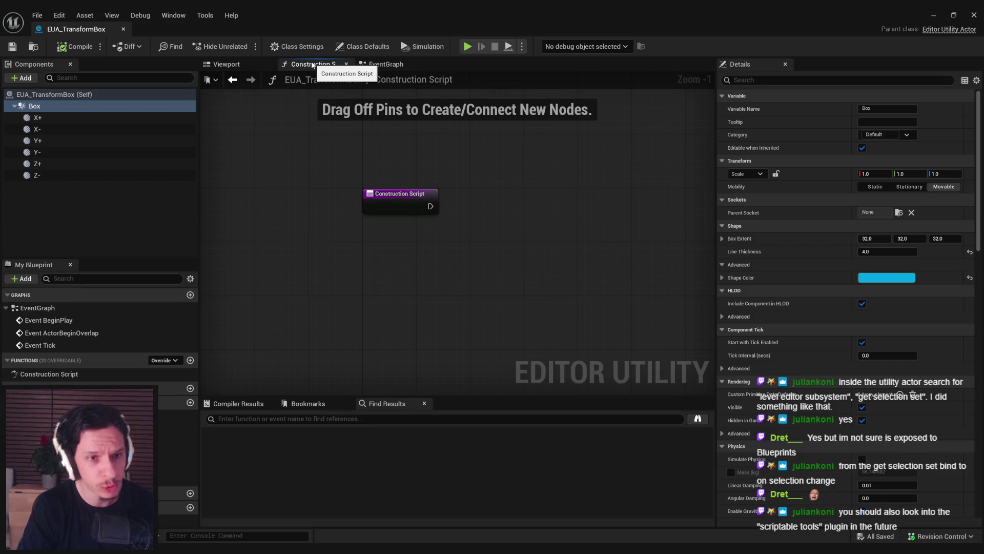
pyautogui.moveTo(326, 239); pyautogui.dragTo(285, 253)
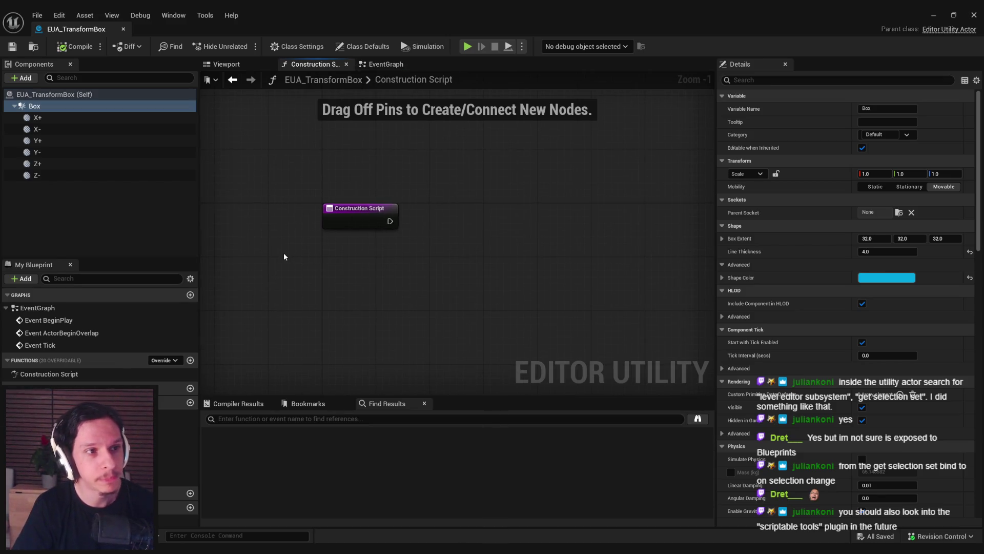
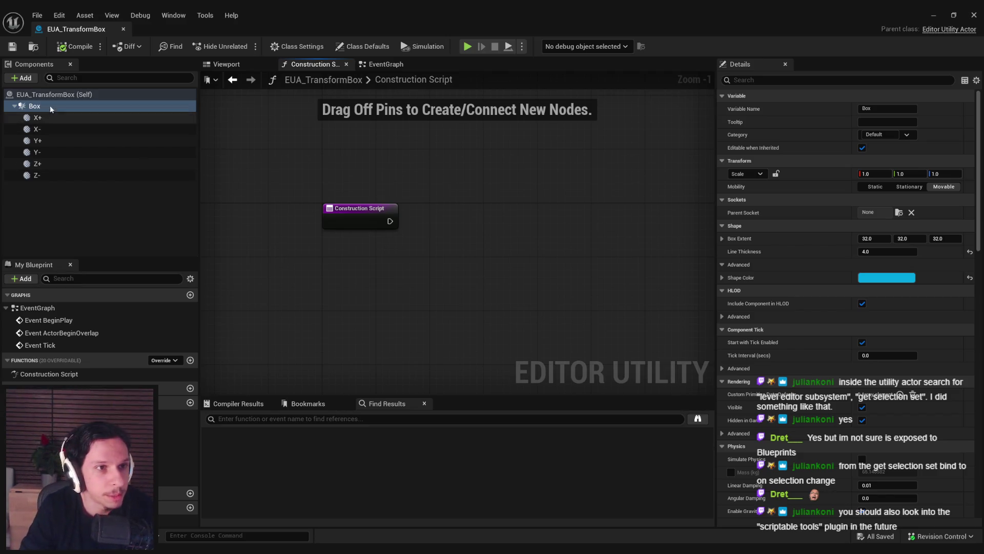
# Step: Add a Scene component as root over Box, nest the six X/Y/Z markers under it, then compile and save
pyautogui.click(23, 78)
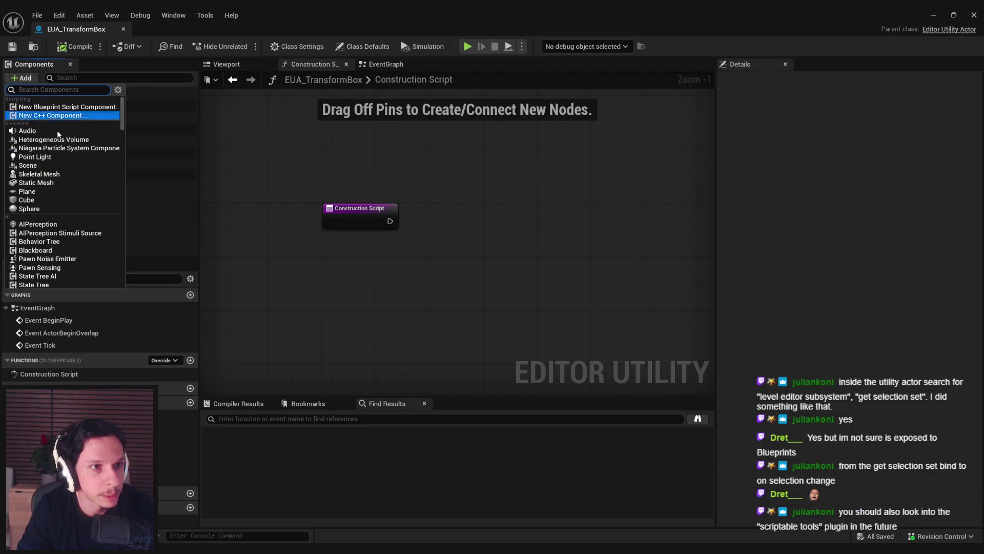
pyautogui.moveTo(122, 117); pyautogui.dragTo(126, 318)
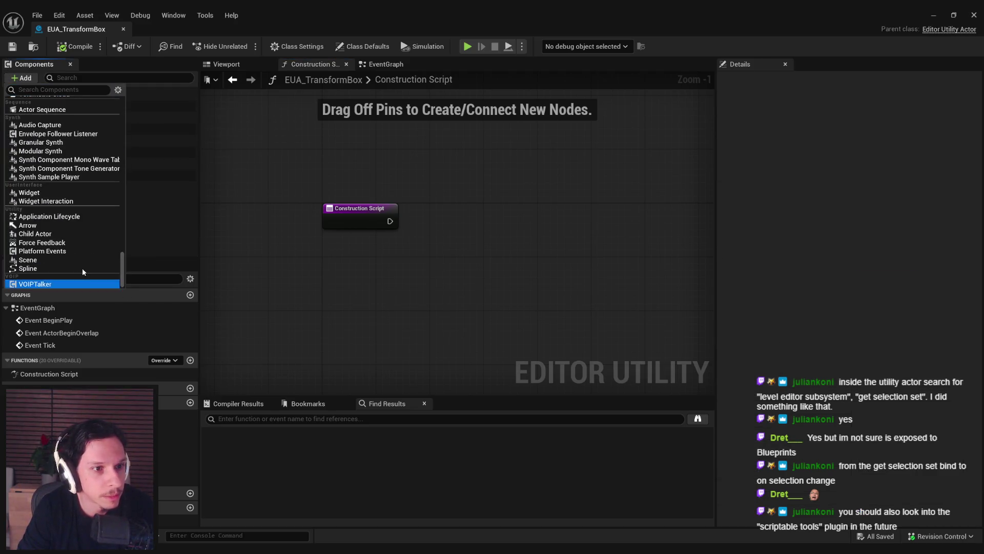
pyautogui.click(33, 264)
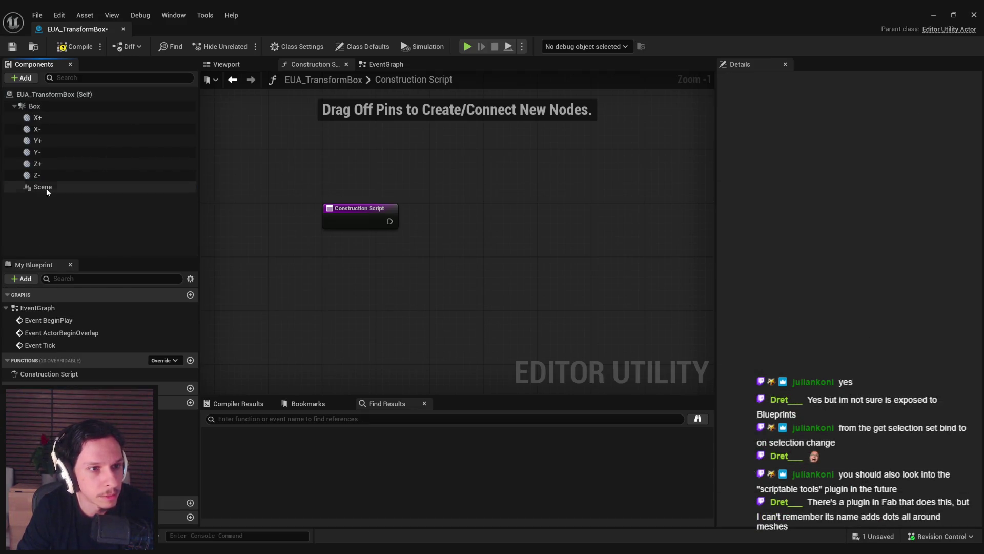
pyautogui.moveTo(46, 191); pyautogui.dragTo(41, 108)
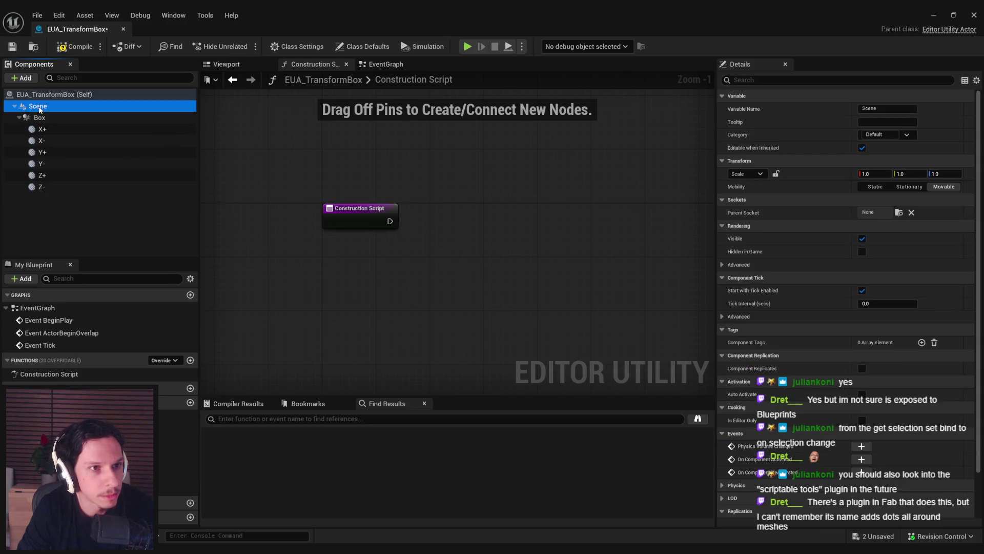
pyautogui.click(42, 128)
pyautogui.keyDown('shift'); pyautogui.click(42, 187); pyautogui.keyUp('shift')
pyautogui.moveTo(45, 153); pyautogui.dragTo(37, 108)
pyautogui.press('F7')
pyautogui.hotkey('ctrl', 's')
# Step: Back in the level, check the box actor, save the level and reopen EUA_TransformBox
pyautogui.click(974, 15)
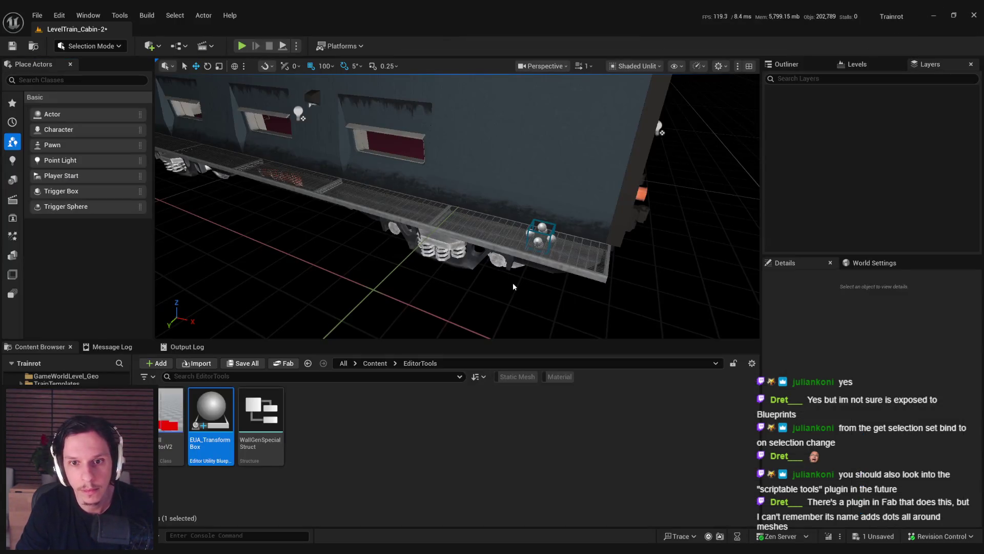
pyautogui.scroll(3, 502, 235)
pyautogui.click(502, 235)
pyautogui.scroll(-3, 502, 235)
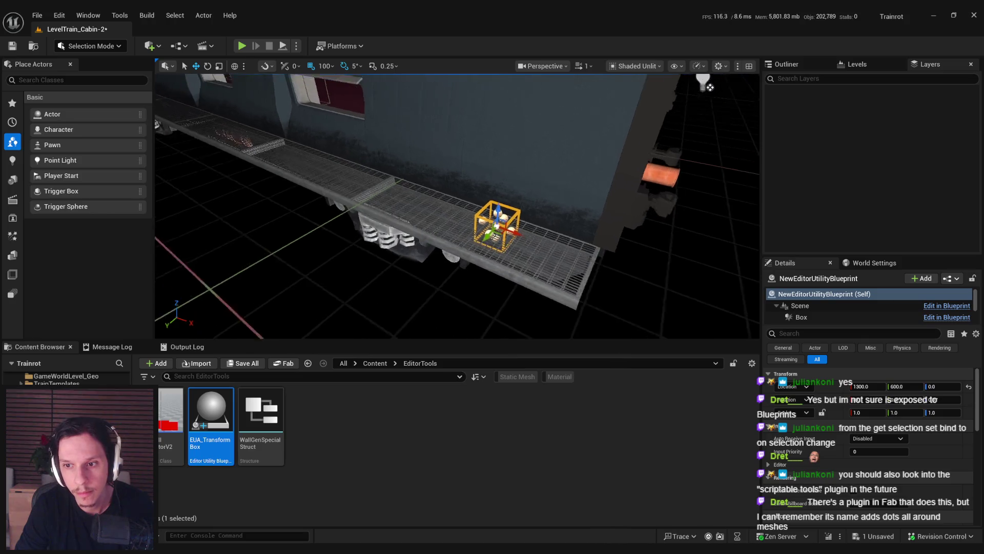
pyautogui.press('Escape')
pyautogui.hotkey('ctrl', 's')
pyautogui.doubleClick(210, 415)
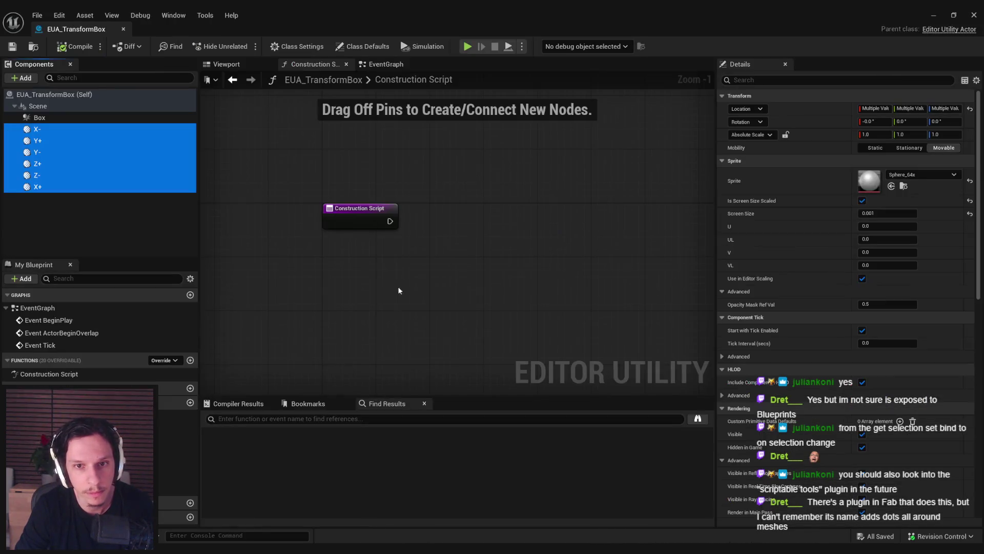
pyautogui.click(152, 237)
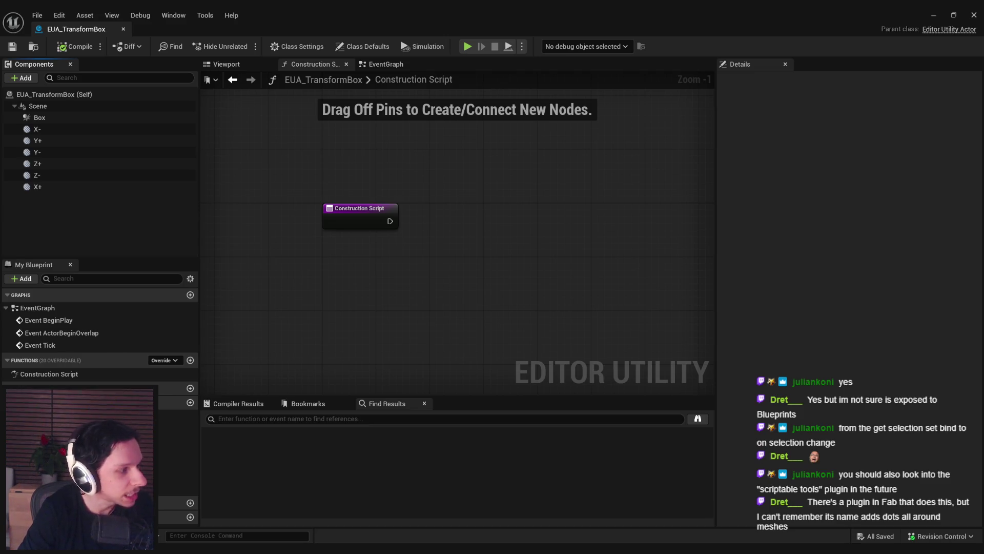
pyautogui.click(455, 318)
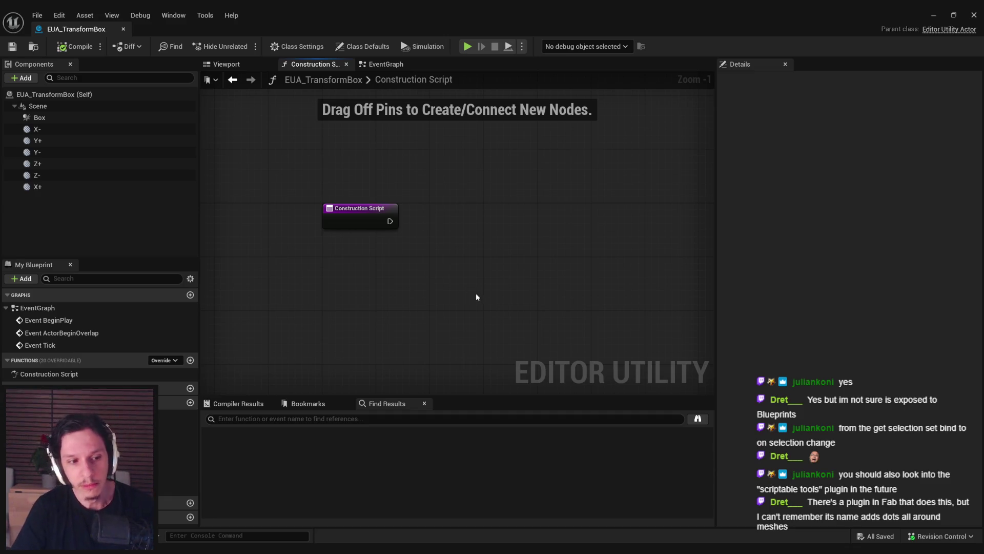
# Step: Place X-, X+ and Box reference nodes in the Construction Script graph
pyautogui.moveTo(408, 241); pyautogui.dragTo(388, 271)
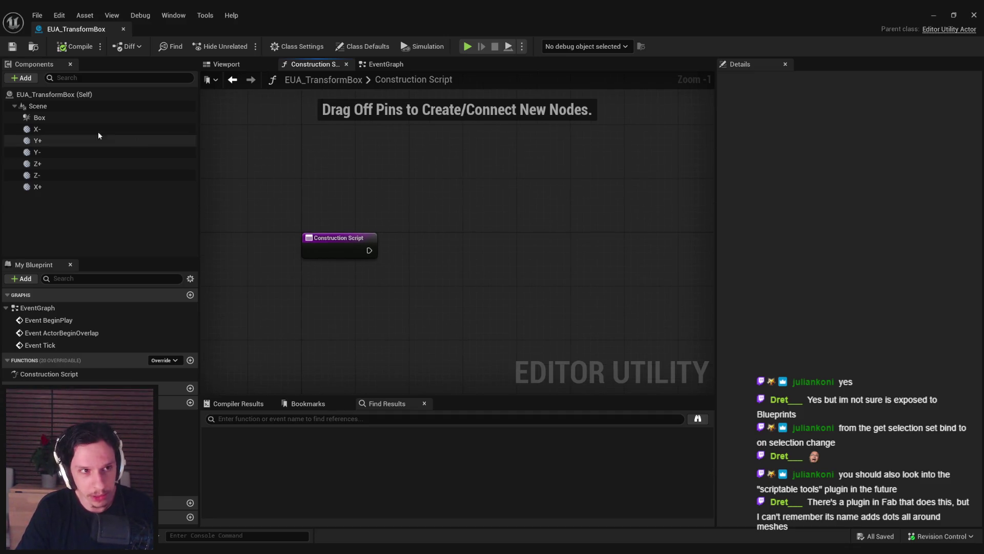
pyautogui.click(65, 118)
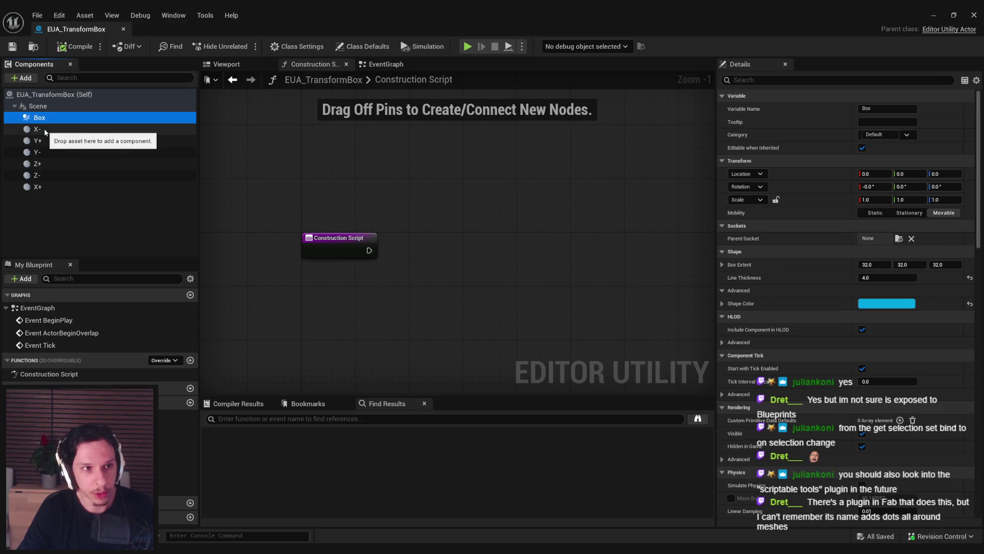
pyautogui.click(43, 132)
pyautogui.moveTo(43, 131); pyautogui.dragTo(337, 287)
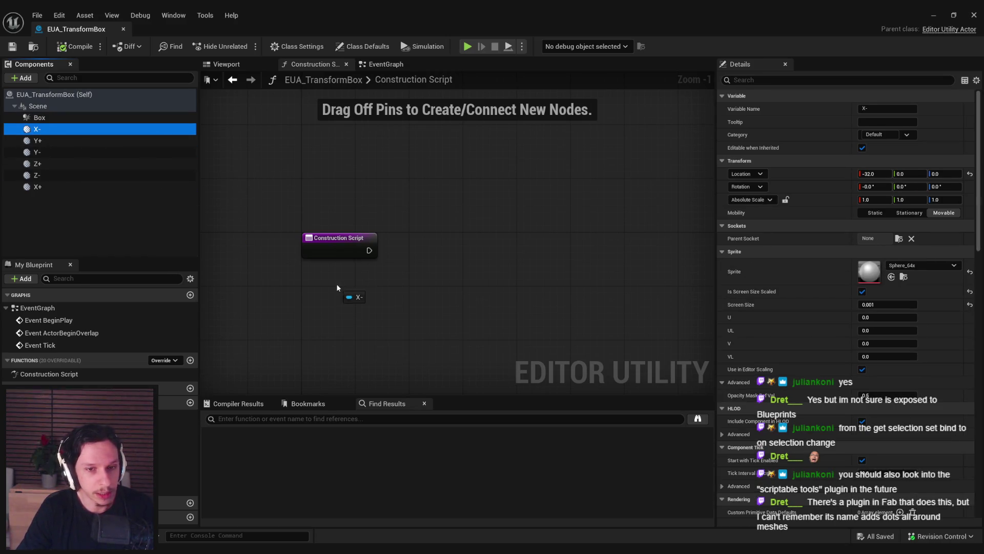
pyautogui.moveTo(51, 187)
pyautogui.mouseDown()
pyautogui.moveTo(343, 310)
pyautogui.moveTo(354, 349)
pyautogui.mouseUp()
pyautogui.click(372, 355)
pyautogui.click(359, 308)
pyautogui.keyDown('shift'); pyautogui.click(355, 288); pyautogui.keyUp('shift')
pyautogui.click(105, 118)
pyautogui.moveTo(51, 117)
pyautogui.mouseDown()
pyautogui.moveTo(358, 256)
pyautogui.moveTo(404, 244)
pyautogui.mouseUp()
# Step: Add a Set Box Extent node for Box wired from Construction Script, then delete it
pyautogui.write('set exte')
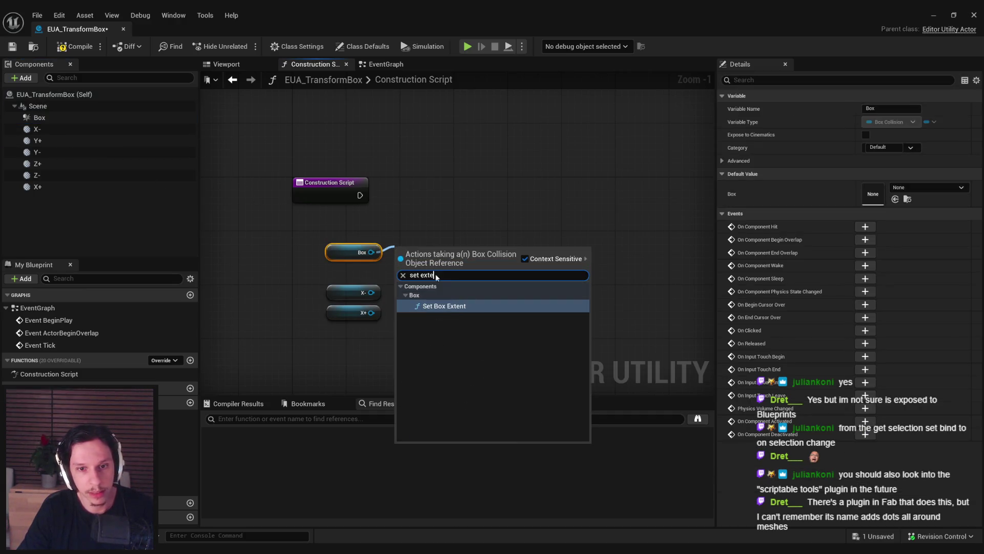
pyautogui.click(443, 305)
pyautogui.moveTo(360, 195); pyautogui.dragTo(476, 201)
pyautogui.moveTo(557, 206); pyautogui.dragTo(587, 200)
pyautogui.moveTo(499, 205); pyautogui.dragTo(562, 200)
pyautogui.moveTo(331, 258); pyautogui.dragTo(464, 224)
pyautogui.click(508, 243)
pyautogui.moveTo(585, 314)
pyautogui.mouseDown()
pyautogui.moveTo(484, 215)
pyautogui.moveTo(477, 182)
pyautogui.mouseUp()
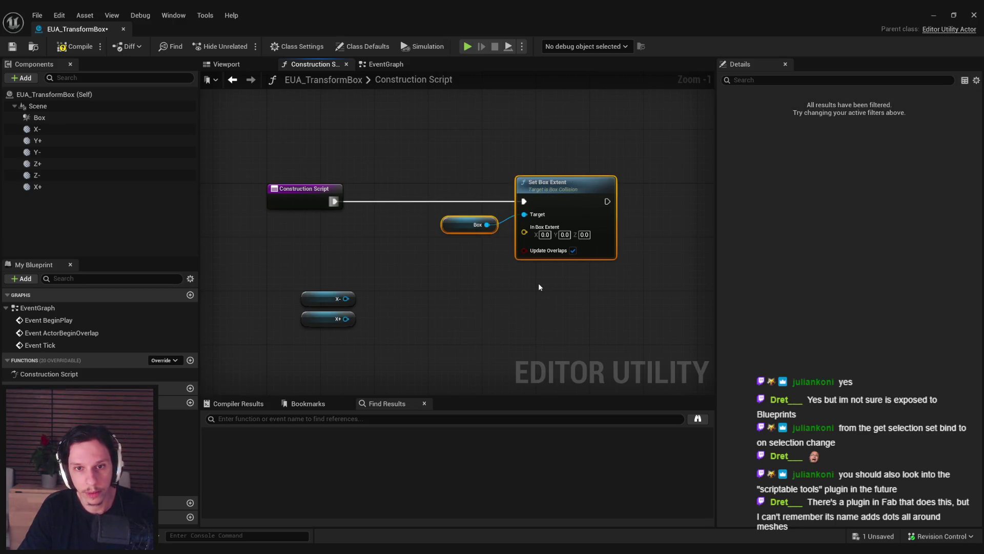
pyautogui.press('Delete')
# Step: Run a Set World Location node on Box from Construction Script, then compile and save
pyautogui.moveTo(487, 224); pyautogui.dragTo(512, 219)
pyautogui.write('setworld location')
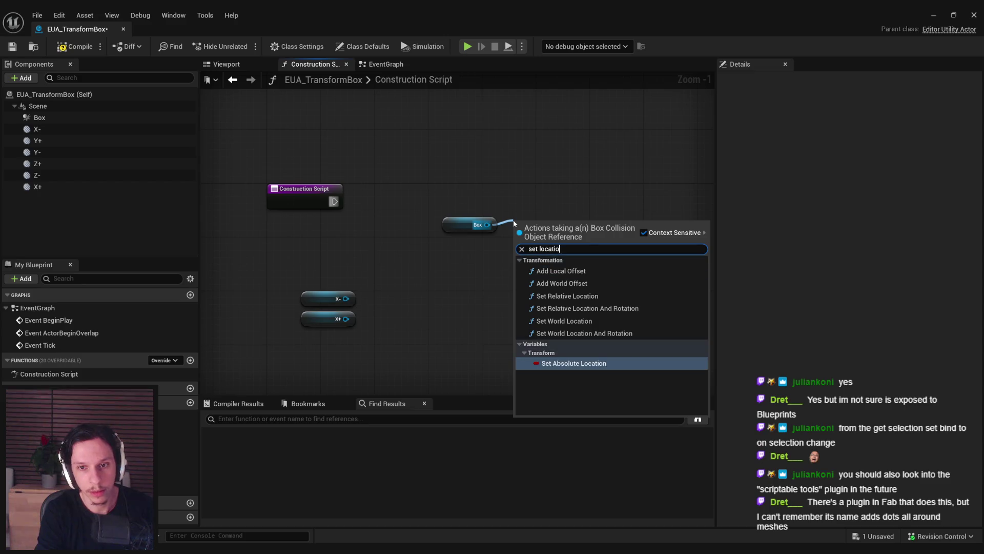
pyautogui.click(557, 319)
pyautogui.moveTo(551, 220)
pyautogui.mouseDown()
pyautogui.moveTo(565, 180)
pyautogui.moveTo(333, 204)
pyautogui.mouseUp()
pyautogui.moveTo(459, 225); pyautogui.dragTo(465, 225)
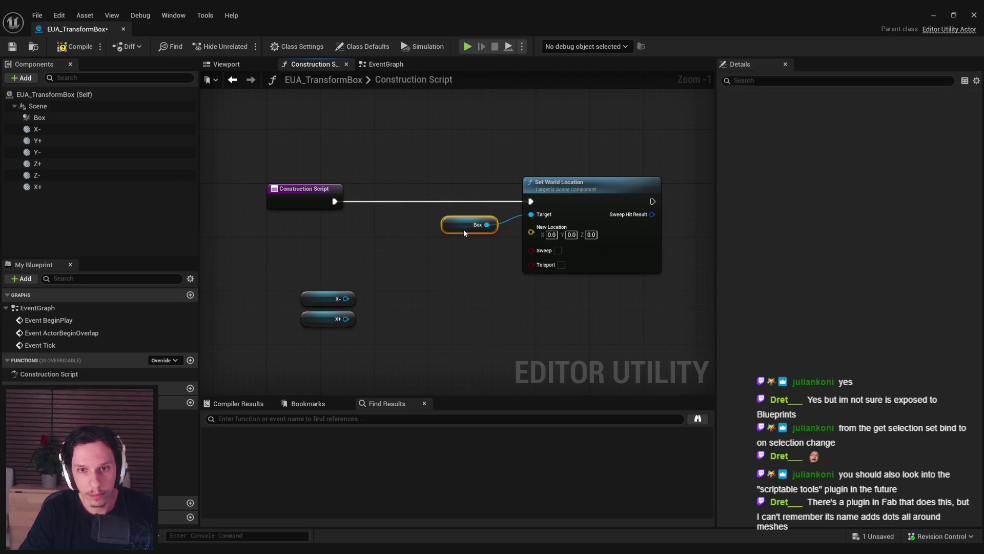
pyautogui.press('F7')
pyautogui.hotkey('ctrl', 's')
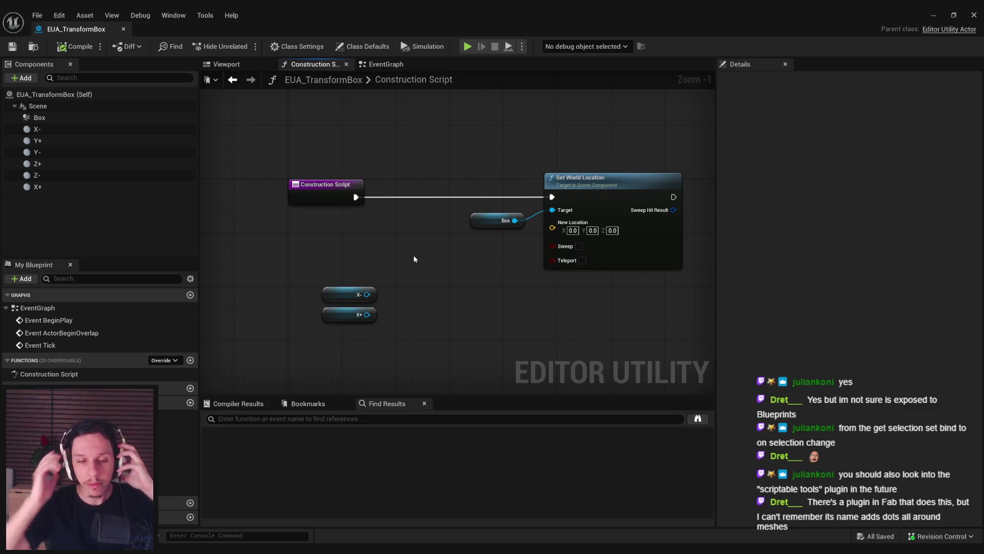
# Step: Replace Set World Location with a Set Relative Location node targeting Box
pyautogui.rightClick(552, 228)
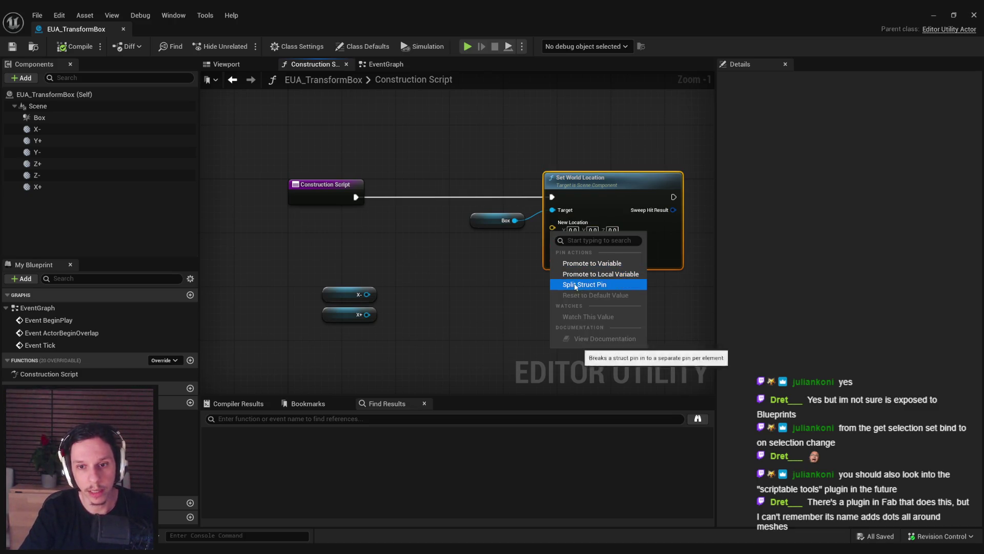
pyautogui.press('Escape')
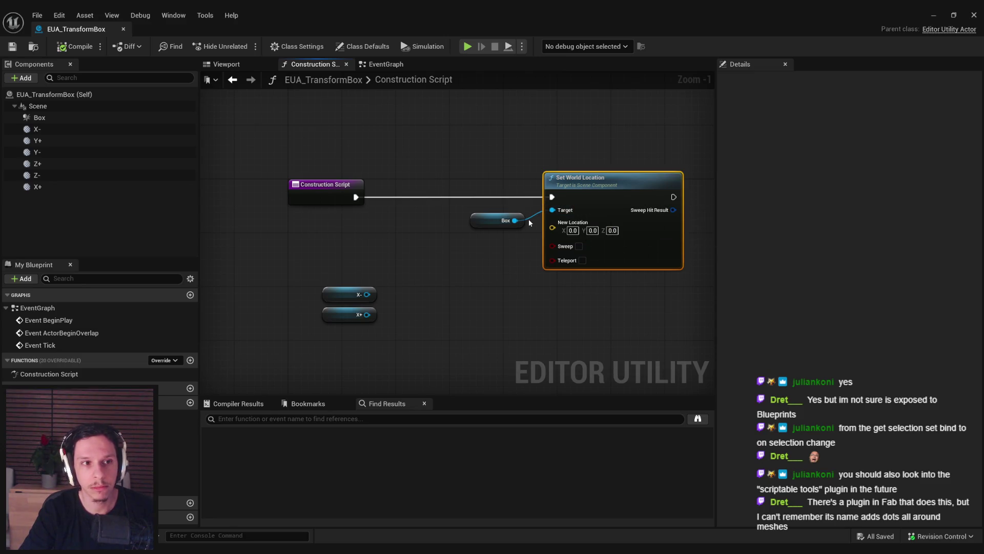
pyautogui.press('Delete')
pyautogui.write('set relative locatio')
pyautogui.moveTo(515, 221)
pyautogui.mouseDown()
pyautogui.moveTo(543, 204)
pyautogui.moveTo(355, 197)
pyautogui.mouseUp()
pyautogui.press('Return')
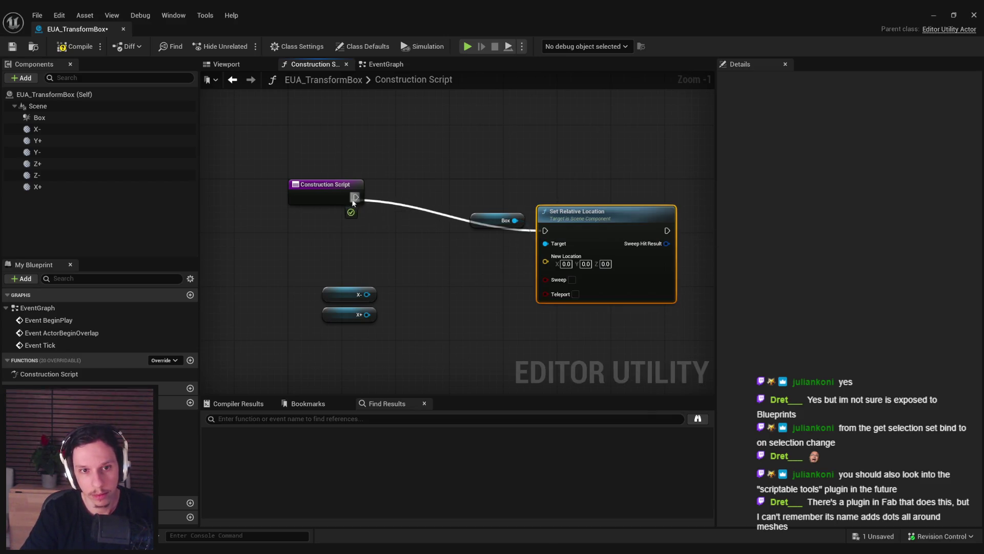
# Step: Split Set Relative Location's New Location pin and add a Relative Location getter for X-
pyautogui.moveTo(605, 224); pyautogui.dragTo(619, 192)
pyautogui.rightClick(566, 227)
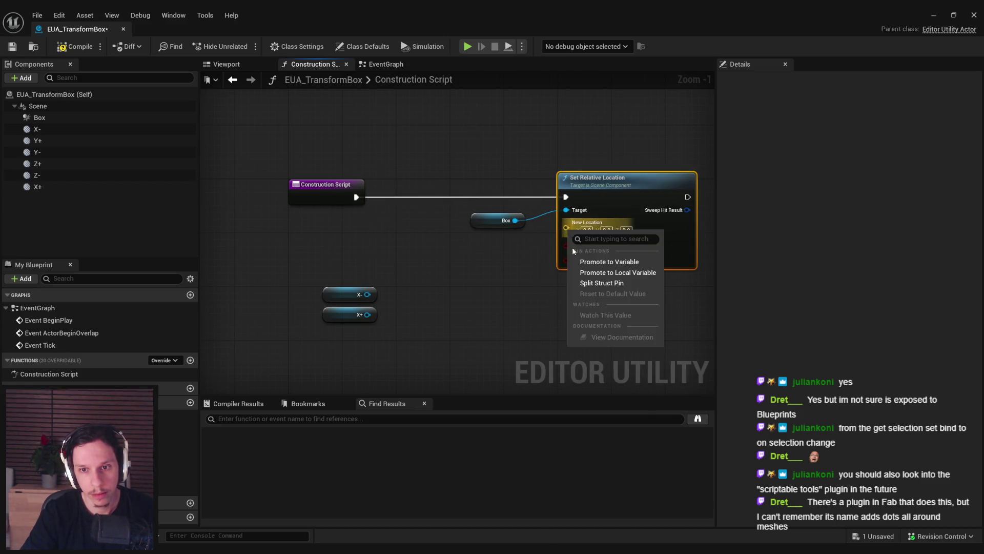
pyautogui.click(569, 274)
pyautogui.click(461, 292)
pyautogui.moveTo(373, 293); pyautogui.dragTo(413, 290)
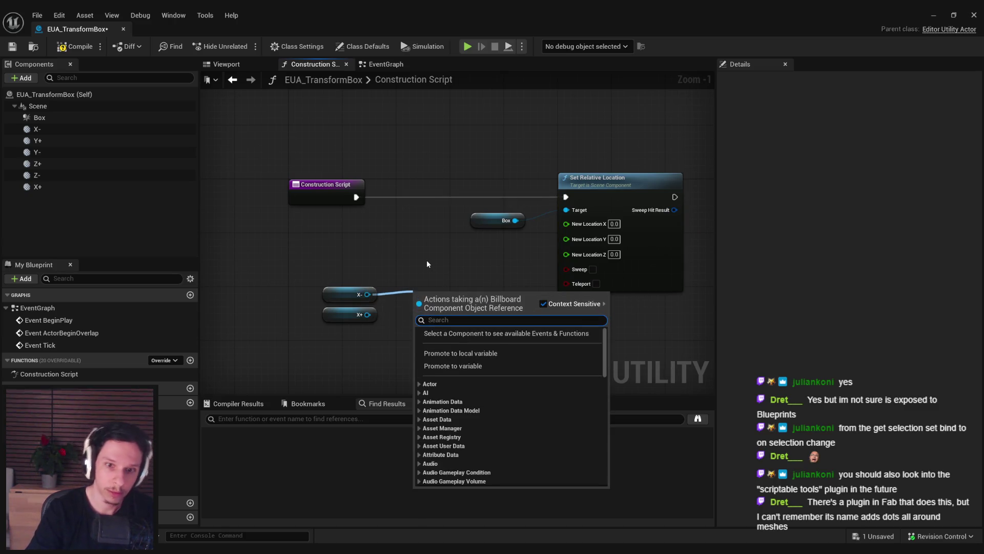
pyautogui.write('get locatio')
pyautogui.write('n')
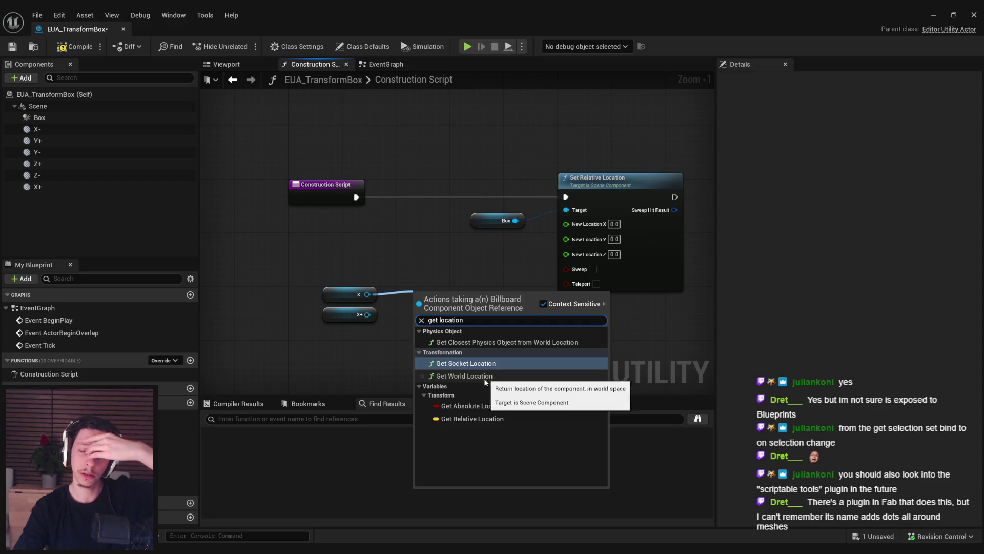
pyautogui.click(487, 418)
# Step: Duplicate the getter for X+ and sum both relative locations with an Add node
pyautogui.moveTo(417, 328); pyautogui.dragTo(313, 272)
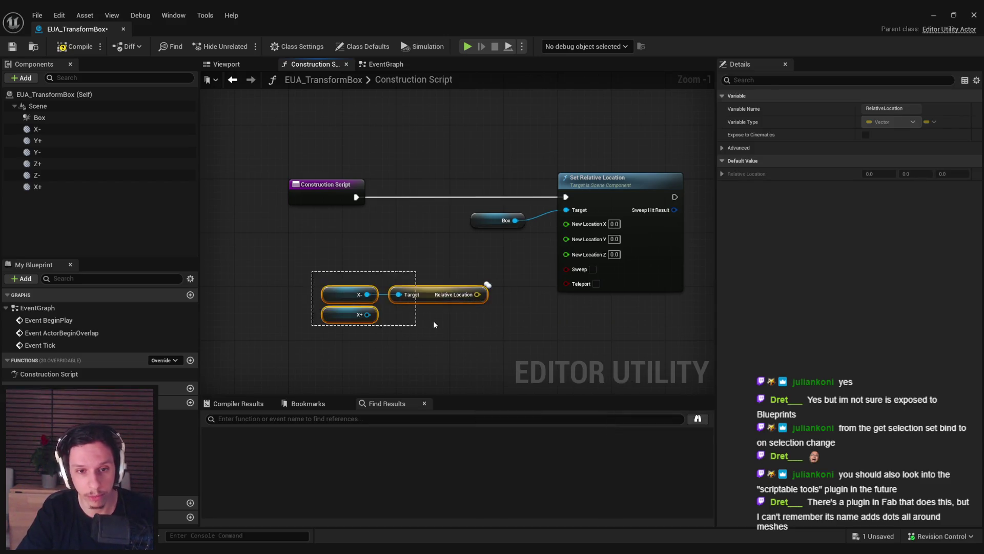
pyautogui.moveTo(493, 235); pyautogui.dragTo(405, 241)
pyautogui.hotkey('ctrl', 'w')
pyautogui.moveTo(322, 272); pyautogui.dragTo(291, 271)
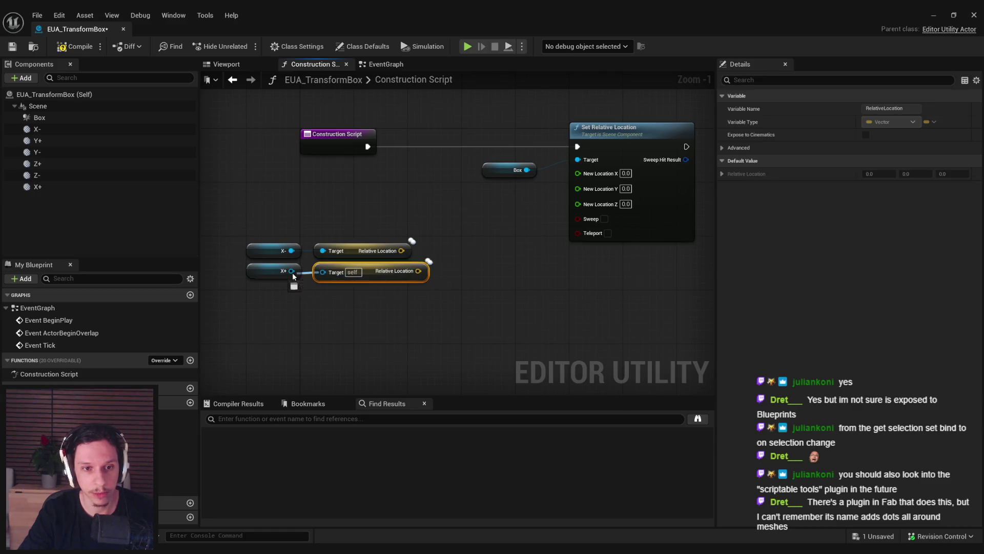
pyautogui.moveTo(401, 251); pyautogui.dragTo(423, 261)
pyautogui.write('add')
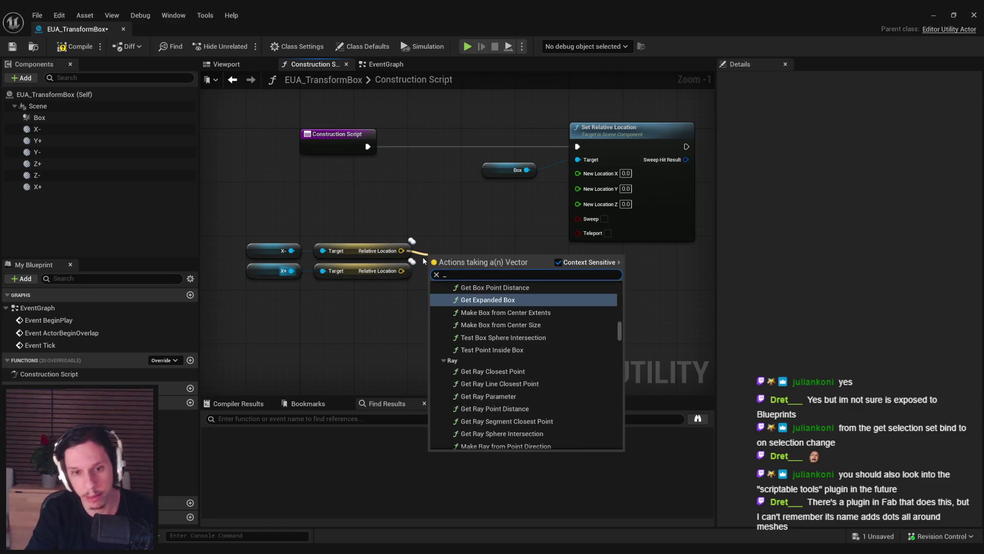
pyautogui.press('Return')
pyautogui.moveTo(401, 271); pyautogui.dragTo(509, 268)
# Step: Divide the sum by 2.0, split the result, and wire its X into New Location X
pyautogui.write('/')
pyautogui.press('Return')
pyautogui.write('2')
pyautogui.moveTo(488, 302); pyautogui.dragTo(241, 240)
pyautogui.moveTo(407, 246); pyautogui.dragTo(373, 213)
pyautogui.moveTo(537, 212)
pyautogui.mouseDown()
pyautogui.moveTo(579, 174)
pyautogui.moveTo(551, 251)
pyautogui.moveTo(452, 279)
pyautogui.moveTo(583, 257)
pyautogui.moveTo(414, 212)
pyautogui.mouseUp()
pyautogui.click(546, 274)
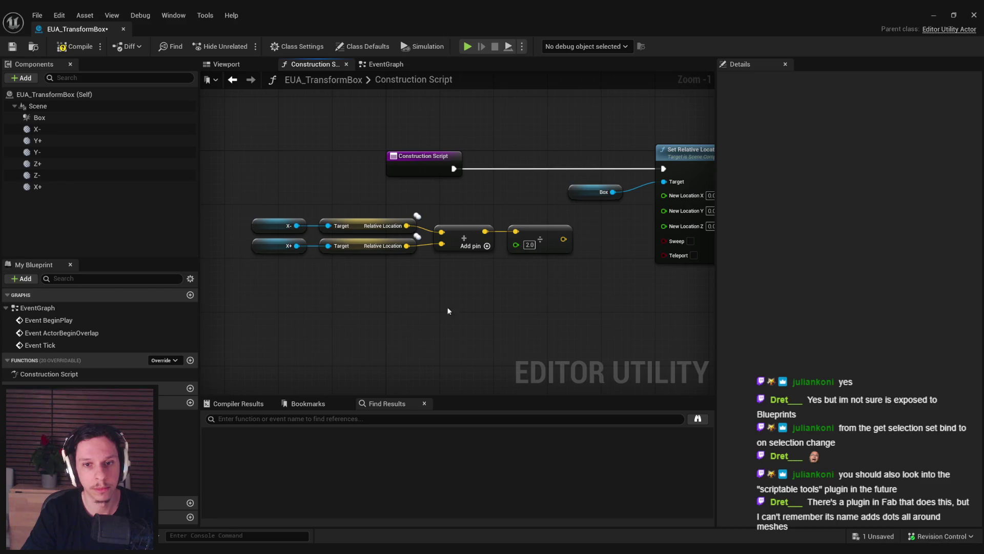
pyautogui.rightClick(564, 240)
pyautogui.click(589, 293)
pyautogui.moveTo(507, 246)
pyautogui.mouseDown()
pyautogui.moveTo(607, 207)
pyautogui.moveTo(486, 240)
pyautogui.mouseUp()
# Step: Rearrange the getter, Add and divide nodes neatly in the graph
pyautogui.click(416, 251)
pyautogui.click(414, 290)
pyautogui.moveTo(359, 318); pyautogui.dragTo(429, 295)
pyautogui.moveTo(251, 197); pyautogui.dragTo(607, 259)
pyautogui.moveTo(559, 230)
pyautogui.mouseDown()
pyautogui.moveTo(482, 234)
pyautogui.moveTo(522, 228)
pyautogui.mouseUp()
pyautogui.click(517, 309)
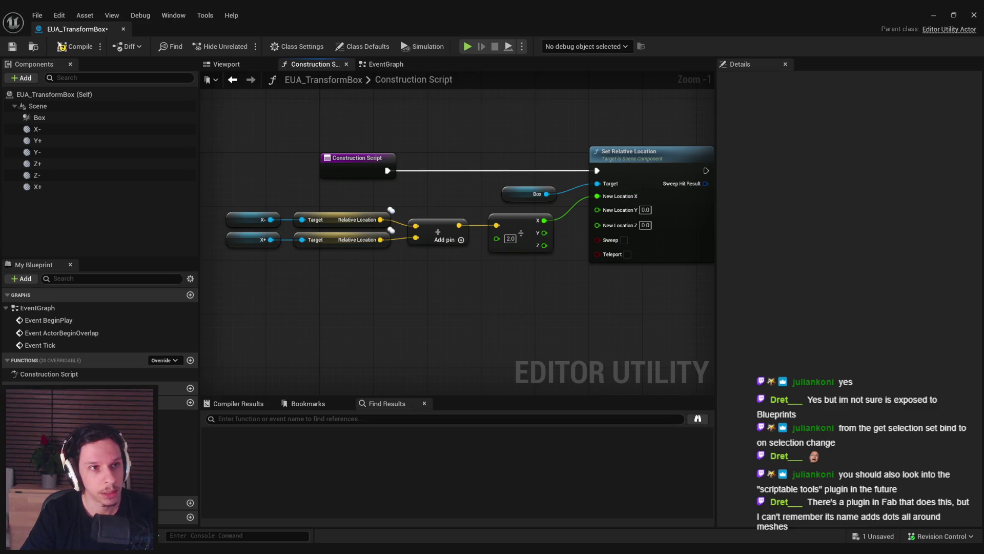
# Step: In the level, undo an accidental box move, test-move the X+ marker and revert it, then save
pyautogui.click(934, 14)
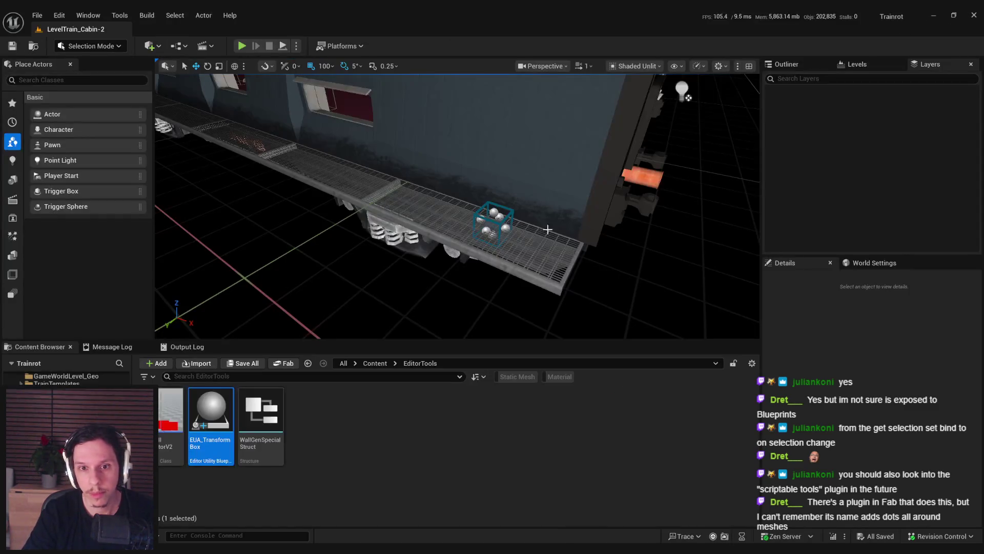
pyautogui.click(509, 230)
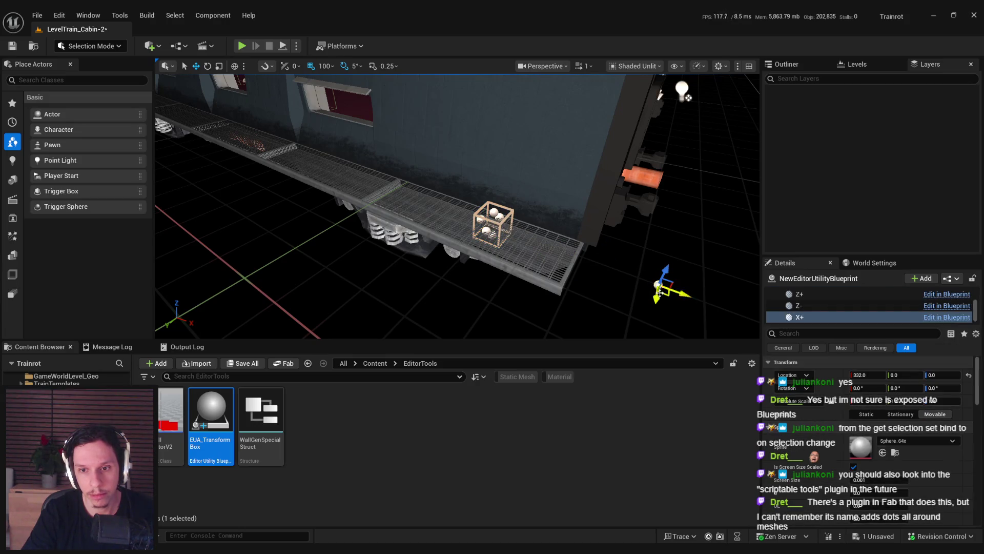
pyautogui.click(522, 307)
pyautogui.click(495, 228)
pyautogui.hotkey('ctrl', 'z')
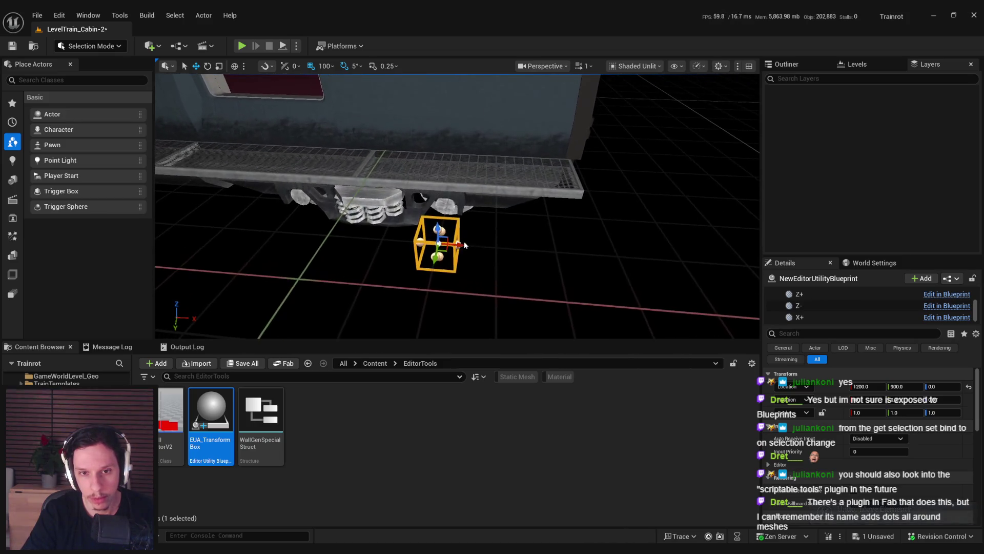
pyautogui.click(471, 244)
pyautogui.moveTo(471, 244); pyautogui.dragTo(570, 333)
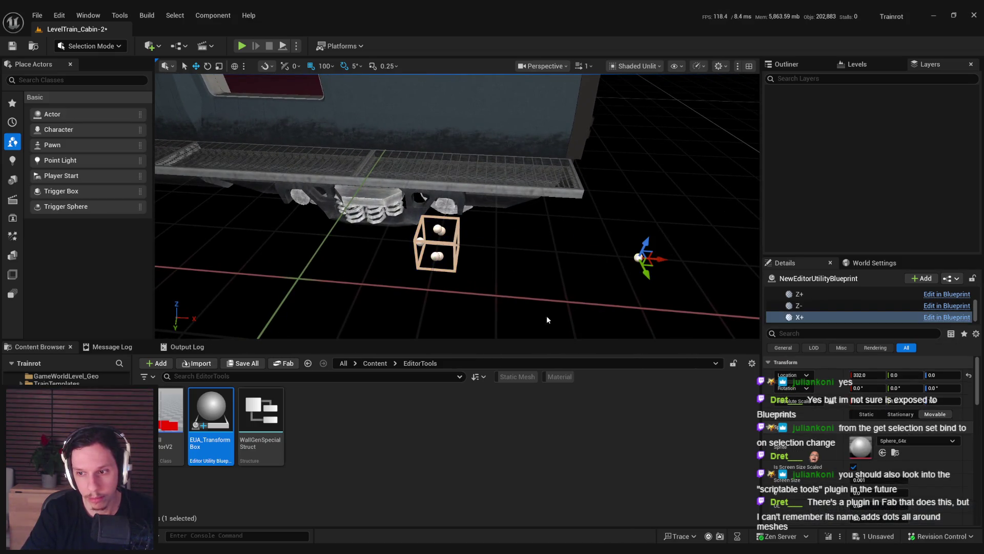
pyautogui.hotkey('ctrl', 'z')
pyautogui.click(445, 308)
pyautogui.click(432, 235)
pyautogui.hotkey('ctrl', 's')
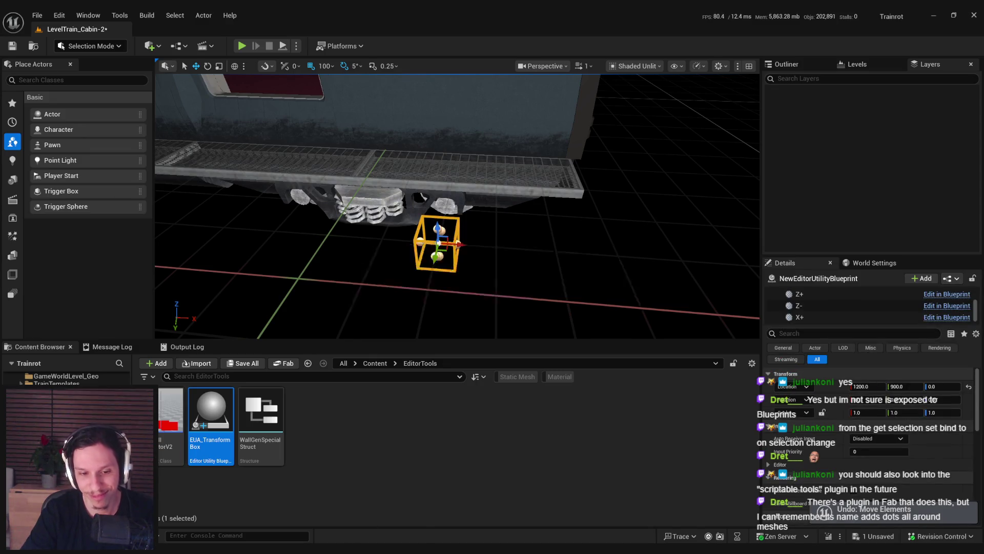
# Step: Inspect the Blueprint's Class Settings advanced options, then return to the level
pyautogui.click(379, 517)
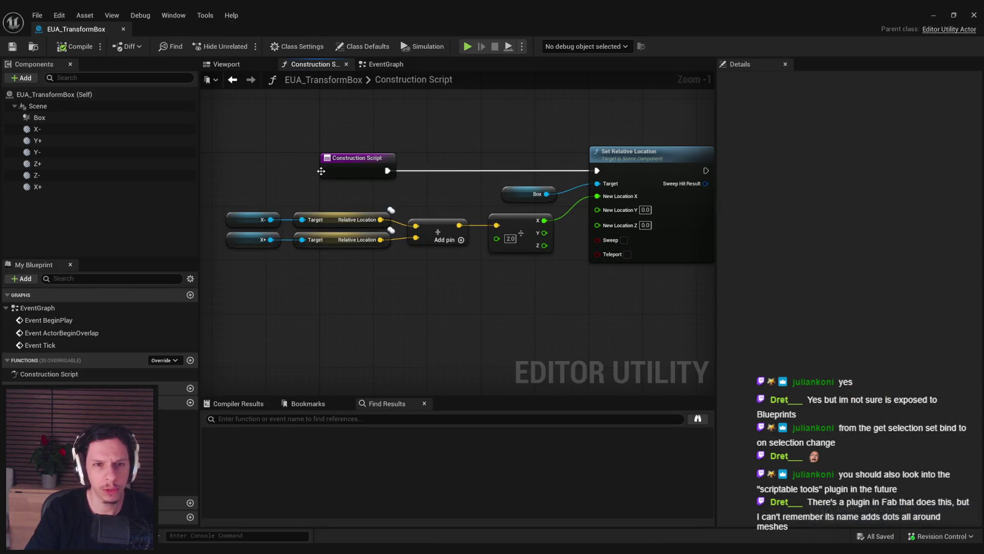
pyautogui.click(318, 48)
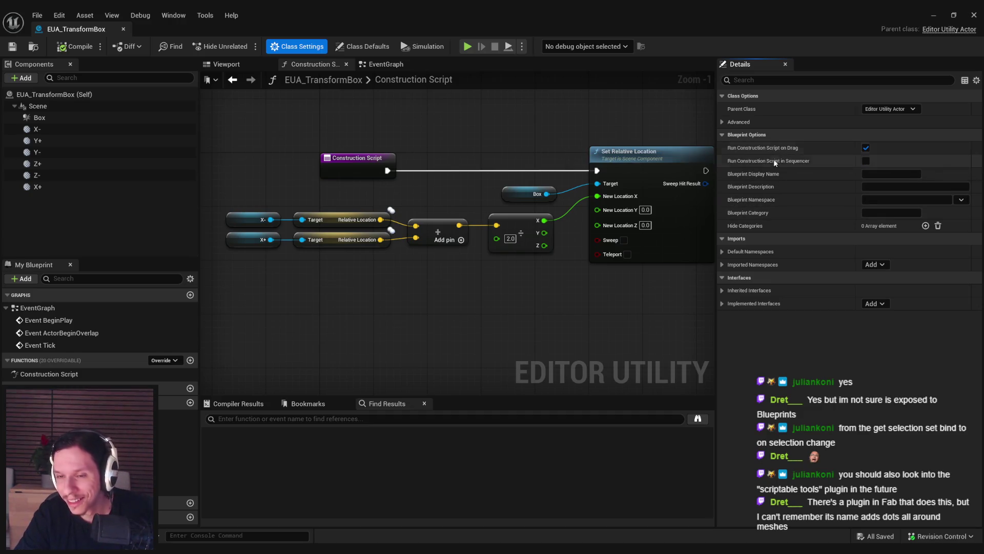
pyautogui.click(723, 122)
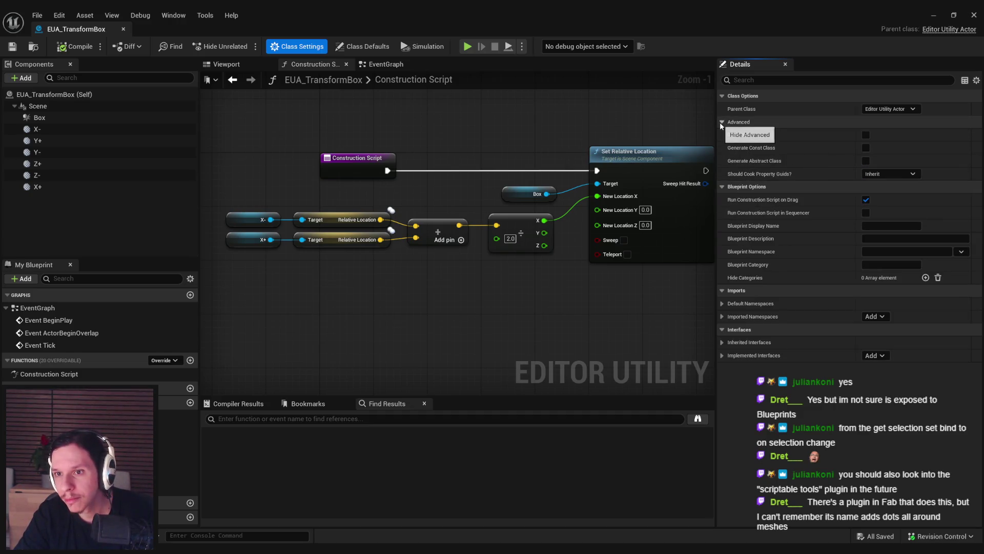
pyautogui.click(720, 123)
pyautogui.click(933, 15)
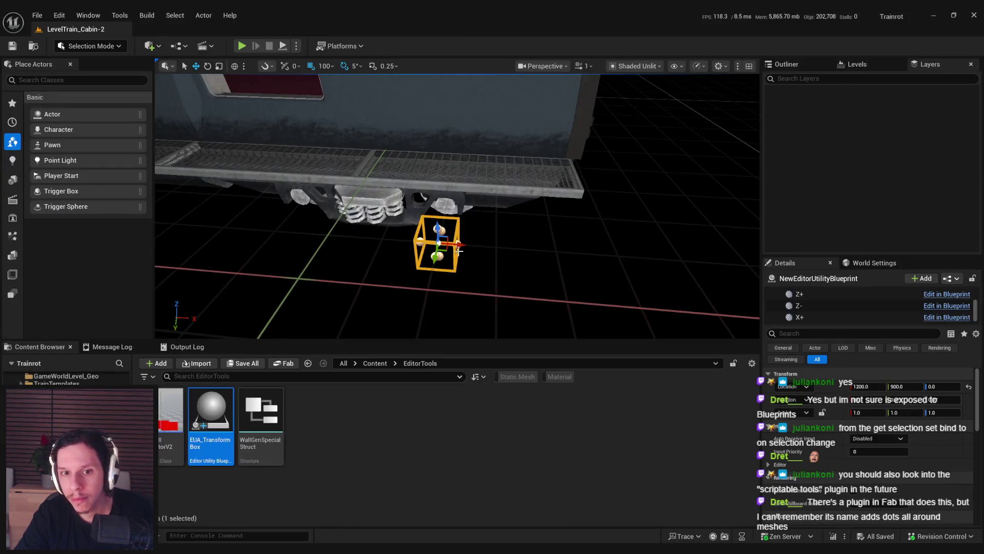
# Step: Try dragging a sphere and the box actor, undo it, and reopen EUA_TransformBox
pyautogui.moveTo(460, 242); pyautogui.dragTo(574, 252)
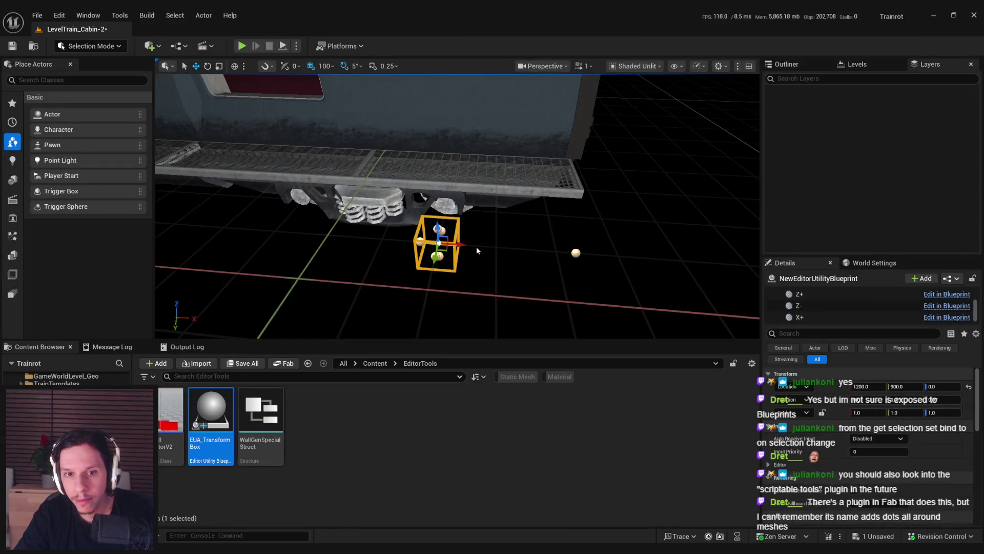
pyautogui.moveTo(481, 243); pyautogui.dragTo(501, 246)
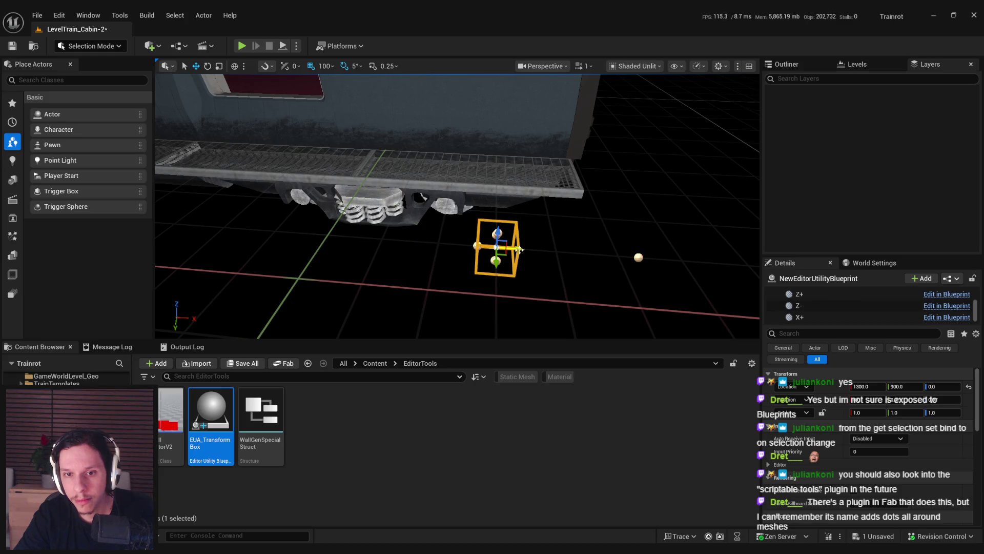
pyautogui.hotkey('ctrl', 'z')
pyautogui.hotkey('ctrl', 'z')
pyautogui.hotkey('ctrl', 'z')
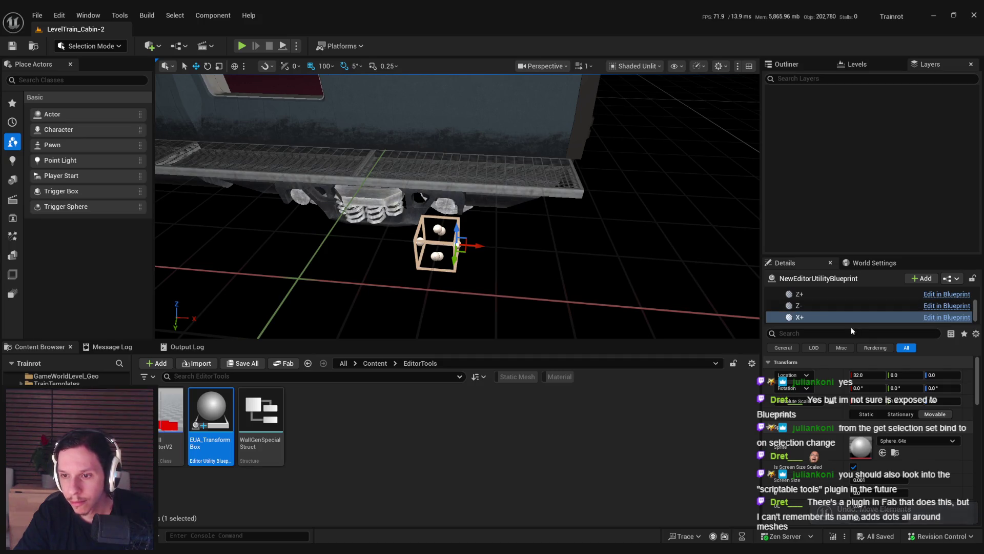
pyautogui.moveTo(852, 324); pyautogui.dragTo(852, 410)
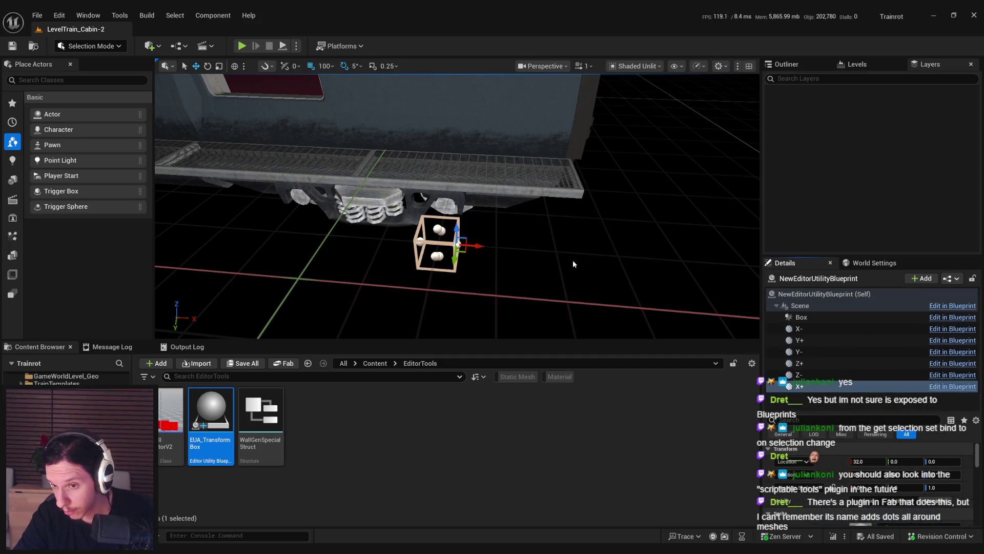
pyautogui.doubleClick(210, 418)
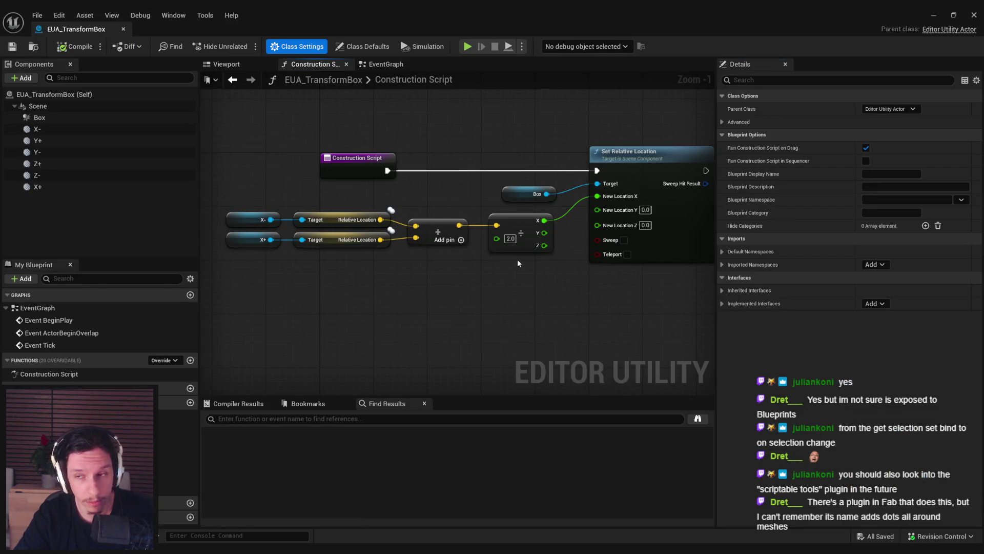
# Step: Move the X+ sphere about 400 units along X twice, undoing each move
pyautogui.click(933, 16)
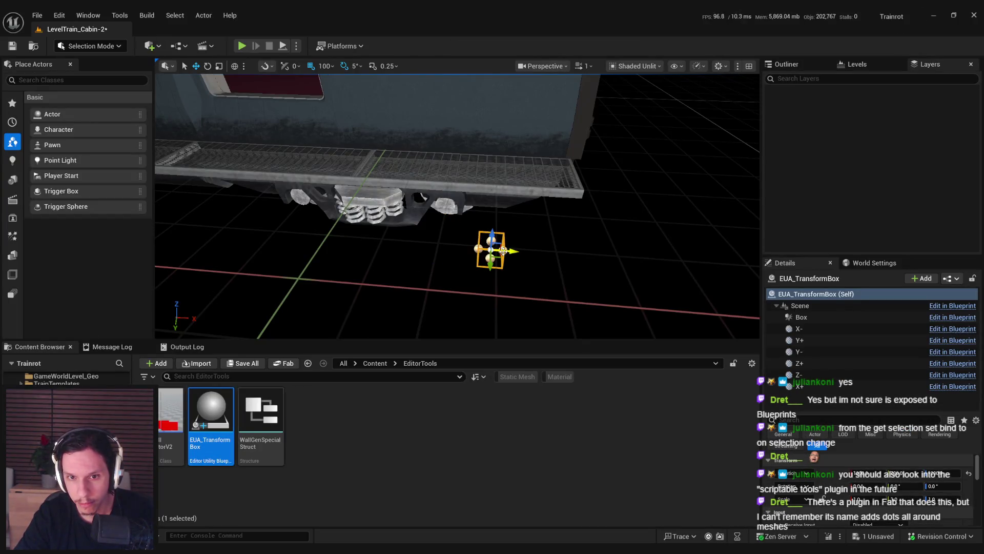
pyautogui.click(503, 250)
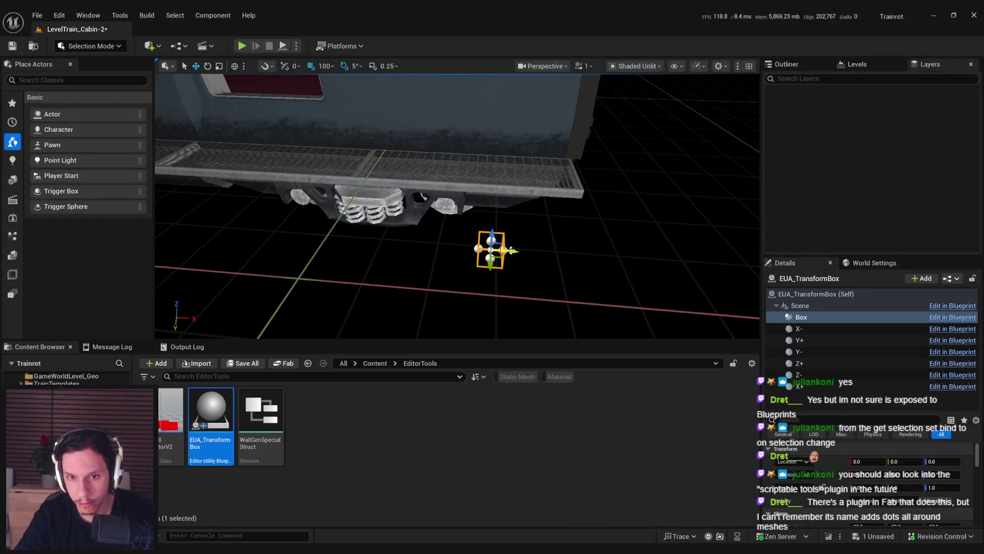
pyautogui.click(799, 386)
pyautogui.moveTo(531, 254); pyautogui.dragTo(687, 262)
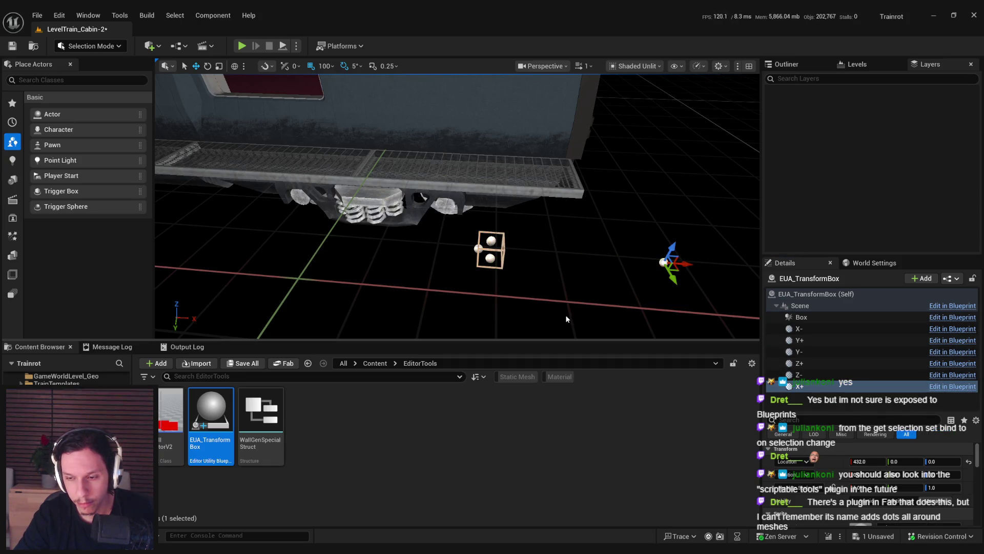
pyautogui.hotkey('ctrl', 'z')
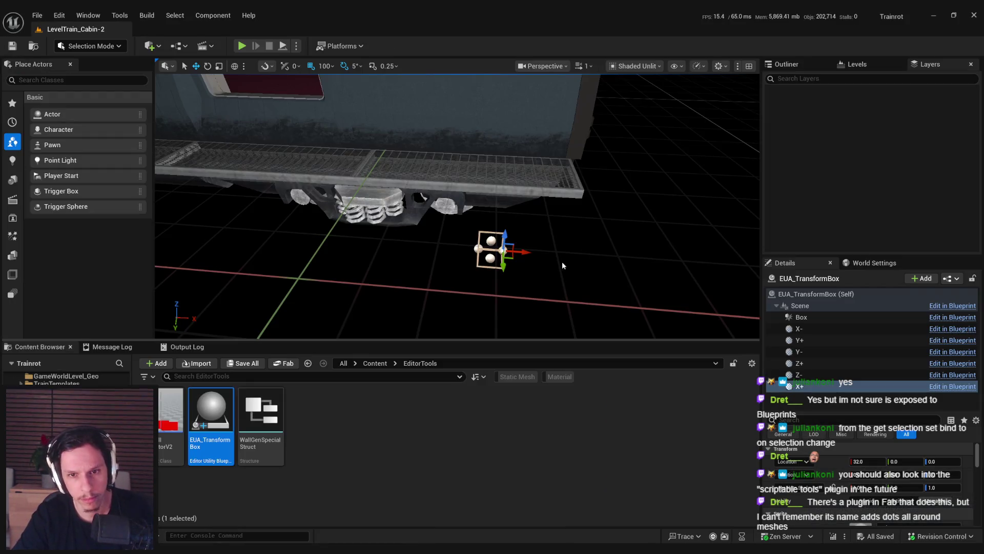
pyautogui.rightClick(543, 262)
pyautogui.moveTo(528, 252); pyautogui.dragTo(620, 324)
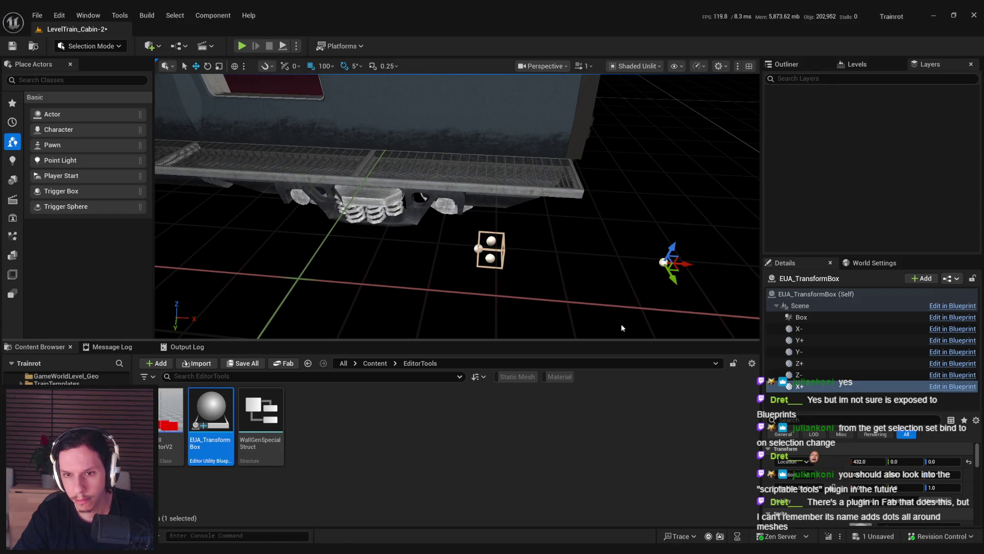
pyautogui.hotkey('ctrl', 'z')
# Step: Set the Box actor as the Blueprint's debug object
pyautogui.click(377, 516)
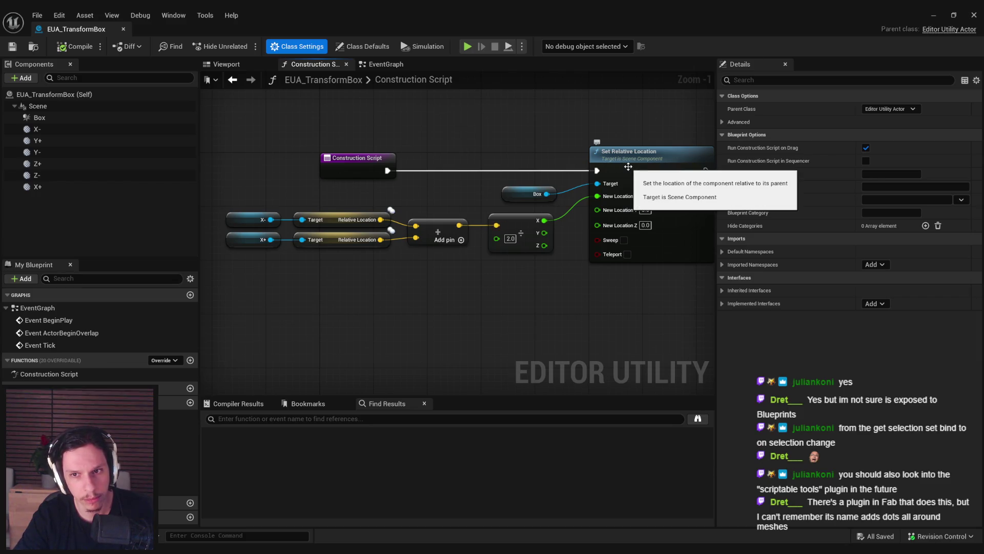
pyautogui.click(584, 46)
pyautogui.click(574, 68)
pyautogui.click(640, 46)
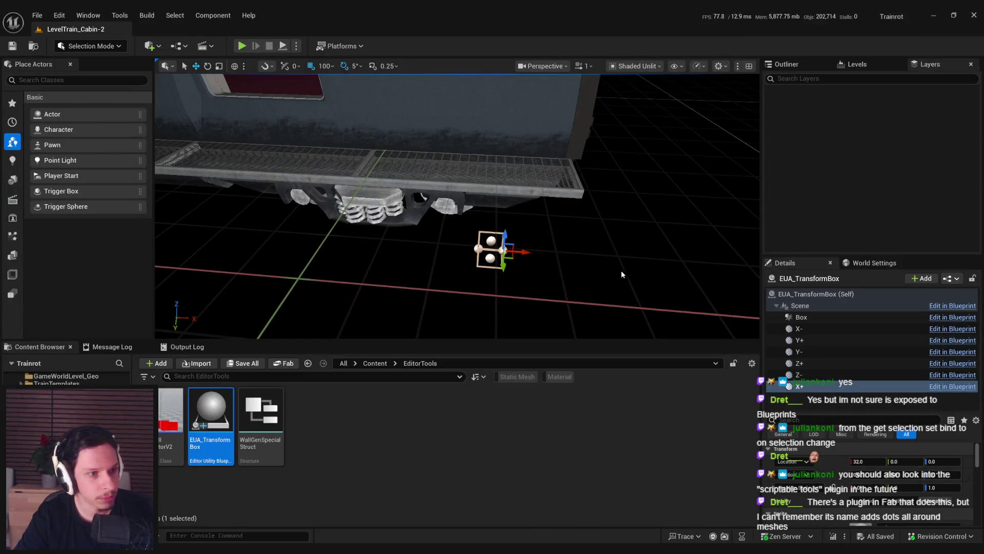
# Step: Test pulling the X+ sphere outward along X again, undoing and then deselecting
pyautogui.click(513, 252)
pyautogui.click(506, 251)
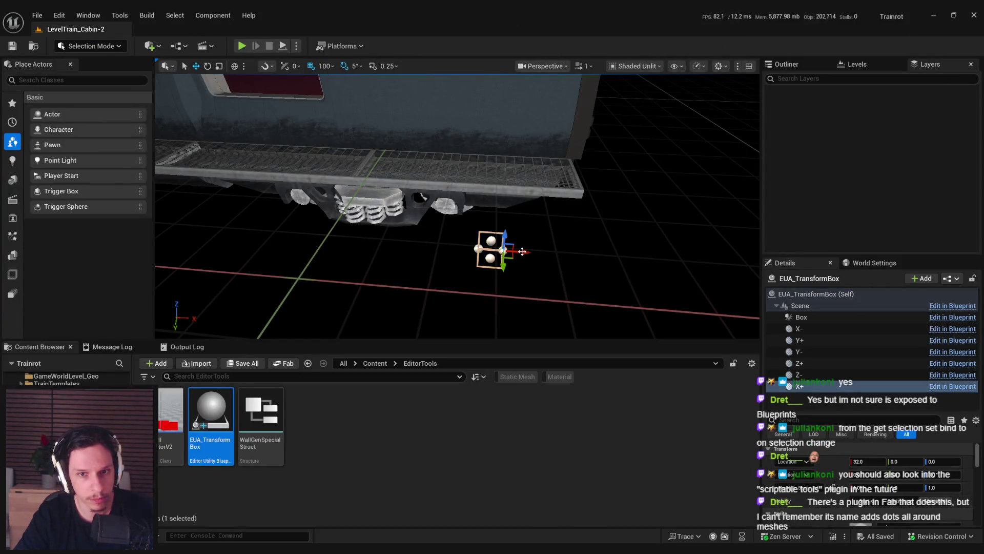
pyautogui.moveTo(517, 251); pyautogui.dragTo(665, 262)
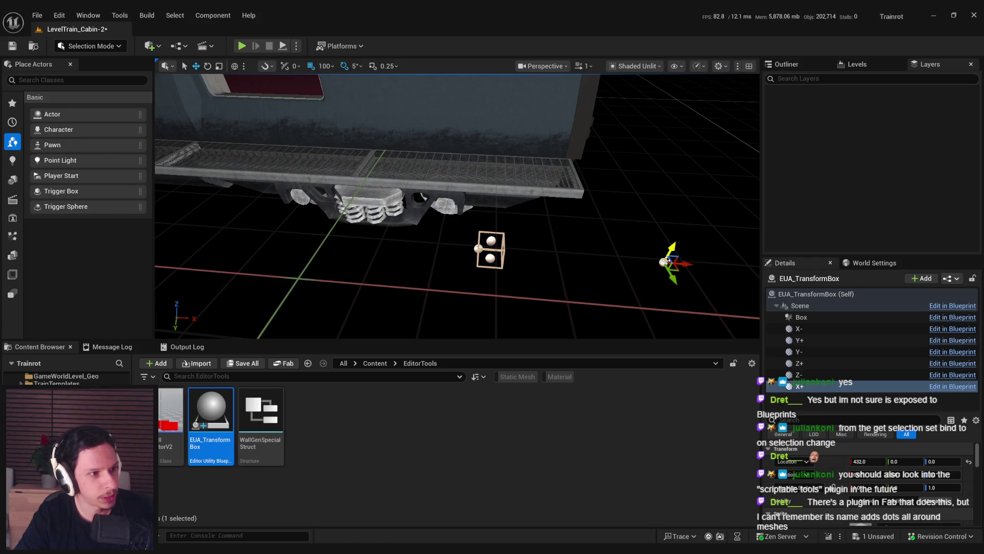
pyautogui.hotkey('ctrl', 'z')
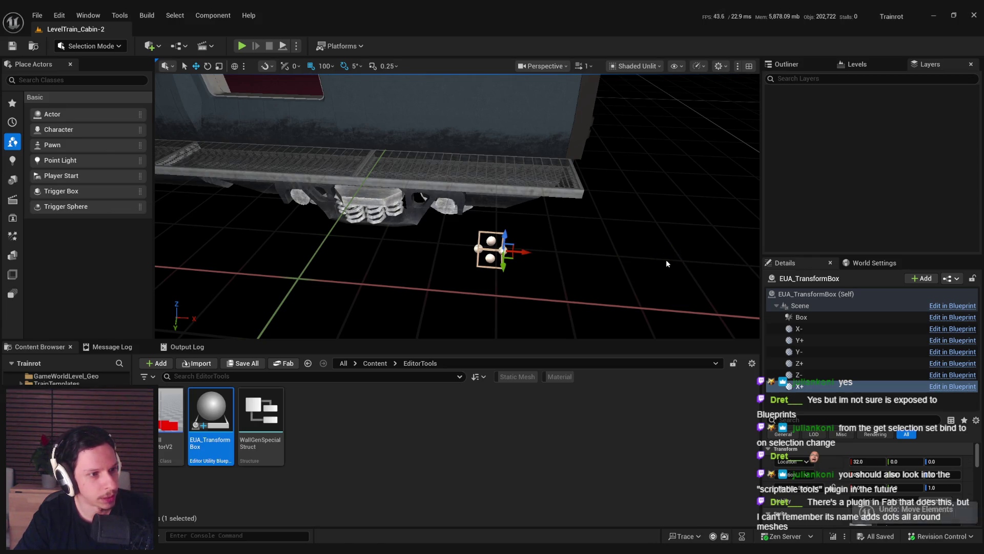
pyautogui.click(505, 250)
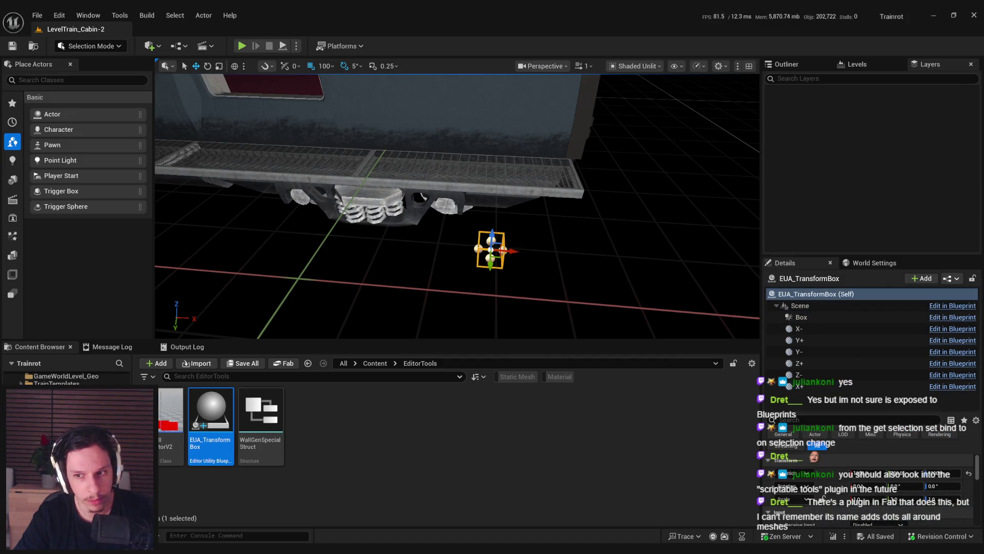
pyautogui.click(479, 249)
pyautogui.moveTo(478, 250); pyautogui.dragTo(595, 268)
pyautogui.press('Escape')
# Step: Move the transform box and its Box component to X 200, revert, and reopen EUA_TransformBox
pyautogui.click(474, 249)
pyautogui.moveTo(474, 249)
pyautogui.mouseDown()
pyautogui.moveTo(514, 256)
pyautogui.moveTo(474, 260)
pyautogui.mouseUp()
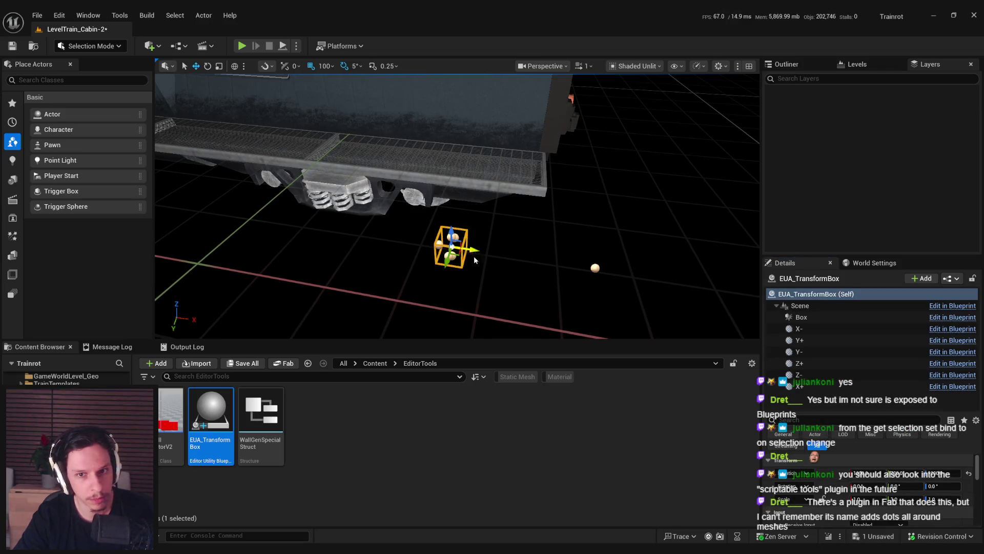
pyautogui.click(801, 317)
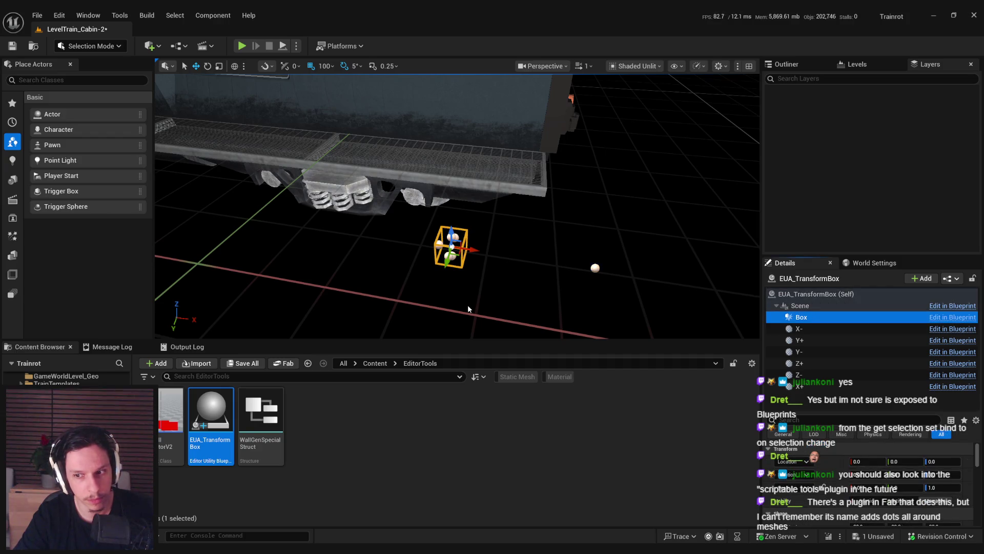
pyautogui.moveTo(486, 253); pyautogui.dragTo(569, 264)
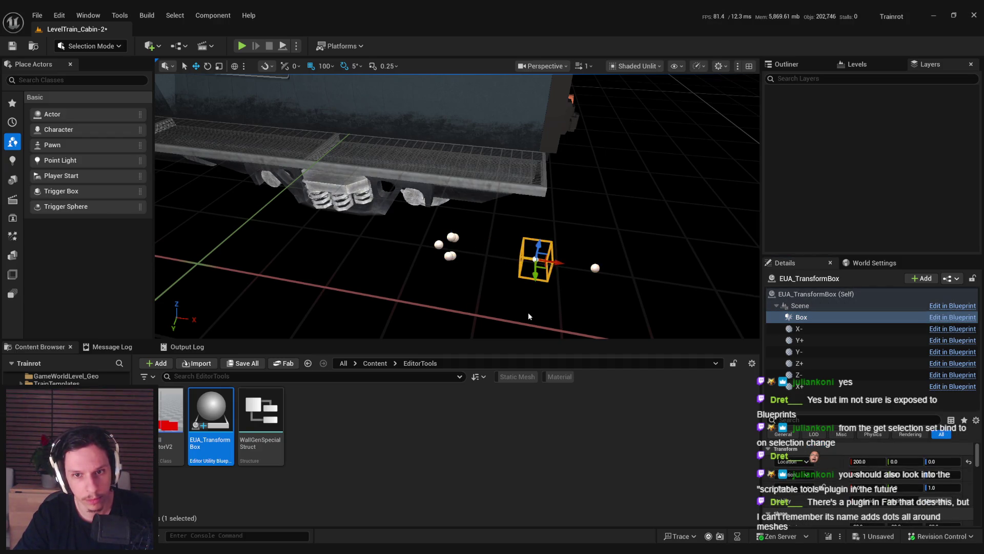
pyautogui.hotkey('ctrl', 'z')
pyautogui.hotkey('ctrl', 'z')
pyautogui.hotkey('ctrl', 'z')
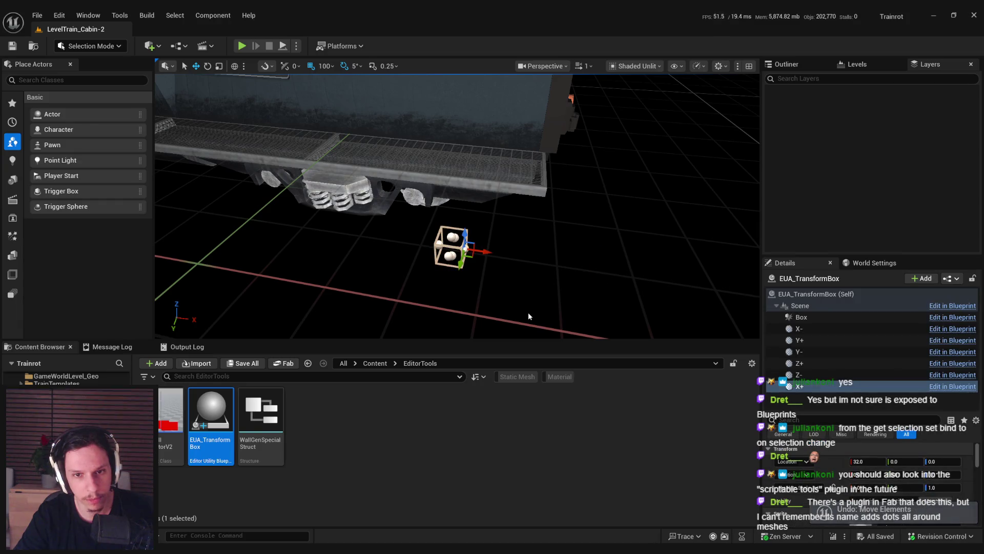
pyautogui.press('Escape')
pyautogui.doubleClick(211, 410)
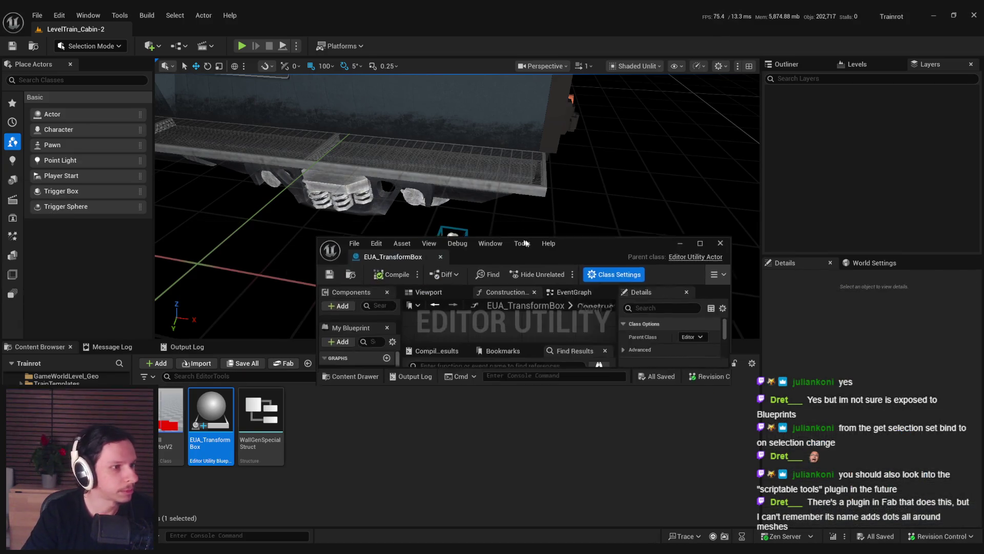
# Step: Inspect the location nodes in the Construction Script graph, then return to the level
pyautogui.click(538, 246)
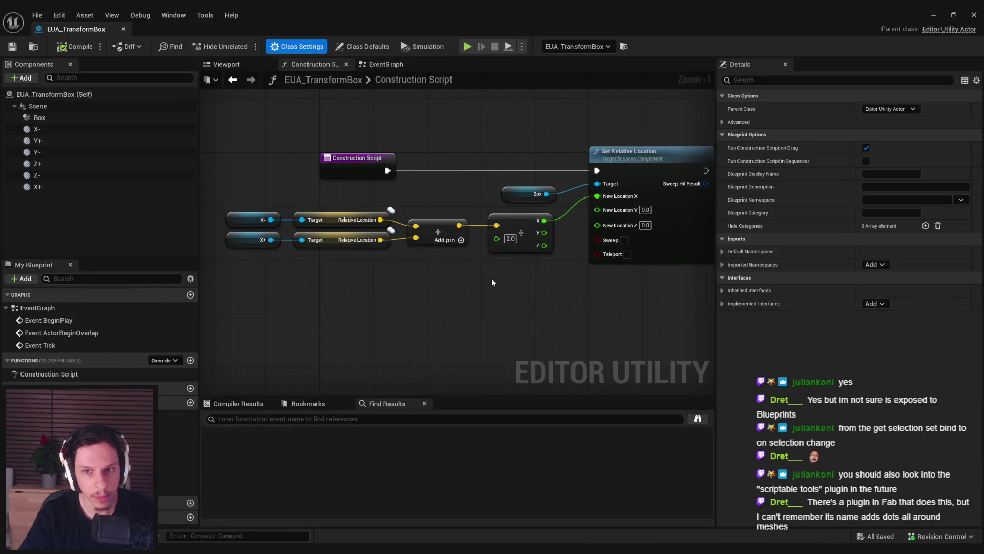
pyautogui.moveTo(492, 282); pyautogui.dragTo(441, 312)
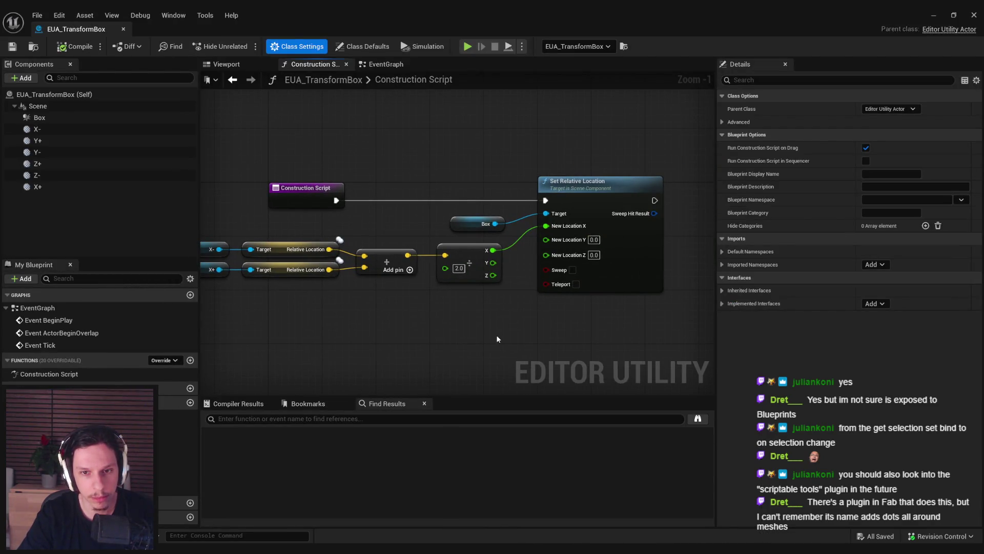
pyautogui.moveTo(464, 264); pyautogui.dragTo(577, 256)
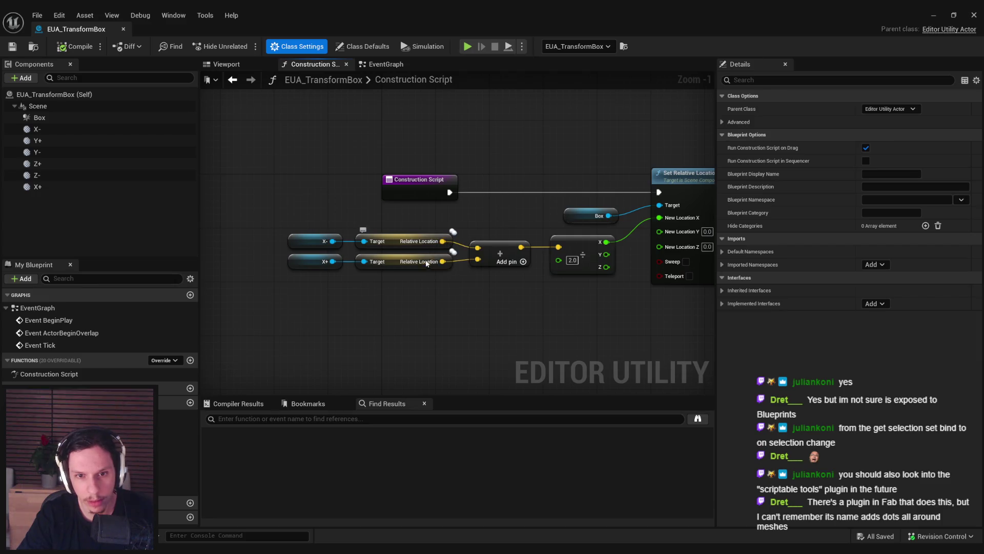
pyautogui.moveTo(427, 266)
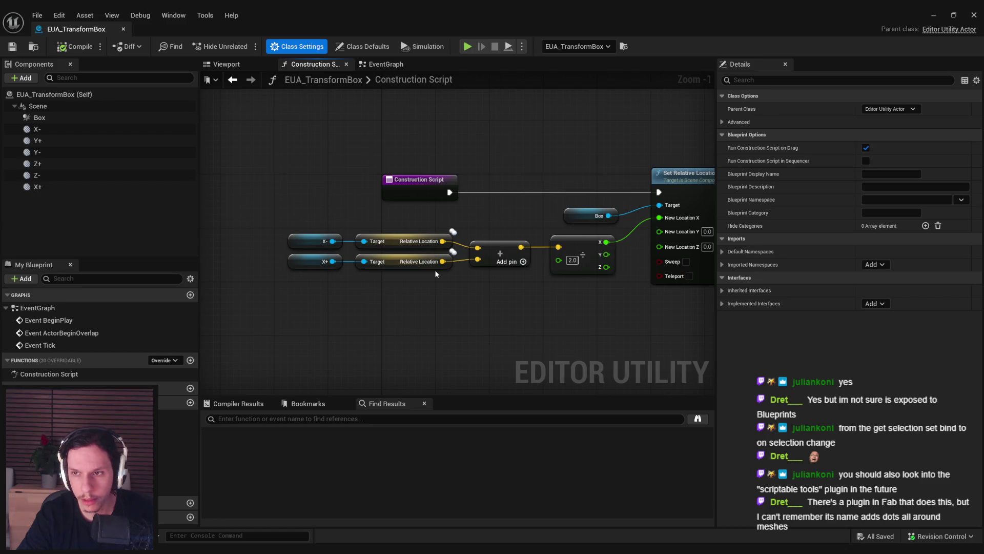
pyautogui.click(943, 13)
# Step: Push the X+ sphere out to X 432, check its world location, and save the level
pyautogui.click(452, 247)
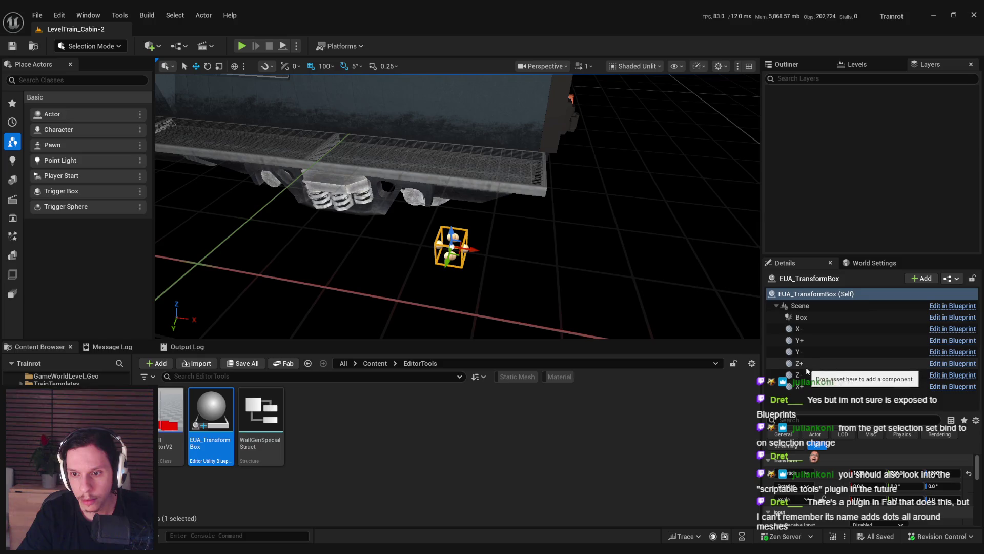
pyautogui.click(809, 328)
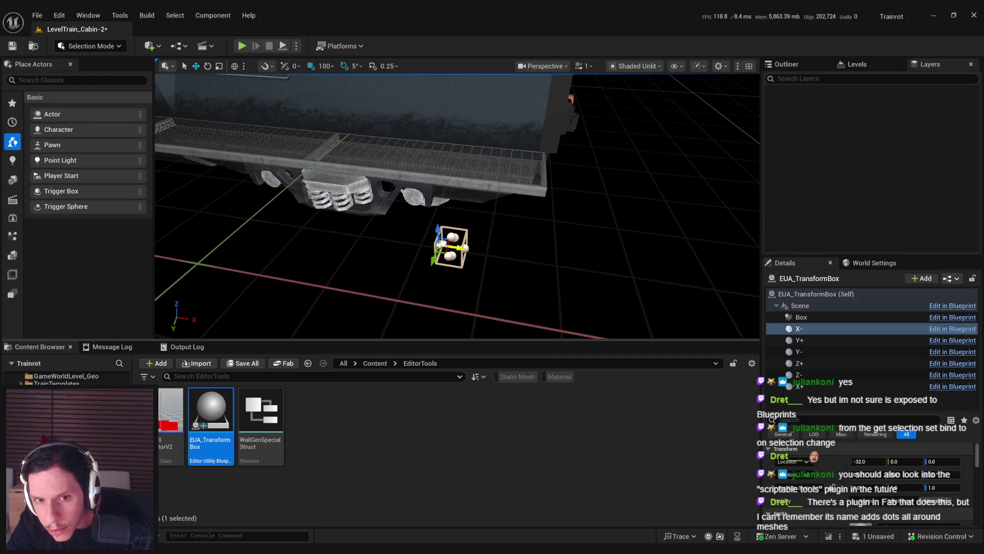
pyautogui.click(465, 248)
pyautogui.moveTo(485, 249); pyautogui.dragTo(654, 262)
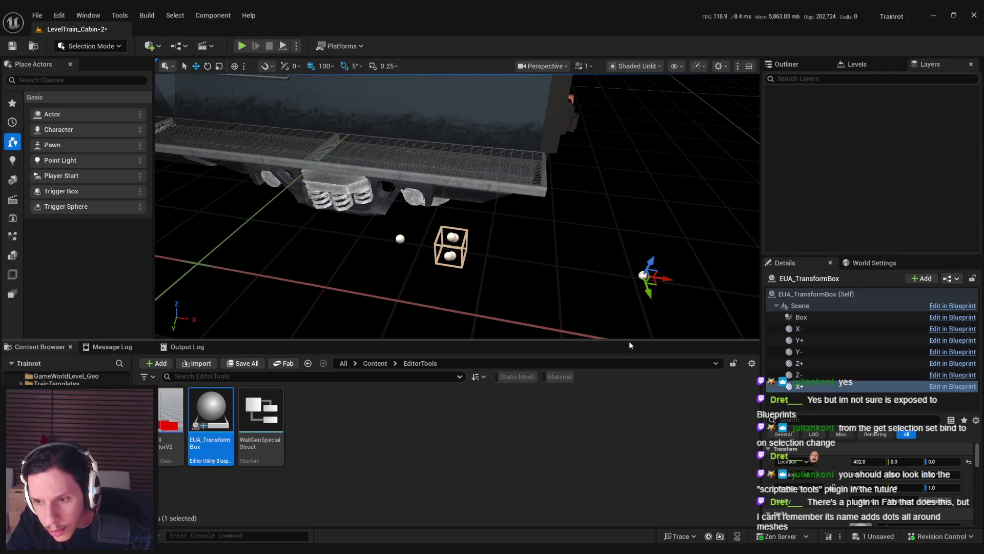
pyautogui.click(792, 461)
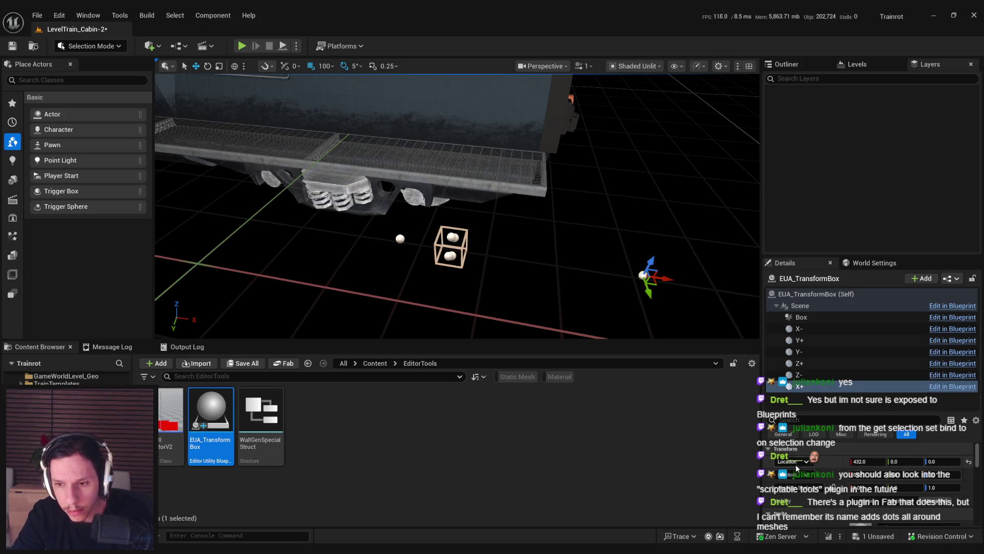
pyautogui.click(799, 490)
pyautogui.click(792, 461)
pyautogui.click(792, 476)
pyautogui.scroll(5, 451, 246)
pyautogui.scroll(-5, 519, 309)
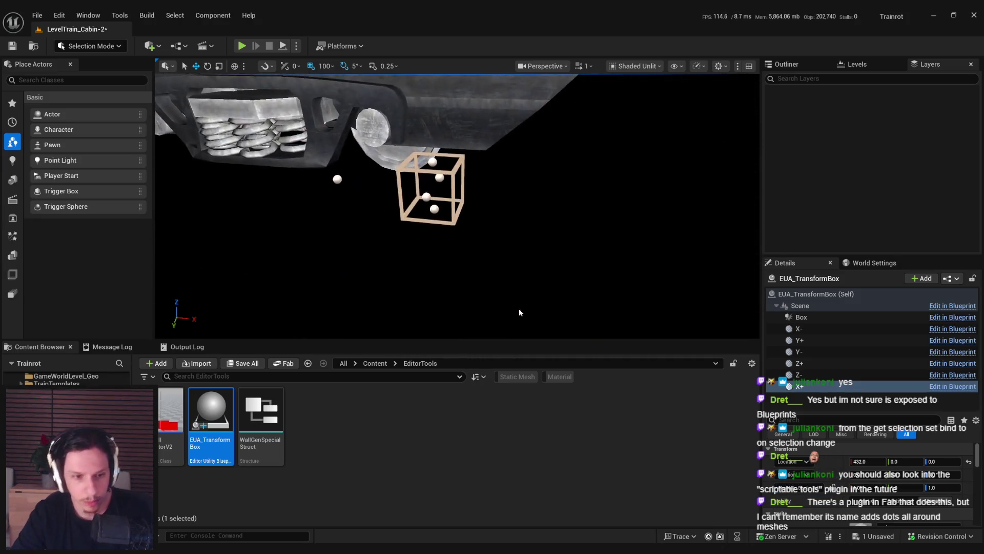
pyautogui.hotkey('ctrl', 's')
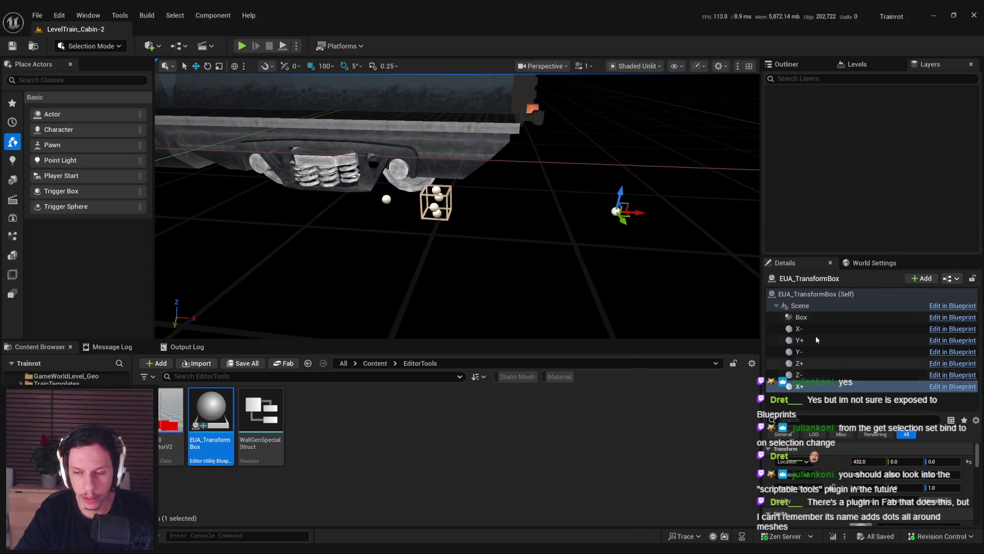
# Step: Try rotating the TransformBox actor about its vertical axis, then revert it to 0°
pyautogui.click(830, 294)
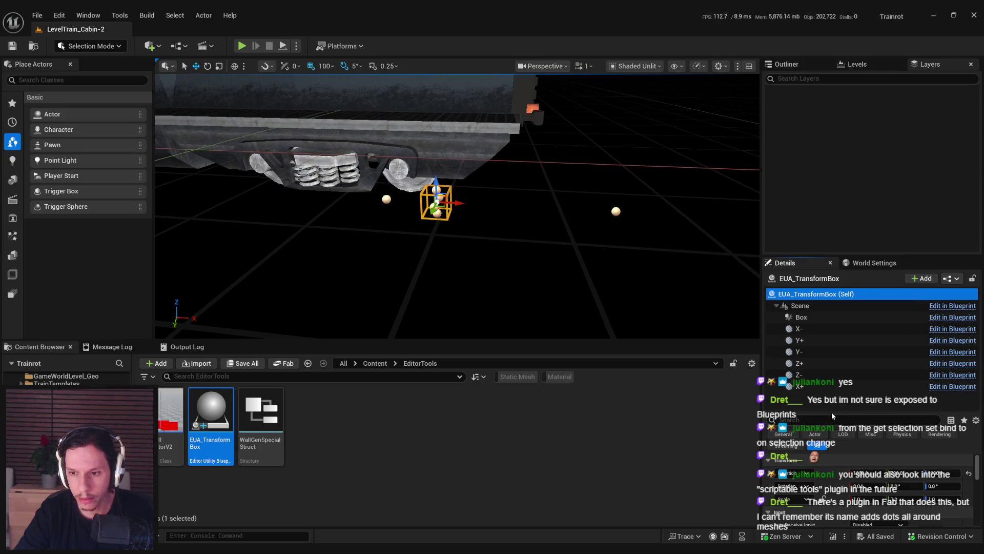
pyautogui.moveTo(832, 415); pyautogui.dragTo(822, 339)
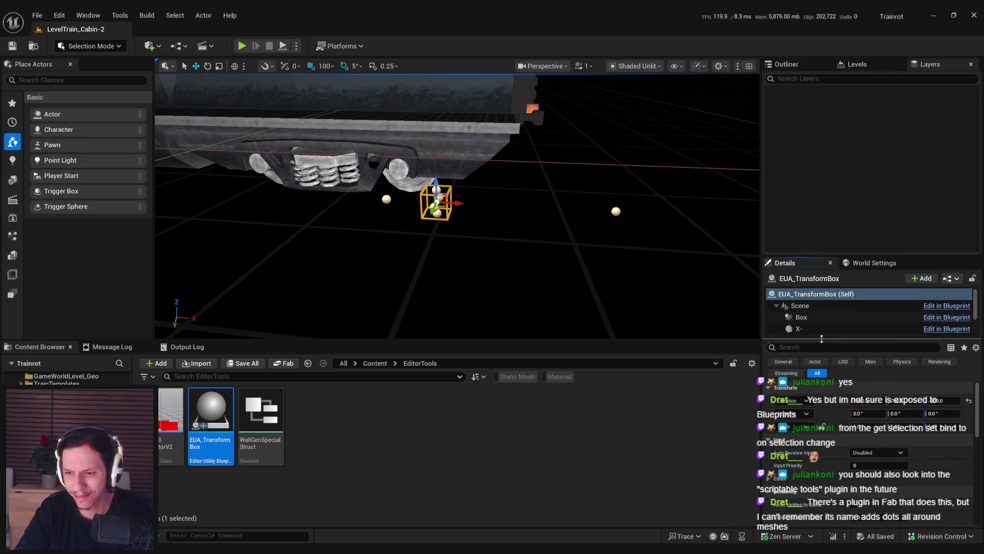
pyautogui.press('e')
pyautogui.moveTo(479, 187)
pyautogui.mouseDown()
pyautogui.moveTo(499, 191)
pyautogui.moveTo(483, 202)
pyautogui.moveTo(510, 172)
pyautogui.moveTo(459, 241)
pyautogui.mouseUp()
pyautogui.press('f')
pyautogui.press('w')
pyautogui.moveTo(610, 287); pyautogui.dragTo(610, 336)
# Step: Wire the divide node's Y into New Location X in EUA_TransformBox and compile
pyautogui.doubleClick(210, 425)
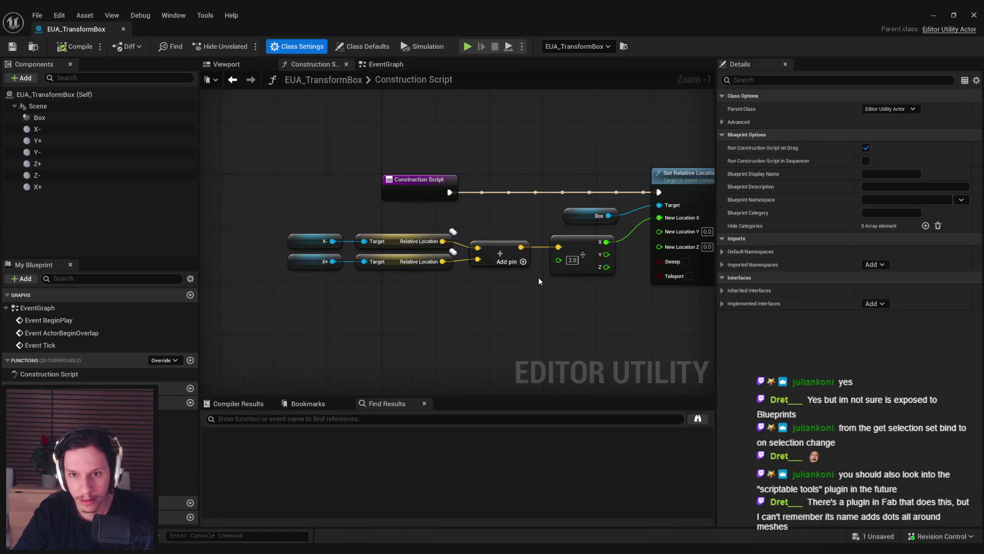
pyautogui.moveTo(514, 252)
pyautogui.mouseDown()
pyautogui.moveTo(530, 259)
pyautogui.moveTo(514, 264)
pyautogui.mouseUp()
pyautogui.click(75, 46)
pyautogui.click(934, 15)
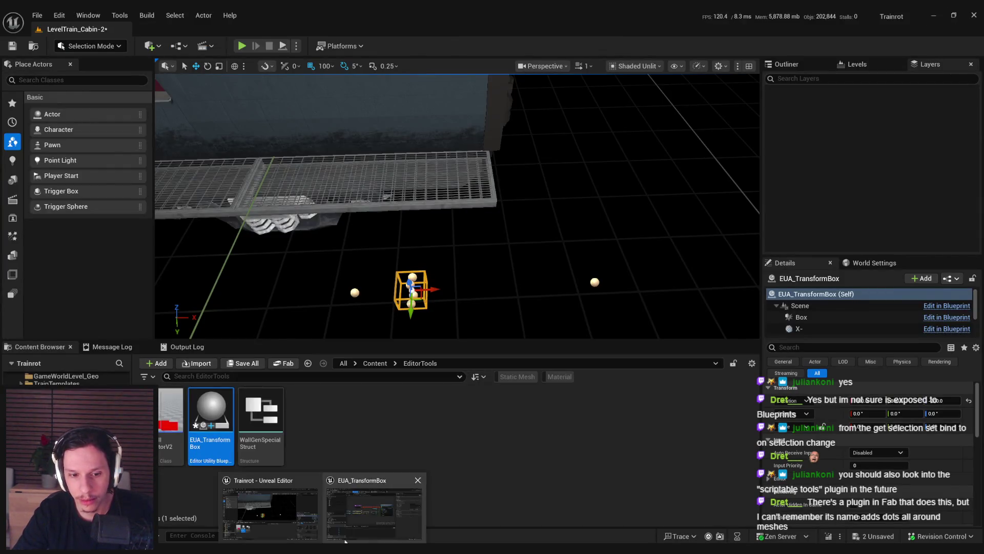
# Step: Inspect the divide node's Z output wiring and recompile EUA_TransformBox
pyautogui.doubleClick(211, 425)
pyautogui.moveTo(508, 277)
pyautogui.mouseDown()
pyautogui.moveTo(590, 229)
pyautogui.moveTo(515, 276)
pyautogui.mouseUp()
pyautogui.click(375, 256)
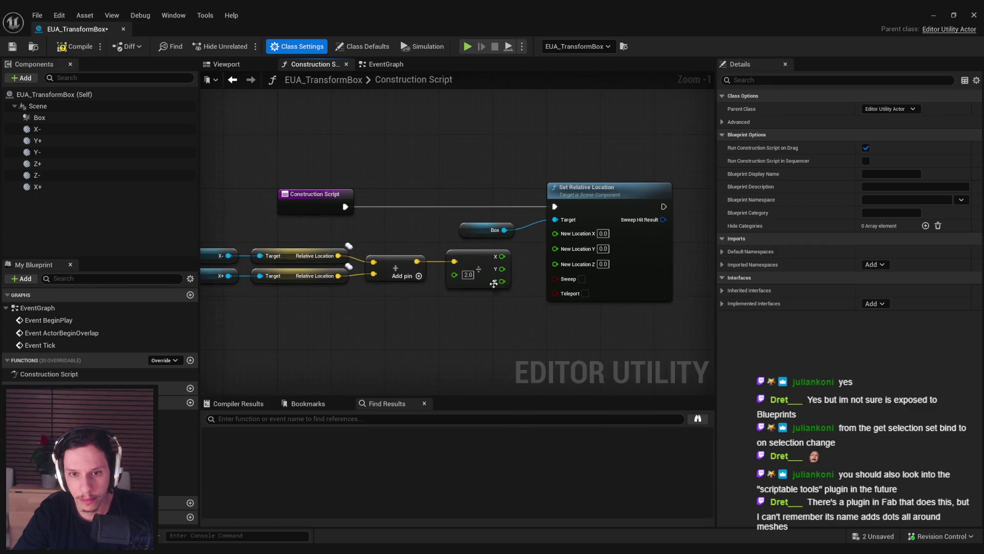
pyautogui.click(479, 259)
pyautogui.click(75, 46)
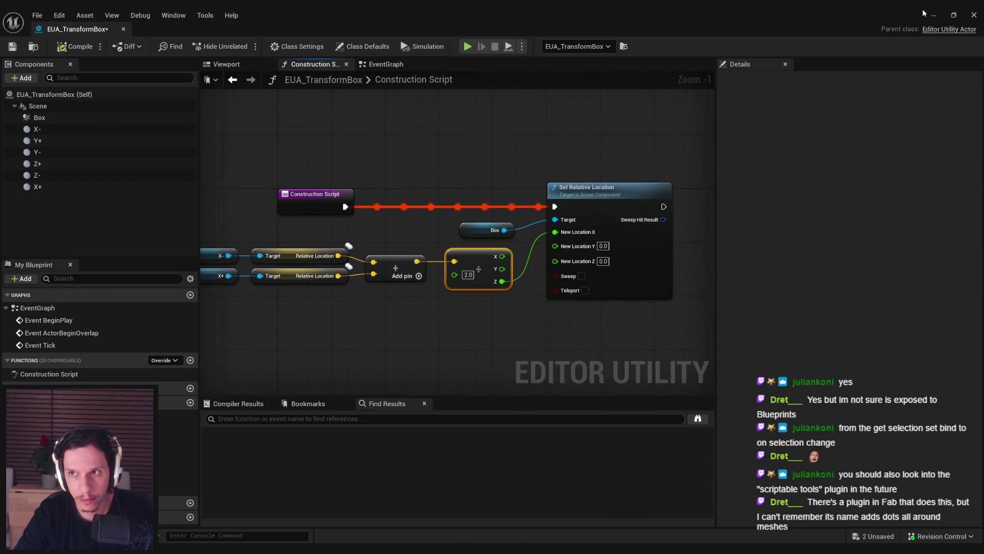
pyautogui.click(933, 15)
# Step: Replace the Z wire with the divide node's X into New Location X, recompile, and check the box
pyautogui.hotkey('alt', 'Tab')
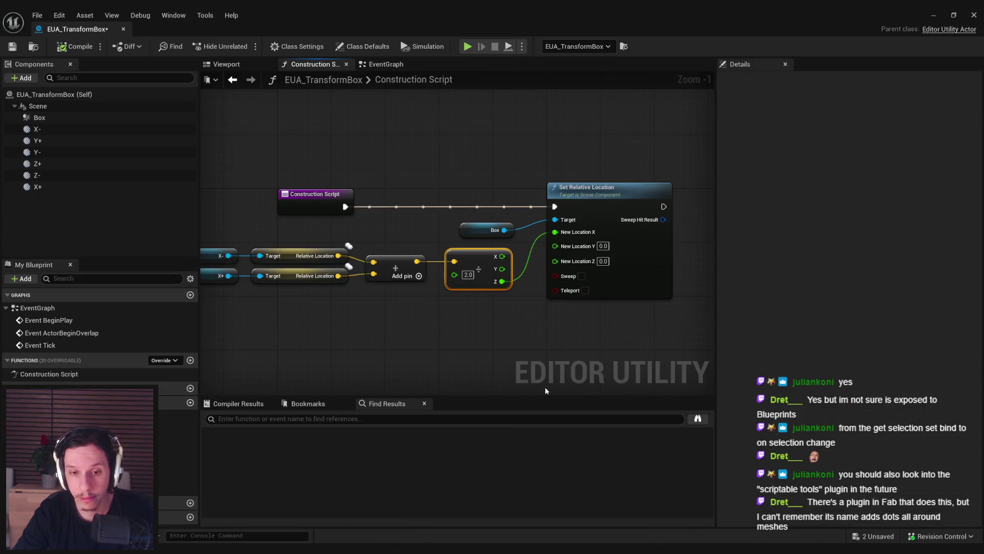
pyautogui.keyDown('alt'); pyautogui.click(502, 281); pyautogui.keyUp('alt')
pyautogui.click(509, 295)
pyautogui.moveTo(500, 256); pyautogui.dragTo(555, 232)
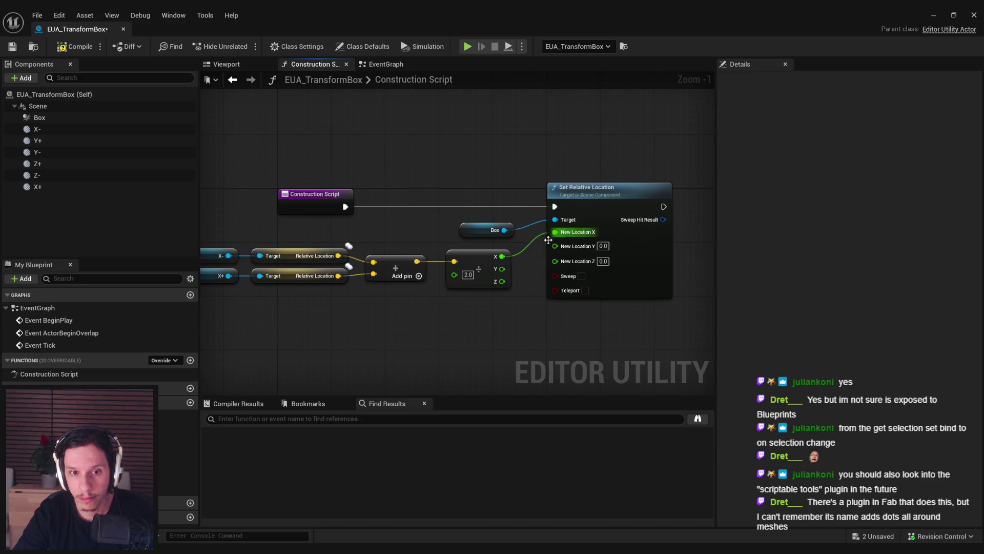
pyautogui.click(73, 51)
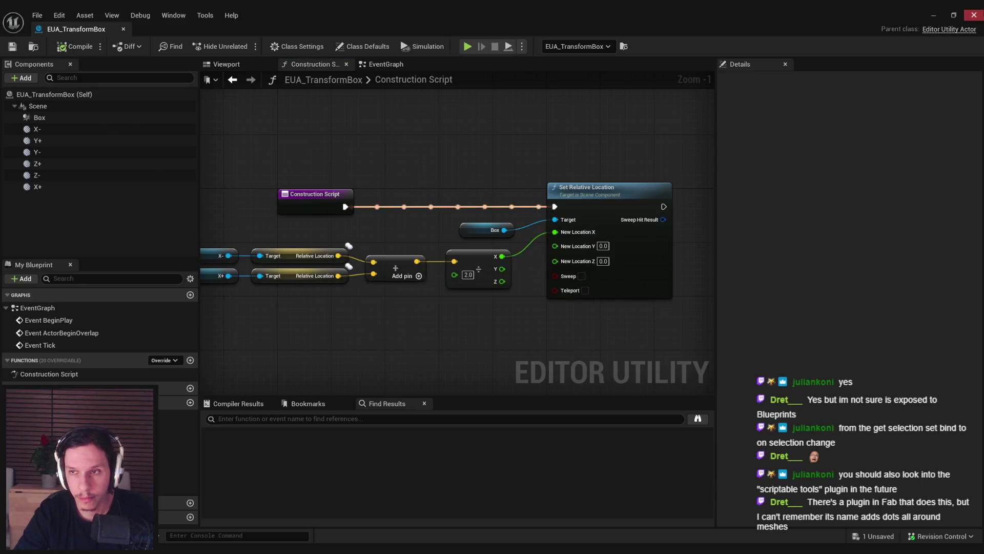
pyautogui.hotkey('alt', 'Tab')
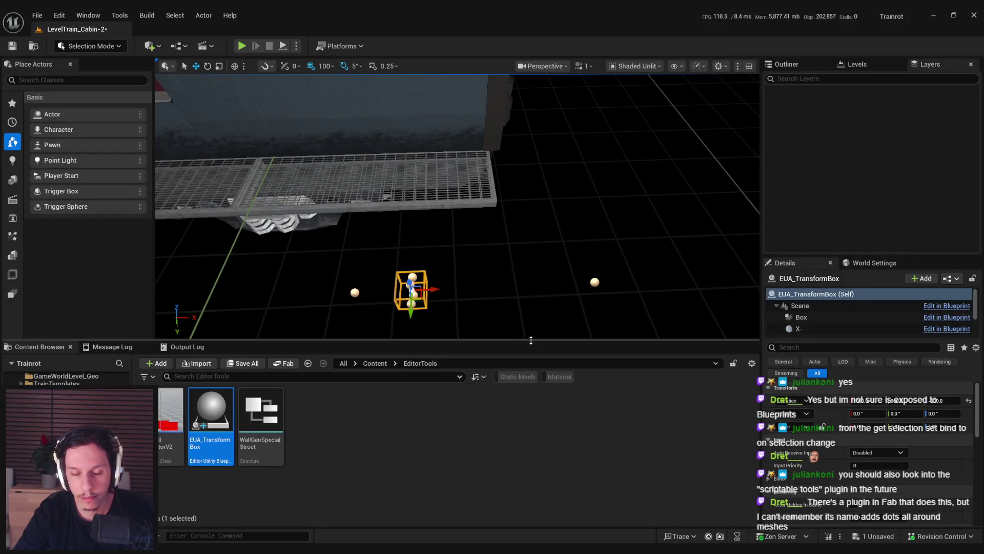
pyautogui.moveTo(532, 280)
pyautogui.mouseDown()
pyautogui.moveTo(525, 263)
pyautogui.moveTo(473, 238)
pyautogui.mouseUp()
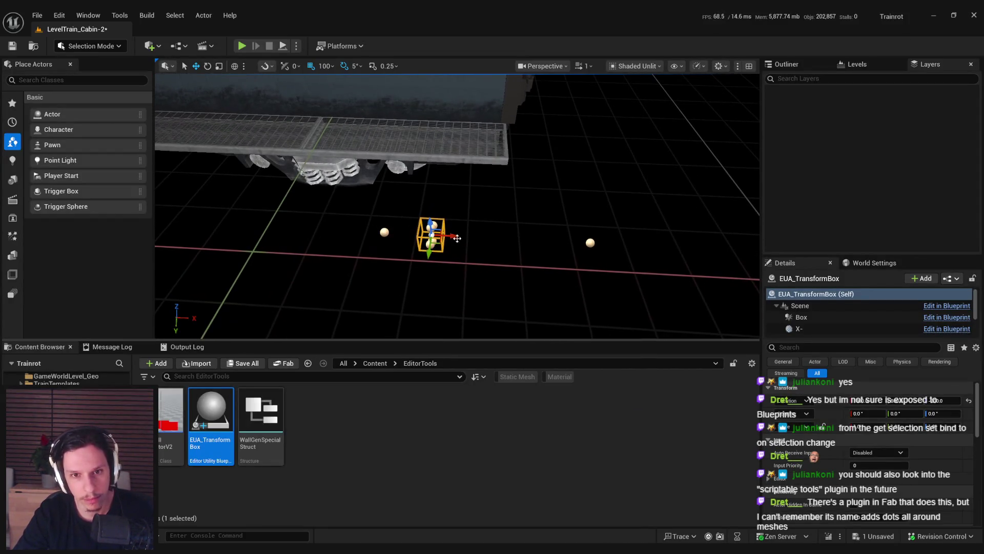
pyautogui.click(373, 502)
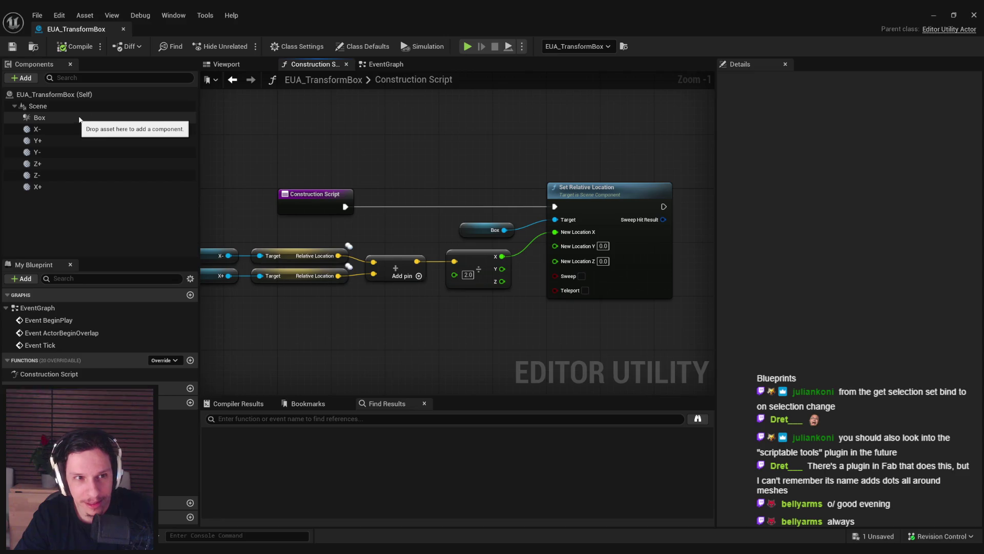
# Step: Add a Print String node after Set Relative Location and compile with F7
pyautogui.click(354, 47)
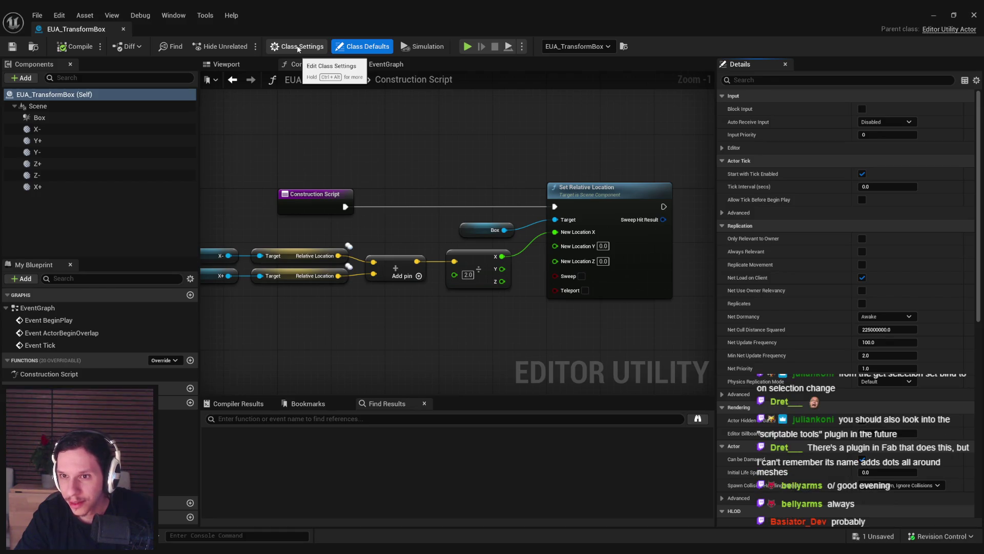
pyautogui.click(298, 49)
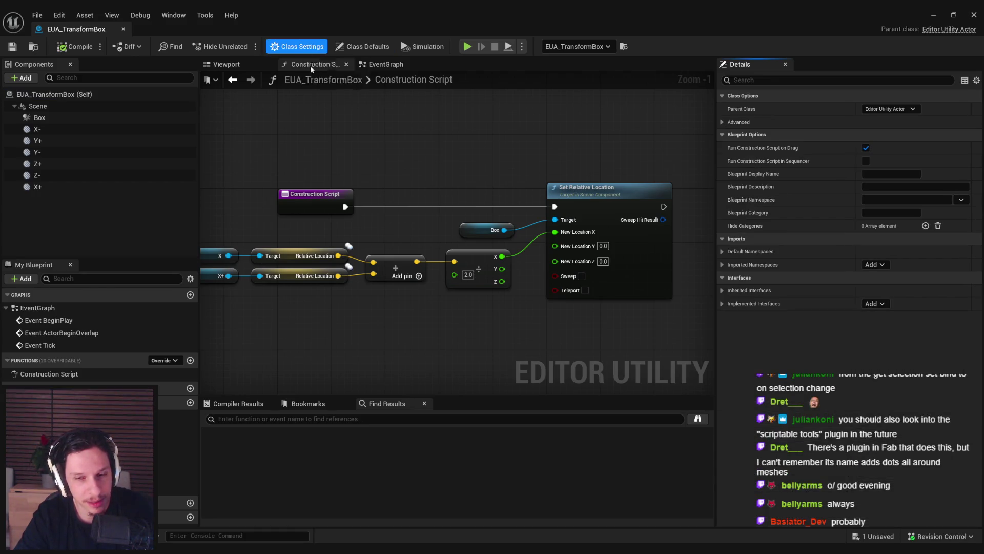
pyautogui.moveTo(573, 203); pyautogui.dragTo(633, 201)
pyautogui.write('print')
pyautogui.press('Return')
pyautogui.press('F7')
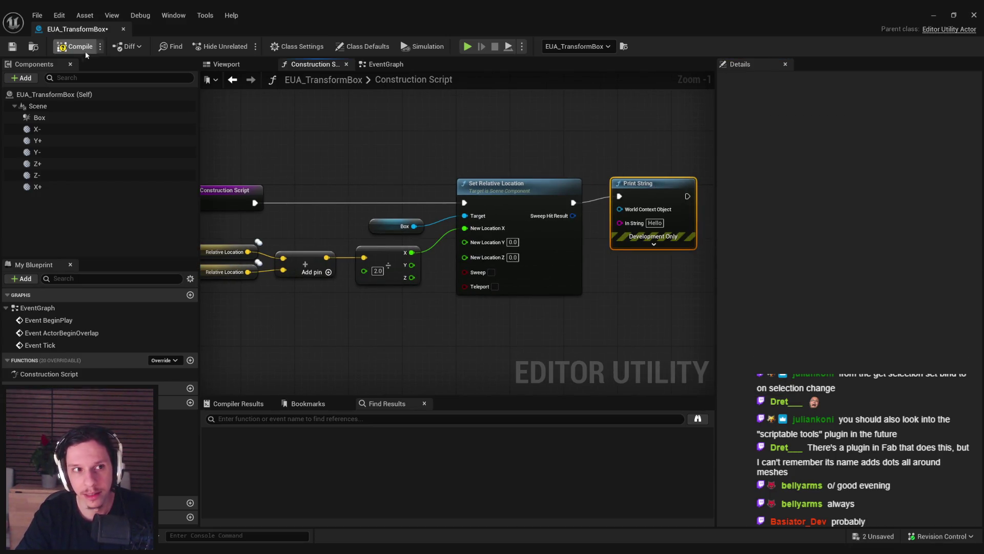
# Step: Move the X+ sphere and the box in the level while watching Hello in the Output Log
pyautogui.click(931, 16)
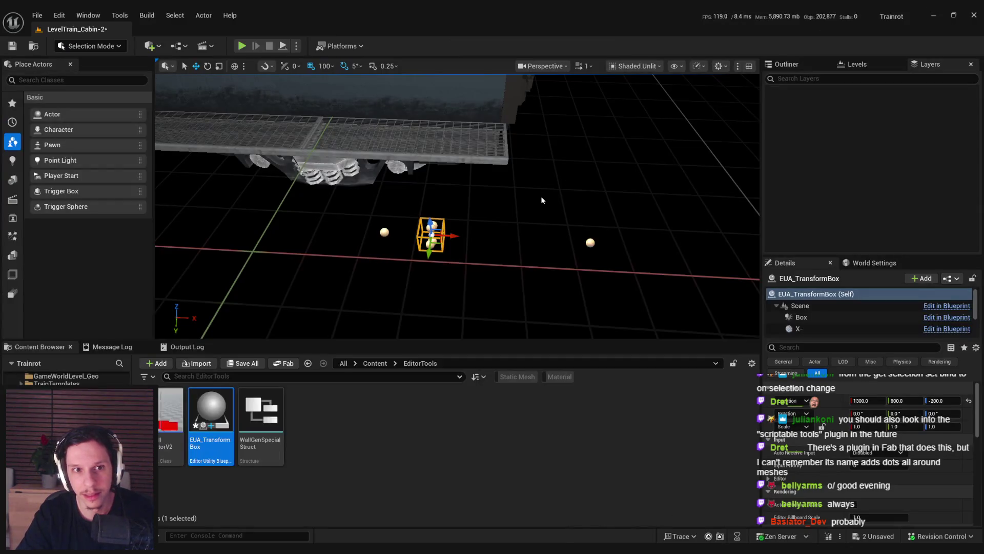
pyautogui.click(591, 242)
pyautogui.moveTo(618, 241); pyautogui.dragTo(544, 241)
pyautogui.click(433, 235)
pyautogui.moveTo(444, 237)
pyautogui.mouseDown()
pyautogui.moveTo(489, 238)
pyautogui.moveTo(440, 236)
pyautogui.mouseUp()
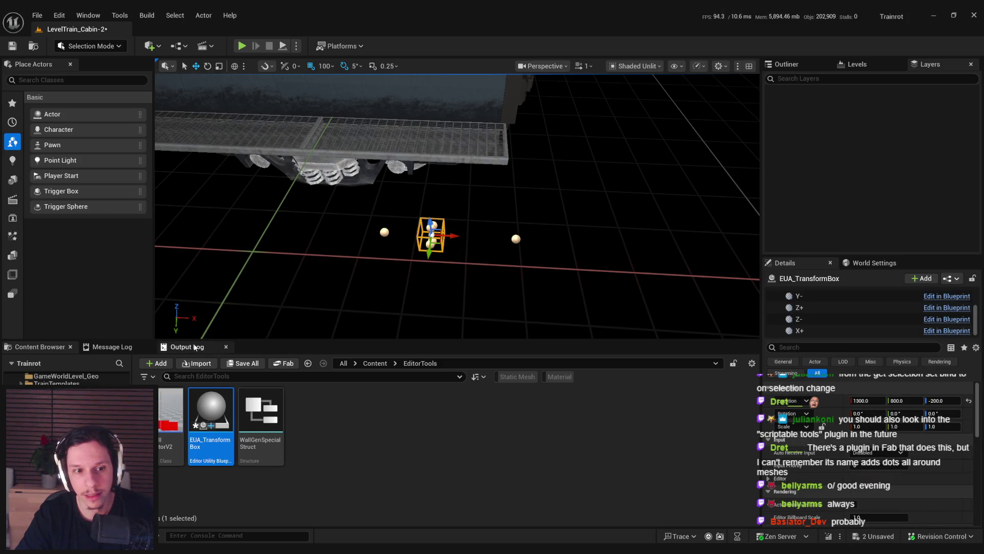
pyautogui.click(174, 347)
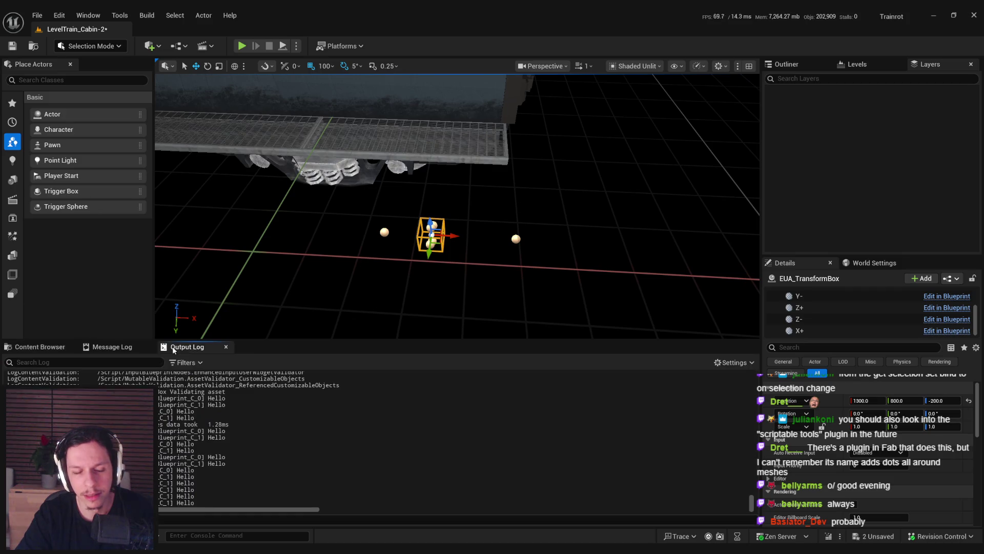
pyautogui.click(421, 275)
pyautogui.click(431, 234)
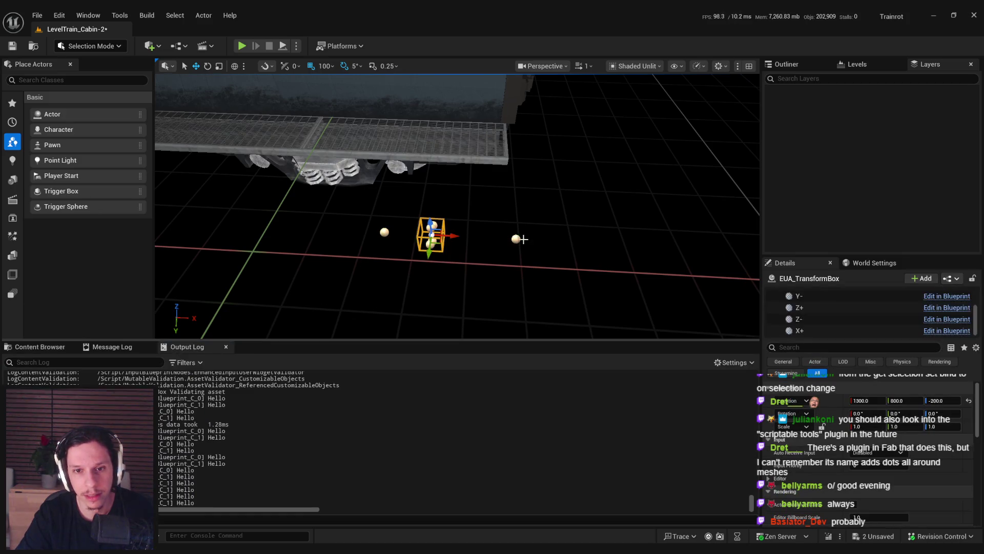
pyautogui.click(515, 238)
pyautogui.moveTo(541, 240); pyautogui.dragTo(661, 242)
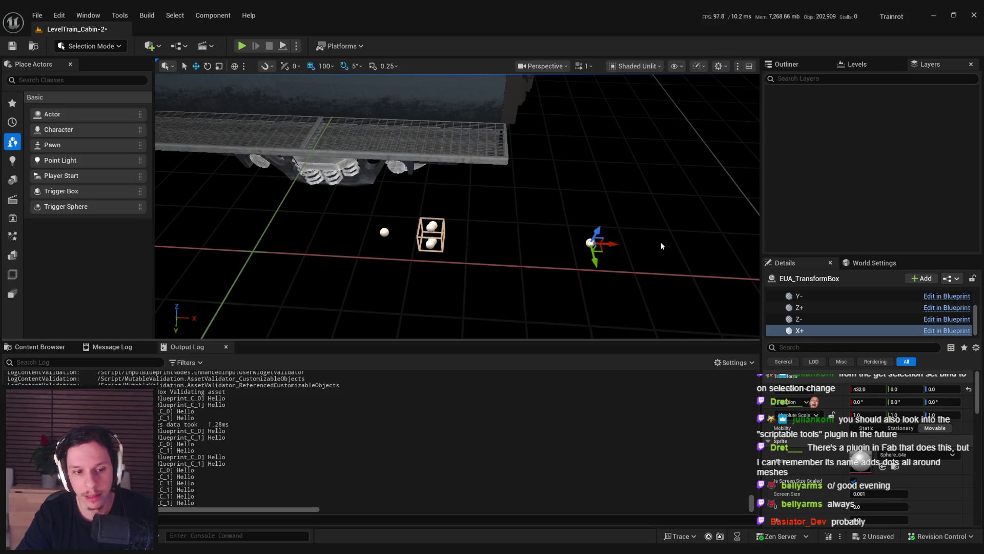
pyautogui.hotkey('ctrl', 'z')
pyautogui.hotkey('ctrl', 'z')
# Step: Move the whole box right along X, undo the sphere move, and save all with Ctrl+Shift+S
pyautogui.click(461, 266)
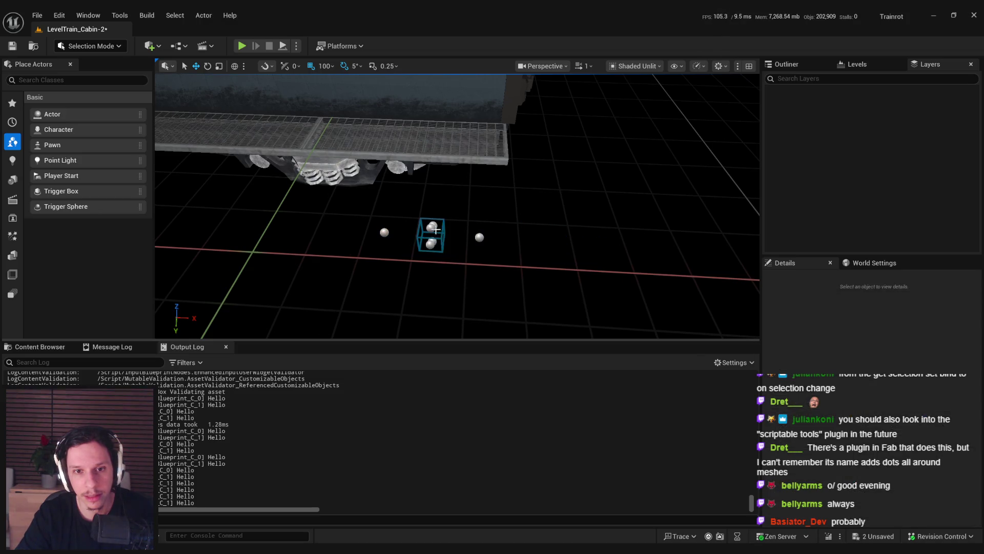
pyautogui.click(431, 234)
pyautogui.moveTo(455, 237)
pyautogui.mouseDown()
pyautogui.moveTo(569, 241)
pyautogui.moveTo(643, 260)
pyautogui.mouseUp()
pyautogui.click(479, 236)
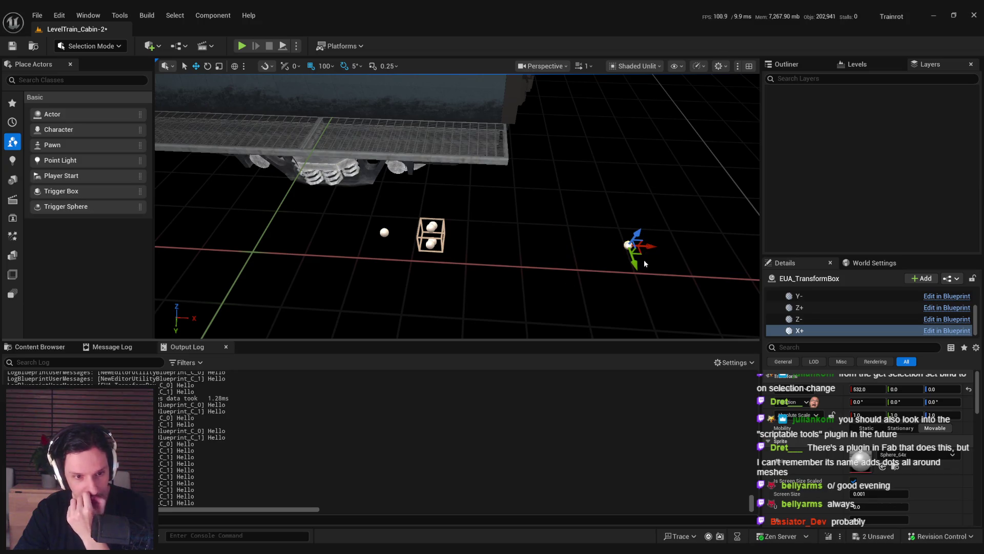
pyautogui.hotkey('ctrl', 'z')
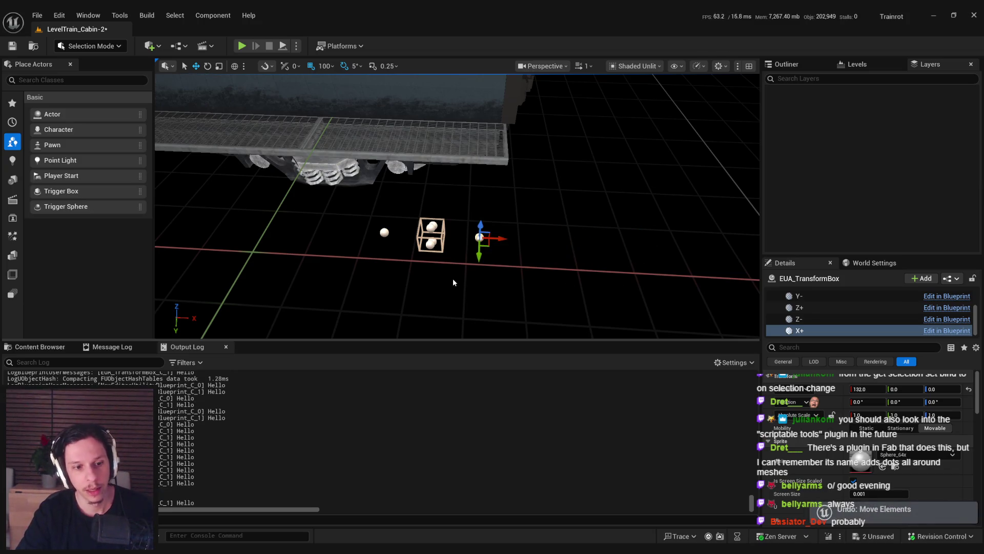
pyautogui.press('Escape')
pyautogui.hotkey('ctrl', 'shift', 's')
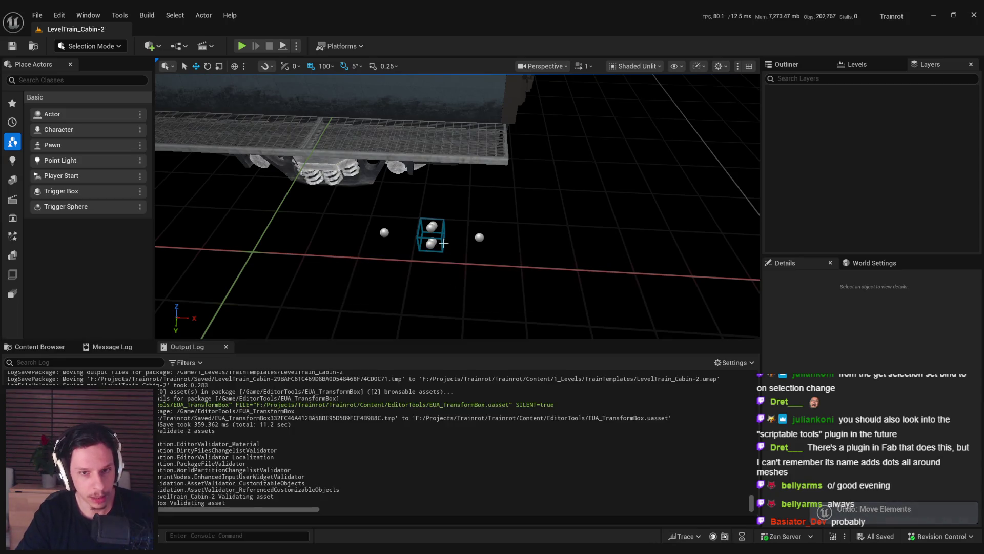
# Step: Push the X+ sphere out to X 332 and rotate the box 20° about Z
pyautogui.click(444, 243)
pyautogui.click(480, 237)
pyautogui.moveTo(487, 238); pyautogui.dragTo(572, 244)
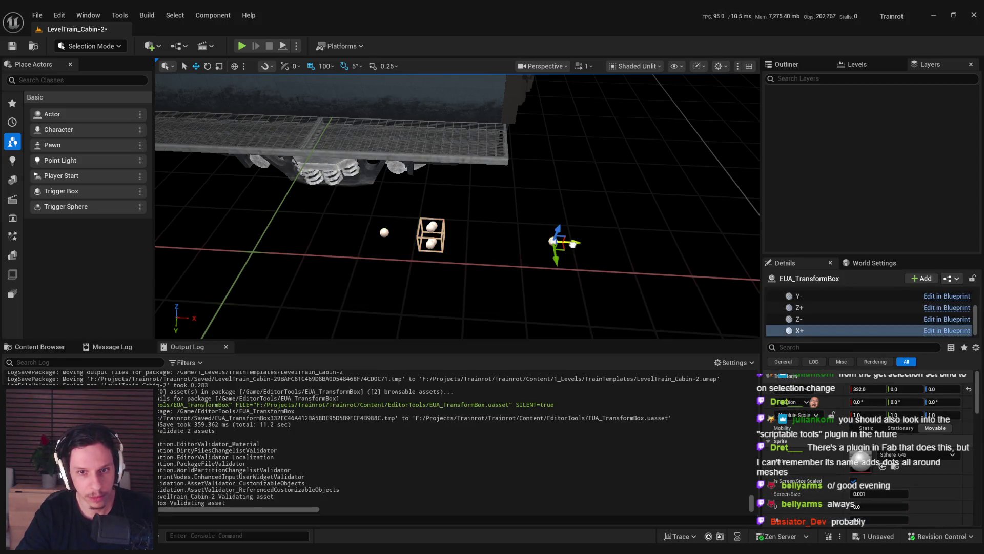
pyautogui.press('Escape')
pyautogui.click(445, 243)
pyautogui.press('e')
pyautogui.moveTo(471, 240); pyautogui.dragTo(435, 280)
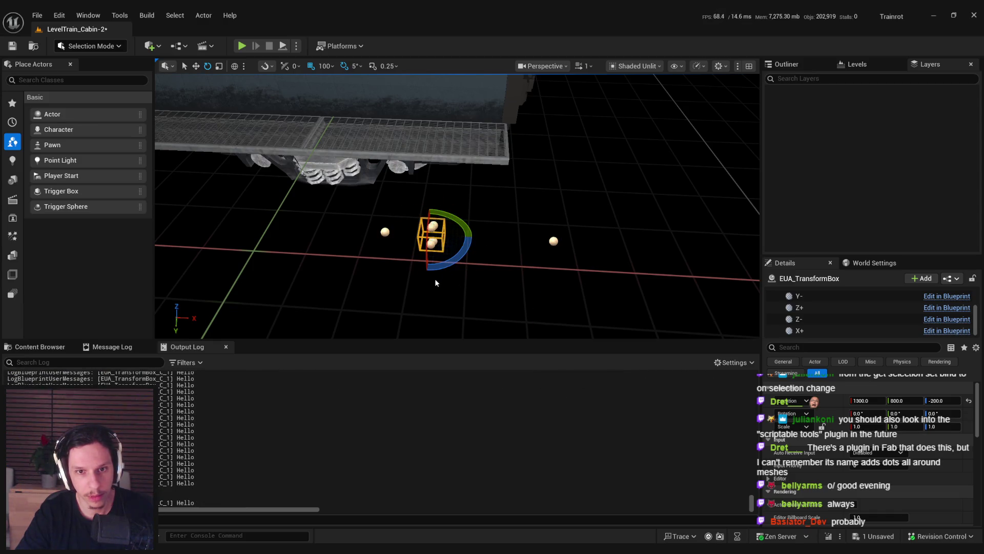
pyautogui.hotkey('ctrl', 'z')
pyautogui.hotkey('ctrl', 's')
pyautogui.hotkey('alt', 'Tab')
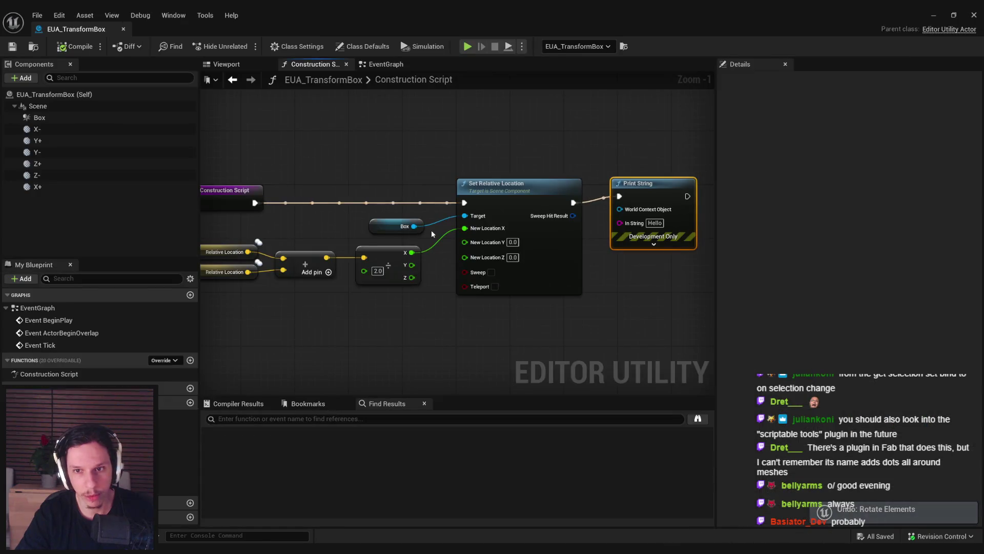
pyautogui.click(297, 47)
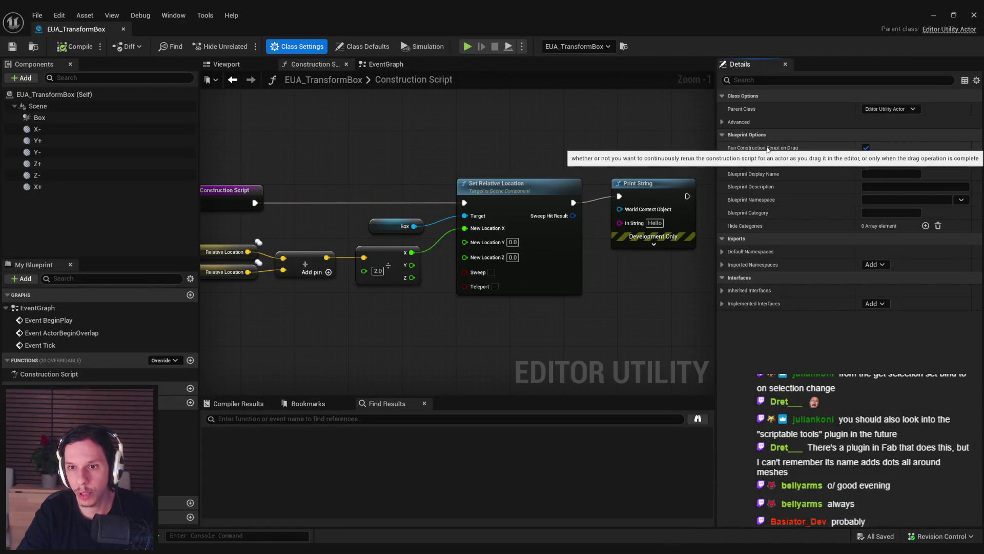
pyautogui.click(721, 122)
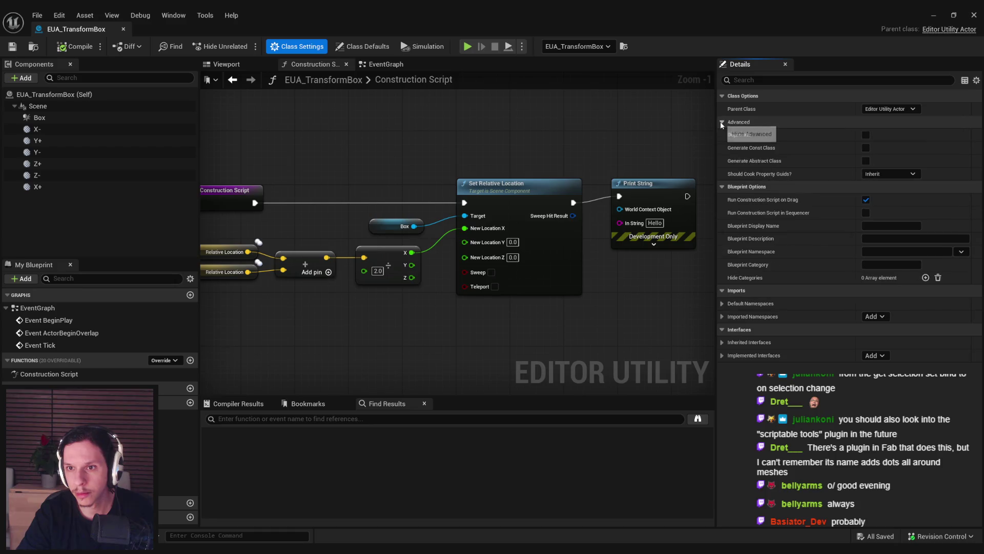
pyautogui.click(721, 121)
pyautogui.moveTo(748, 149)
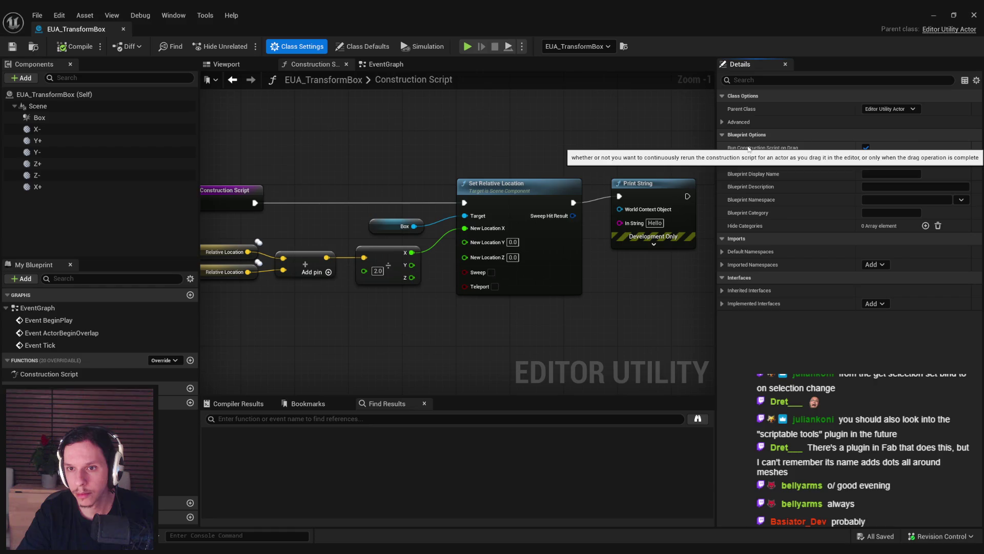
pyautogui.rightClick(747, 146)
pyautogui.click(740, 147)
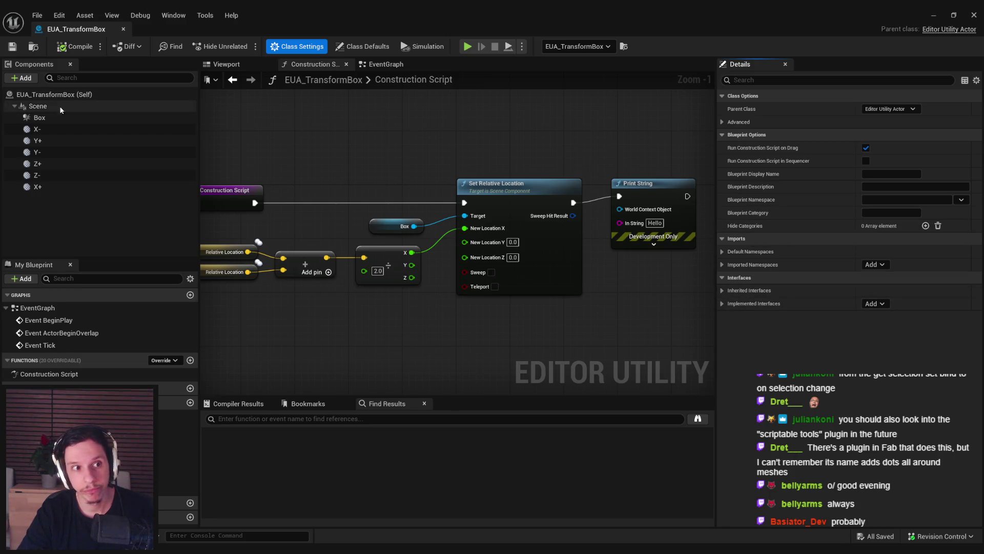
pyautogui.click(41, 131)
pyautogui.click(768, 80)
pyautogui.write('co')
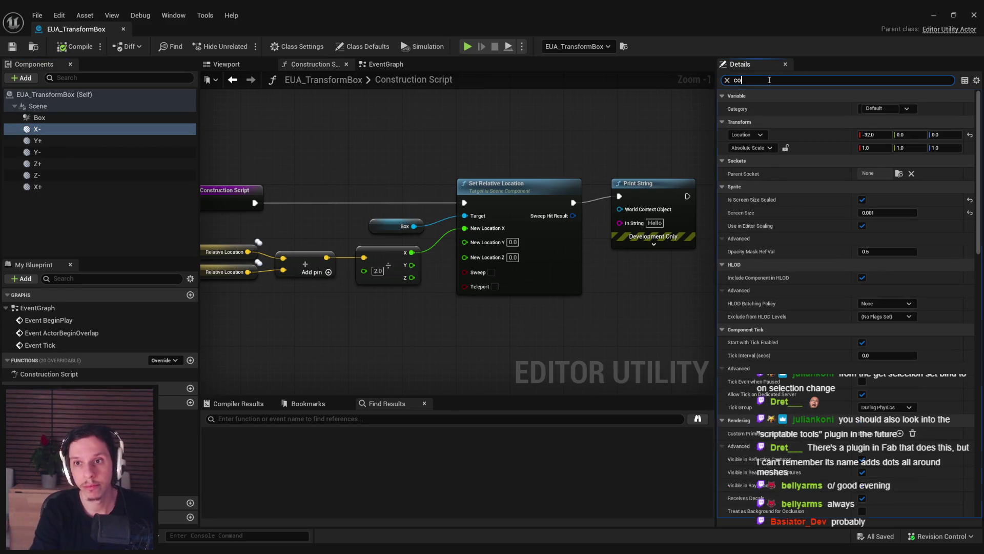
pyautogui.write('nstruction')
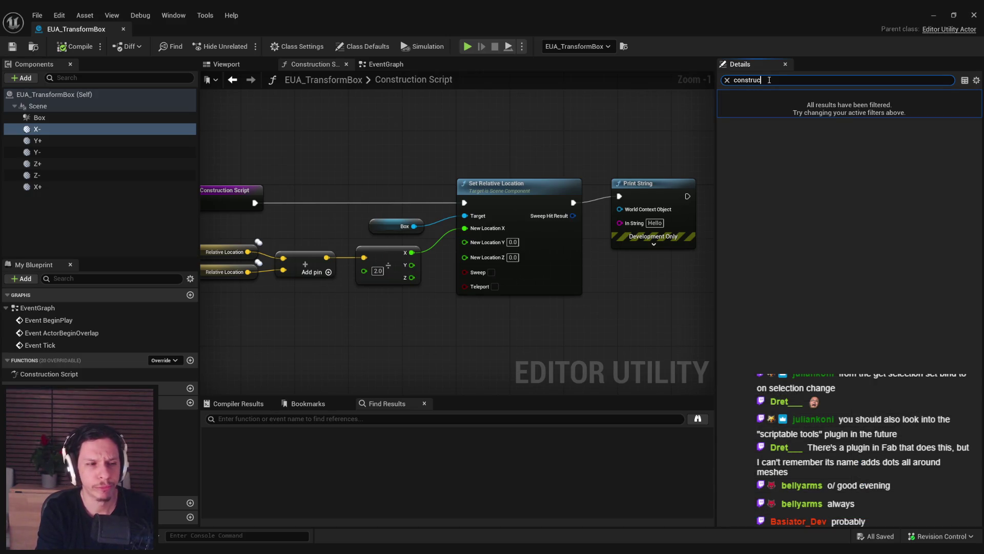
pyautogui.click(727, 80)
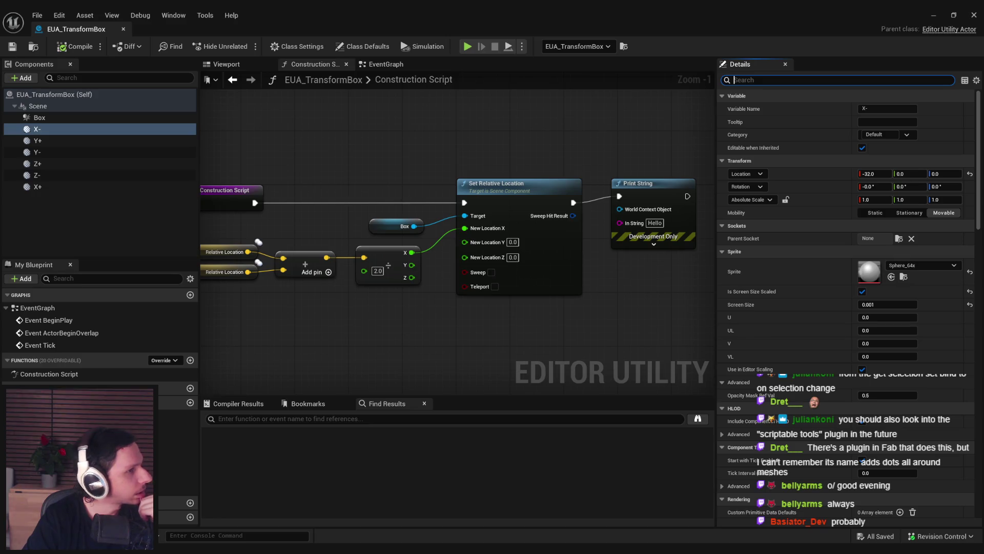
pyautogui.moveTo(475, 315); pyautogui.dragTo(462, 332)
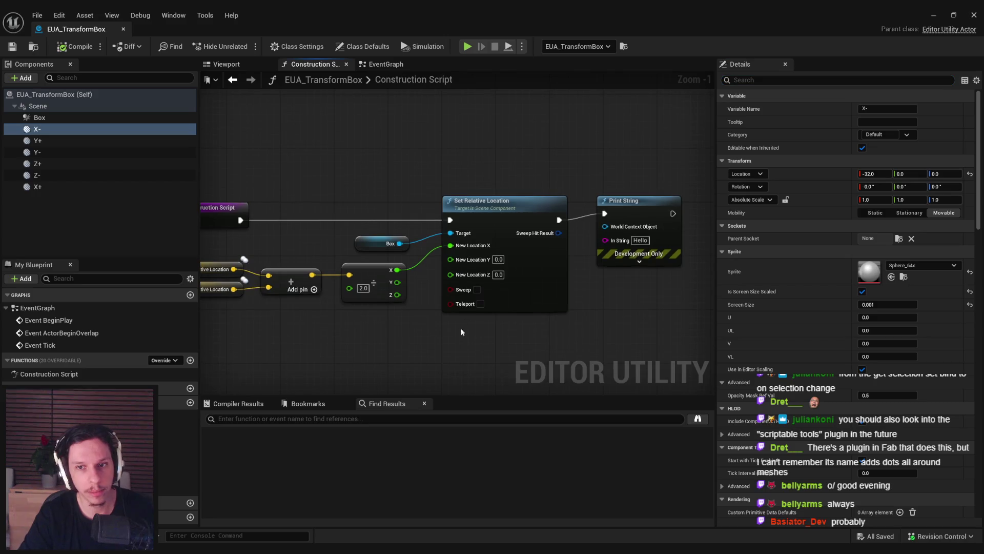
# Step: Undo a trial move to X 432, then drag the X+ sphere left to X 132
pyautogui.hotkey('alt', 'Tab')
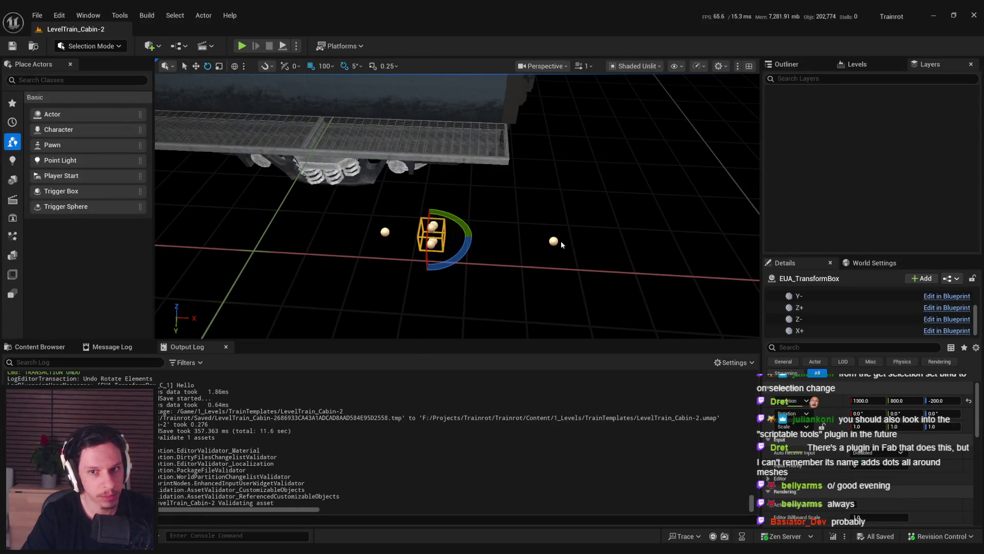
pyautogui.click(555, 241)
pyautogui.press('w')
pyautogui.moveTo(557, 242); pyautogui.dragTo(599, 245)
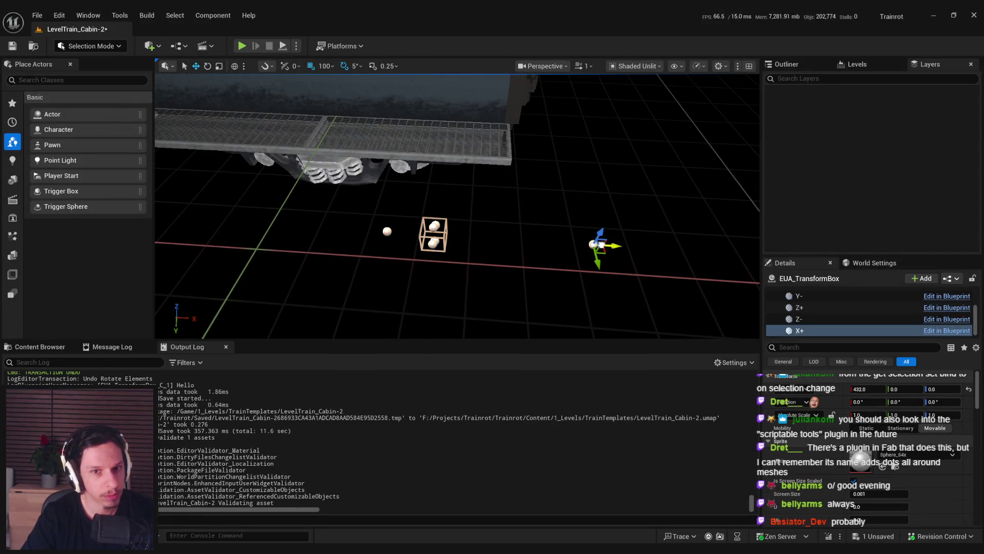
pyautogui.hotkey('ctrl', 'z')
pyautogui.click(542, 258)
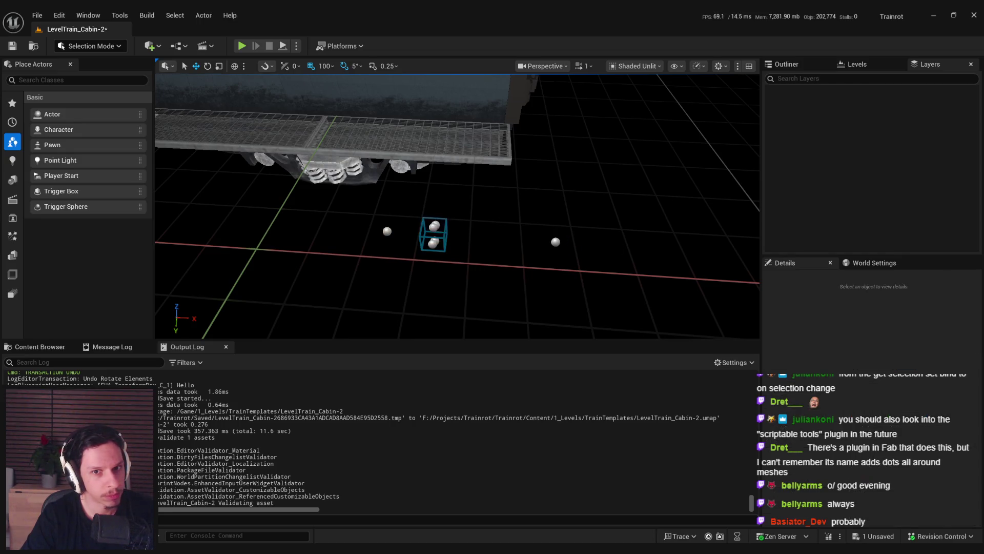
pyautogui.click(433, 235)
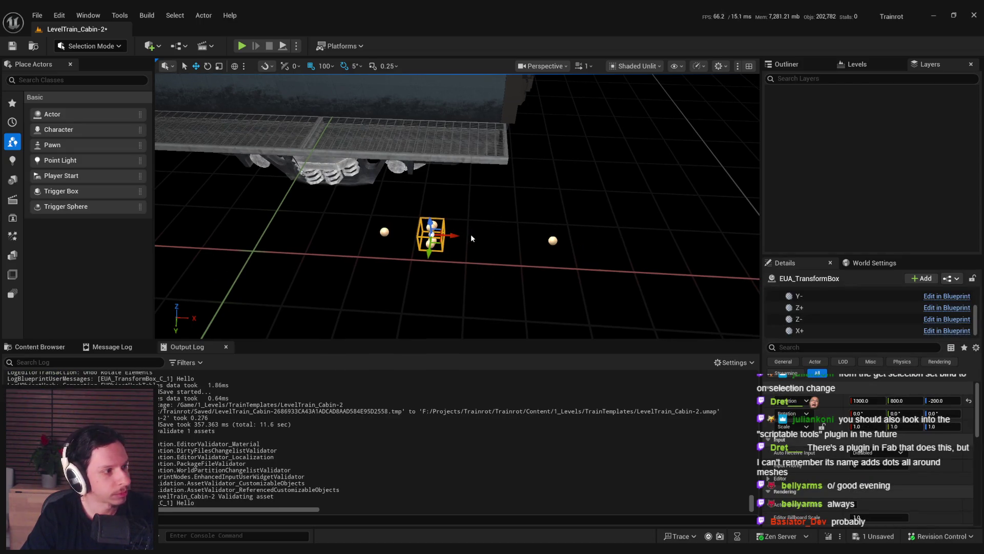
pyautogui.click(557, 244)
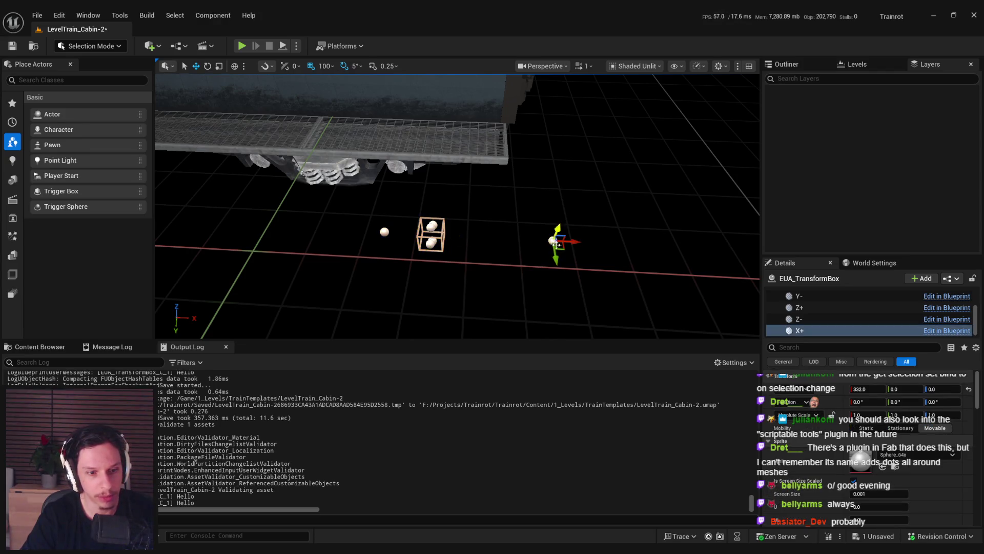
pyautogui.moveTo(557, 244); pyautogui.dragTo(512, 250)
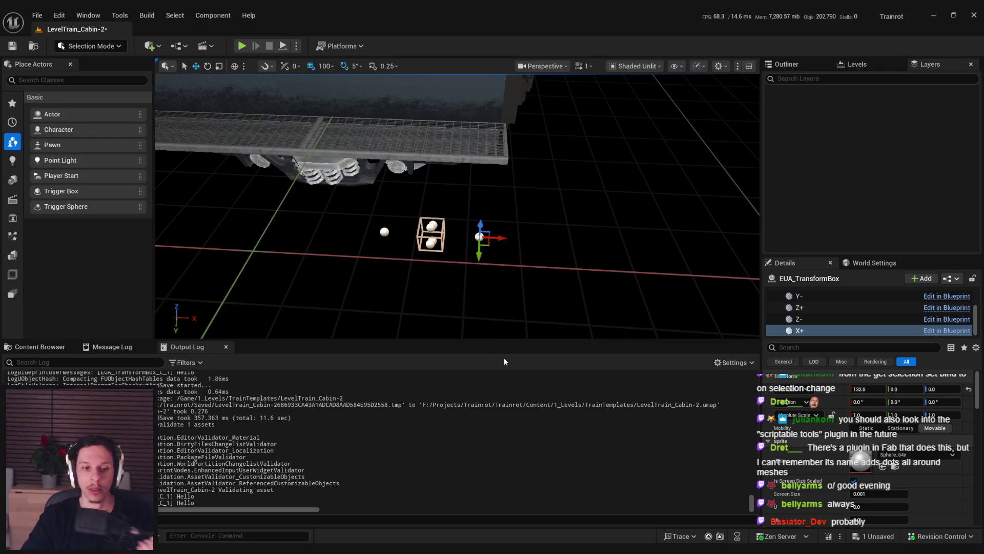
# Step: Reframe the view around the transform box and resize its component list
pyautogui.moveTo(977, 389)
pyautogui.mouseDown()
pyautogui.moveTo(978, 520)
pyautogui.moveTo(966, 383)
pyautogui.mouseUp()
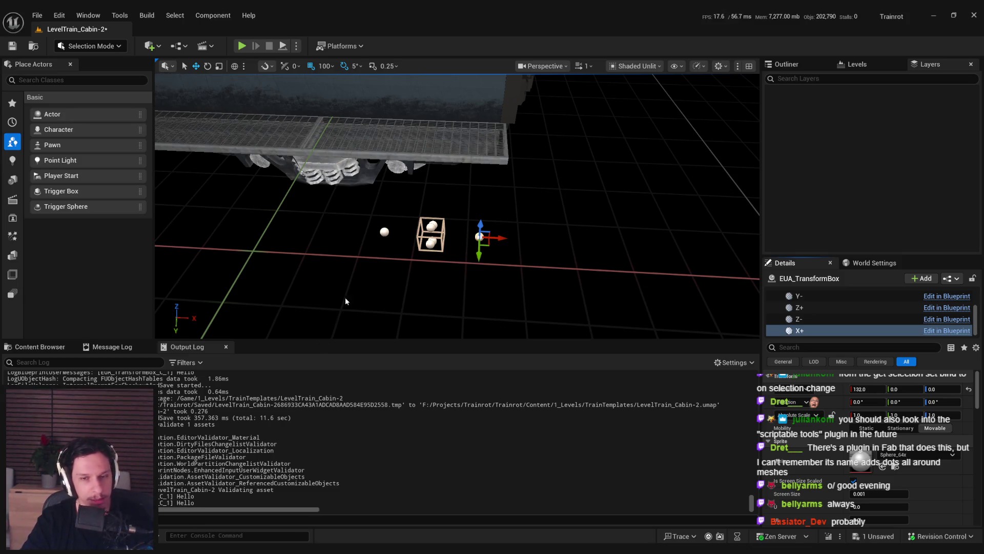
pyautogui.moveTo(352, 297); pyautogui.dragTo(387, 278)
pyautogui.click(474, 266)
pyautogui.moveTo(680, 312); pyautogui.dragTo(681, 312)
pyautogui.moveTo(822, 340)
pyautogui.mouseDown()
pyautogui.moveTo(831, 404)
pyautogui.moveTo(831, 370)
pyautogui.mouseUp()
pyautogui.moveTo(462, 205); pyautogui.dragTo(462, 205)
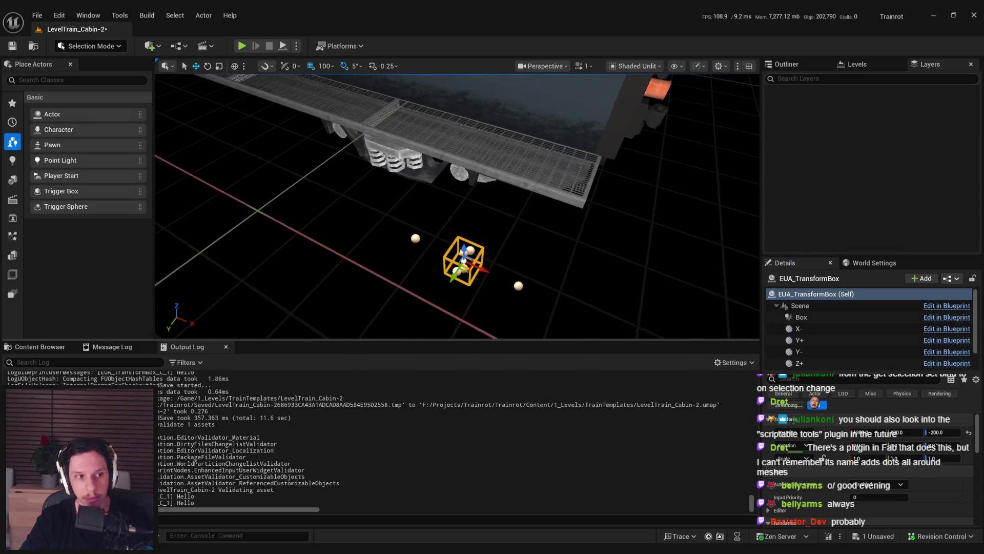
pyautogui.moveTo(463, 287); pyautogui.dragTo(462, 287)
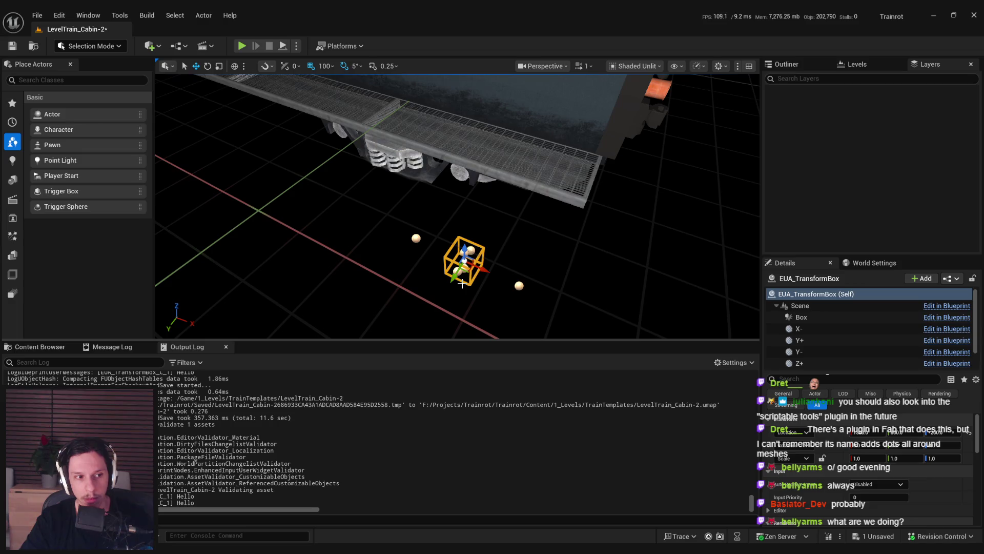
# Step: Drag the X+ sphere right, undo the move, and save the level
pyautogui.moveTo(462, 283); pyautogui.dragTo(462, 284)
pyautogui.click(493, 226)
pyautogui.moveTo(501, 226)
pyautogui.mouseDown()
pyautogui.moveTo(714, 245)
pyautogui.moveTo(634, 250)
pyautogui.mouseUp()
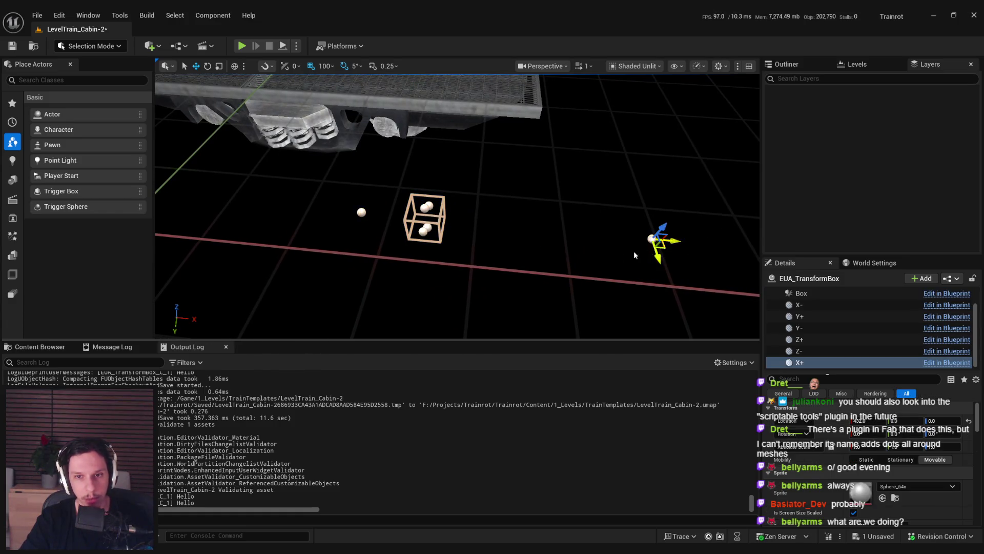
pyautogui.hotkey('ctrl', 'z')
pyautogui.scroll(-2, 419, 268)
pyautogui.hotkey('ctrl', 's')
# Step: Fly the camera around the train, reselect the transform box actor, and undo the last deletion
pyautogui.moveTo(415, 243); pyautogui.dragTo(415, 243)
pyautogui.click(492, 215)
pyautogui.moveTo(320, 112); pyautogui.dragTo(321, 111)
pyautogui.press('Escape')
pyautogui.click(512, 236)
pyautogui.scroll(-10, 838, 465)
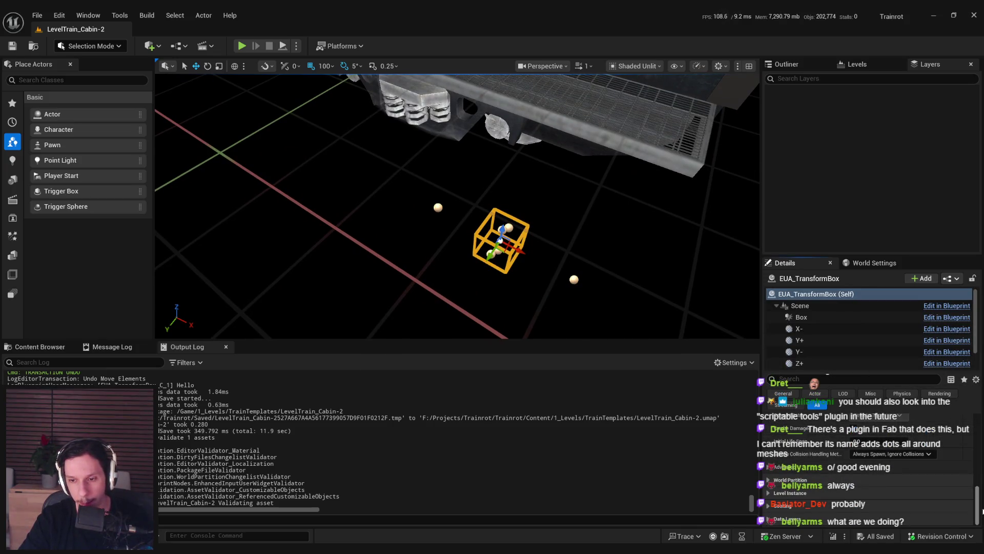
pyautogui.scroll(3, 982, 492)
pyautogui.moveTo(982, 485); pyautogui.dragTo(977, 423)
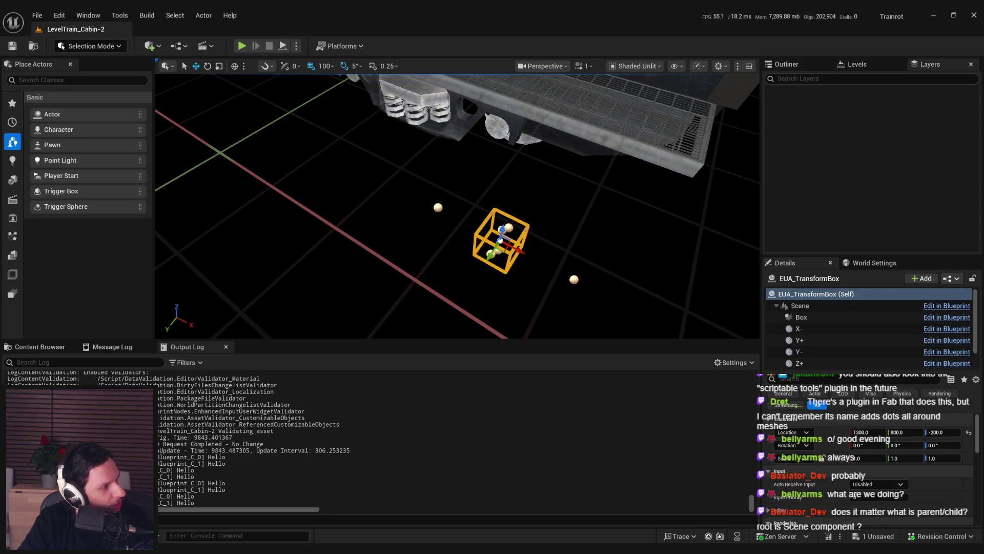
pyautogui.hotkey('ctrl', 'z')
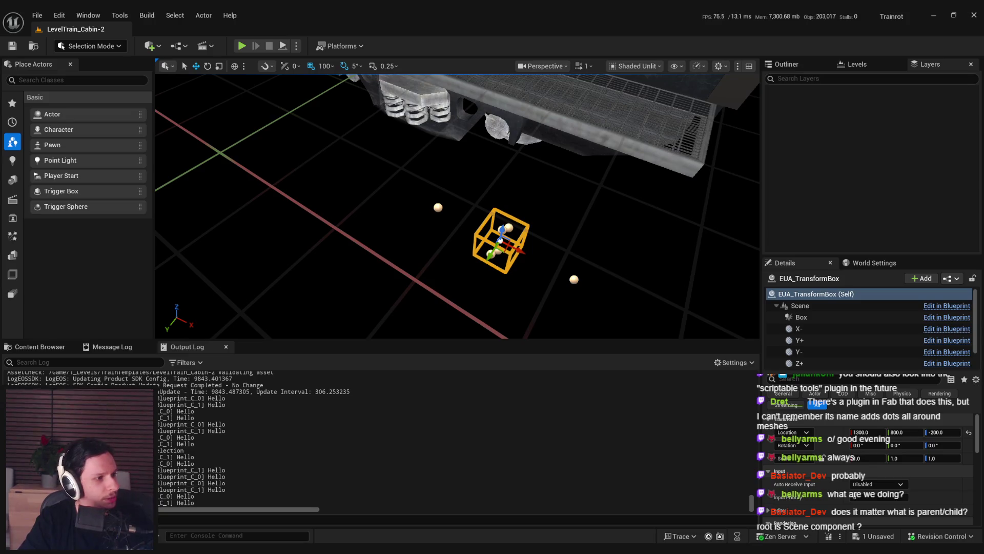
# Step: Slide the X+ sphere back beside the box to X 132 and save EUA_TransformBox
pyautogui.click(574, 279)
pyautogui.moveTo(596, 291)
pyautogui.mouseDown()
pyautogui.moveTo(560, 259)
pyautogui.moveTo(666, 317)
pyautogui.mouseUp()
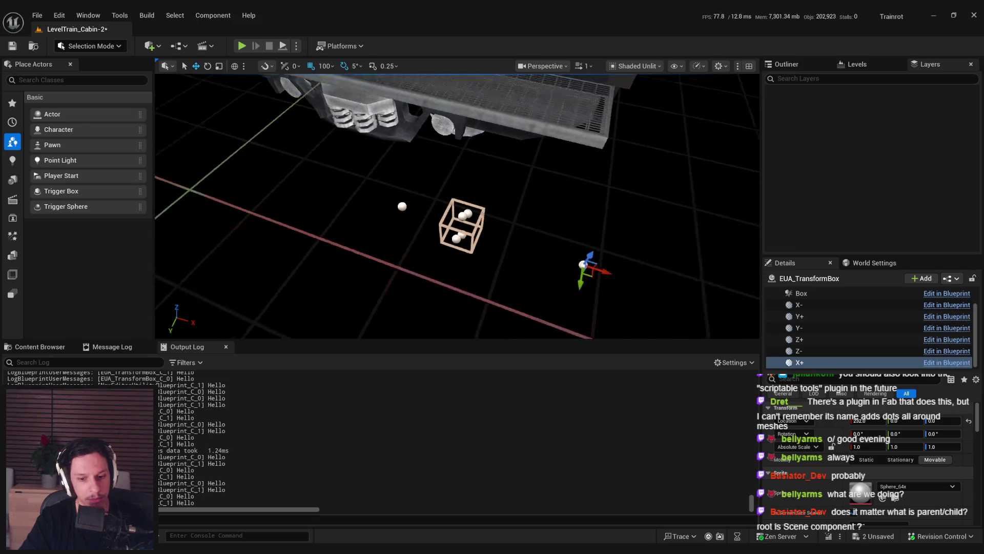
pyautogui.moveTo(573, 256)
pyautogui.mouseDown()
pyautogui.moveTo(533, 248)
pyautogui.moveTo(635, 274)
pyautogui.moveTo(561, 255)
pyautogui.mouseUp()
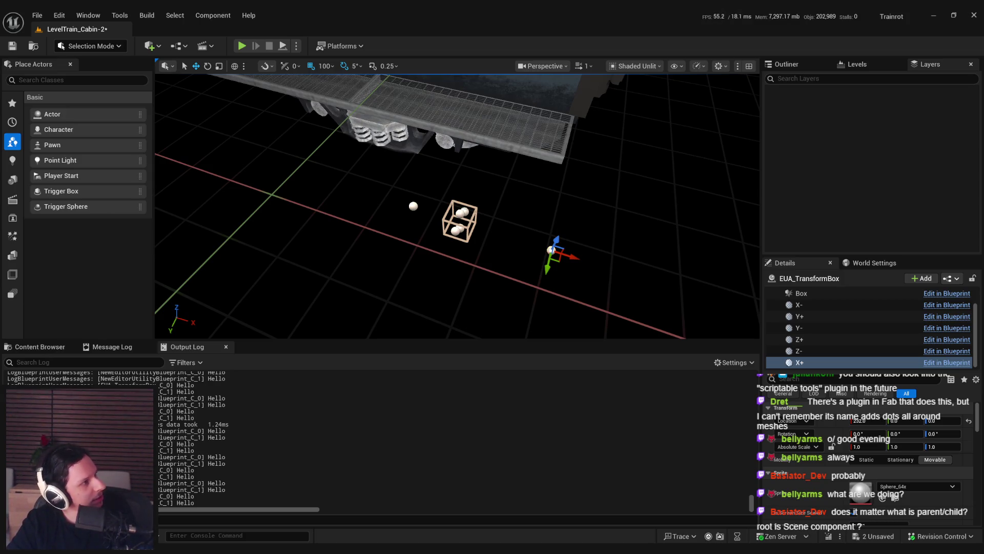
pyautogui.hotkey('ctrl', 's')
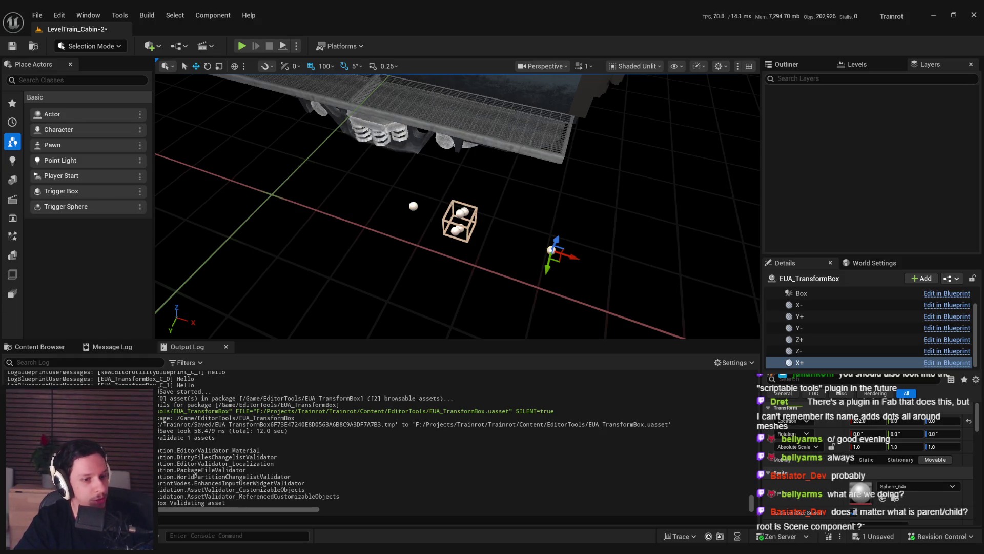
# Step: Glance at the Trello board, then bring up the EUA_TransformBox Blueprint editor
pyautogui.click(179, 548)
pyautogui.click(179, 547)
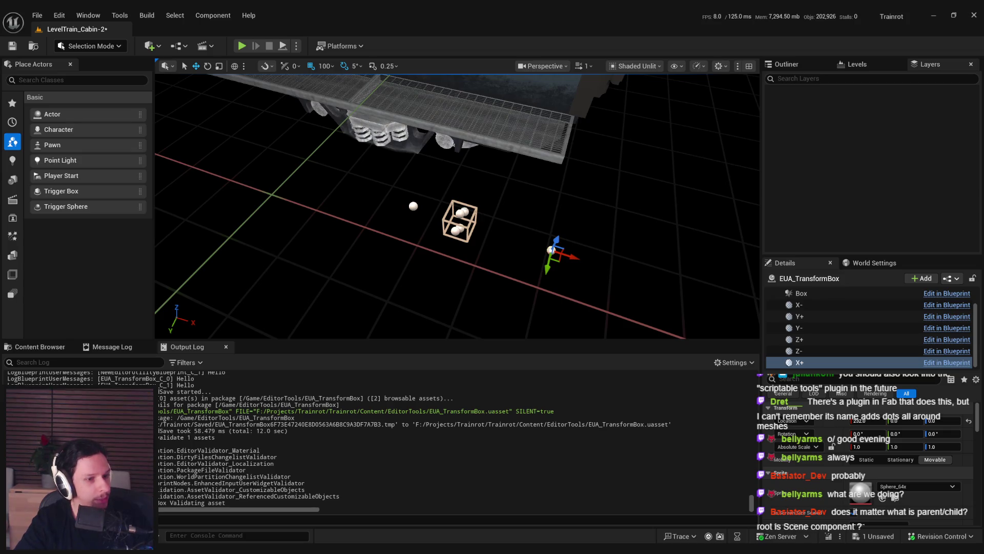
pyautogui.hotkey('ctrl', 'e')
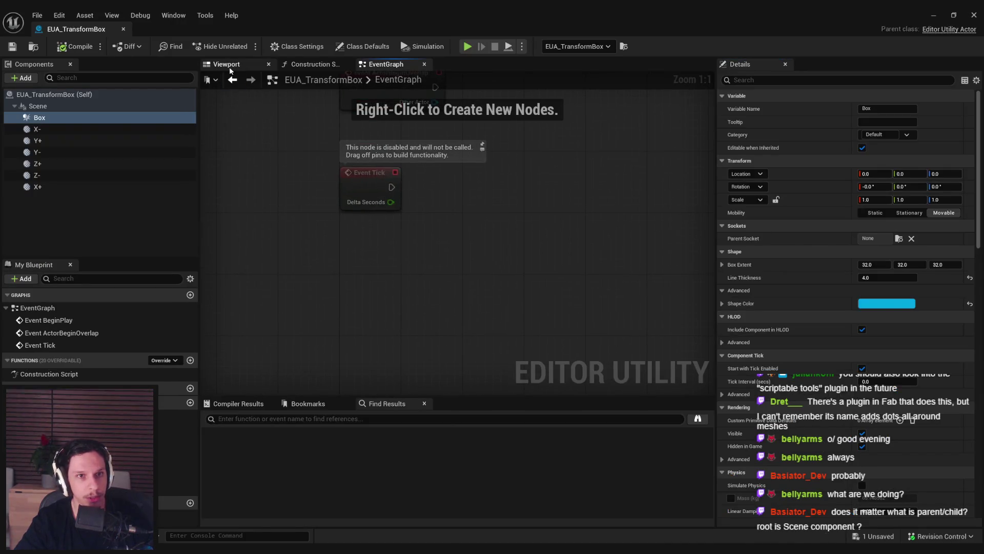
# Step: Delete the sphere components X- through X+ from EUA_TransformBox, then compile and save
pyautogui.click(226, 64)
pyautogui.click(37, 129)
pyautogui.keyDown('shift'); pyautogui.click(37, 187); pyautogui.keyUp('shift')
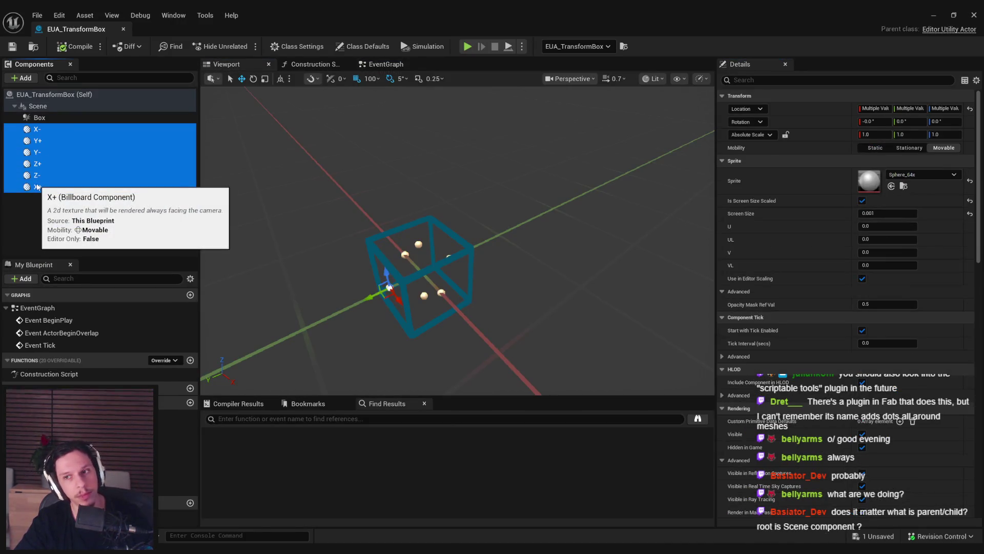
pyautogui.press('Delete')
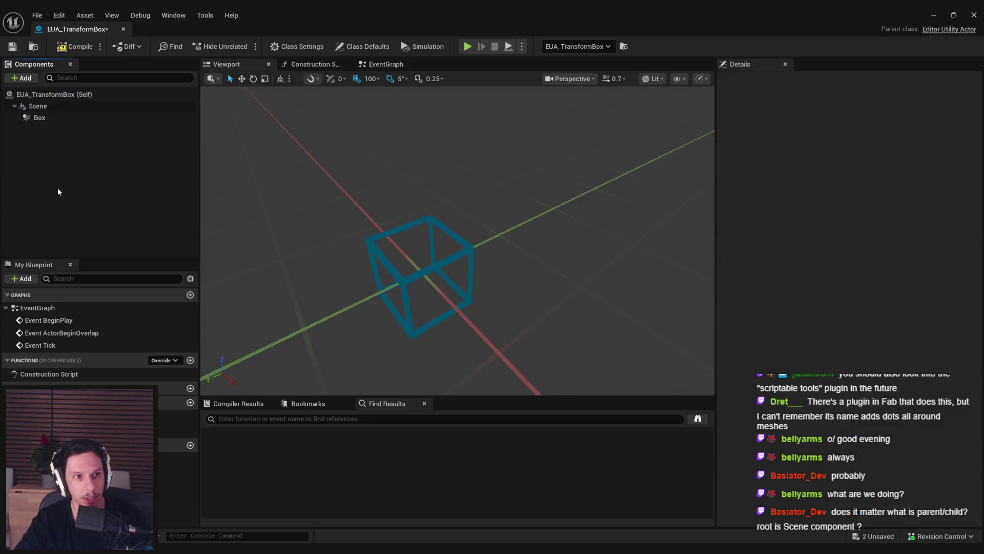
pyautogui.click(75, 46)
pyautogui.click(12, 46)
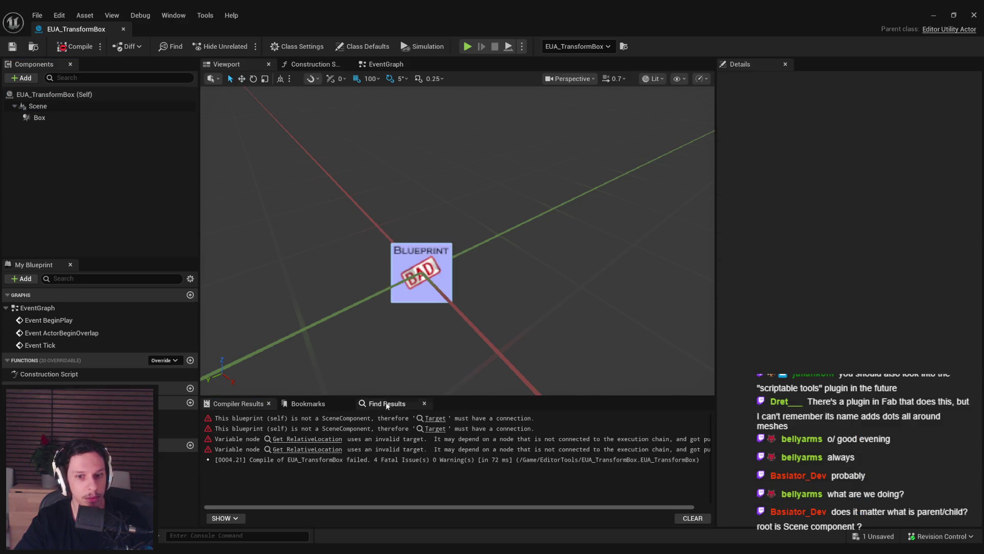
# Step: Remove the broken Get Relative Location nodes, tidy the Add node, and recompile successfully
pyautogui.click(419, 418)
pyautogui.moveTo(355, 302); pyautogui.dragTo(285, 245)
pyautogui.press('Delete')
pyautogui.scroll(2, 453, 267)
pyautogui.moveTo(453, 267)
pyautogui.mouseDown()
pyautogui.moveTo(399, 261)
pyautogui.moveTo(408, 264)
pyautogui.mouseUp()
pyautogui.click(423, 323)
pyautogui.click(74, 46)
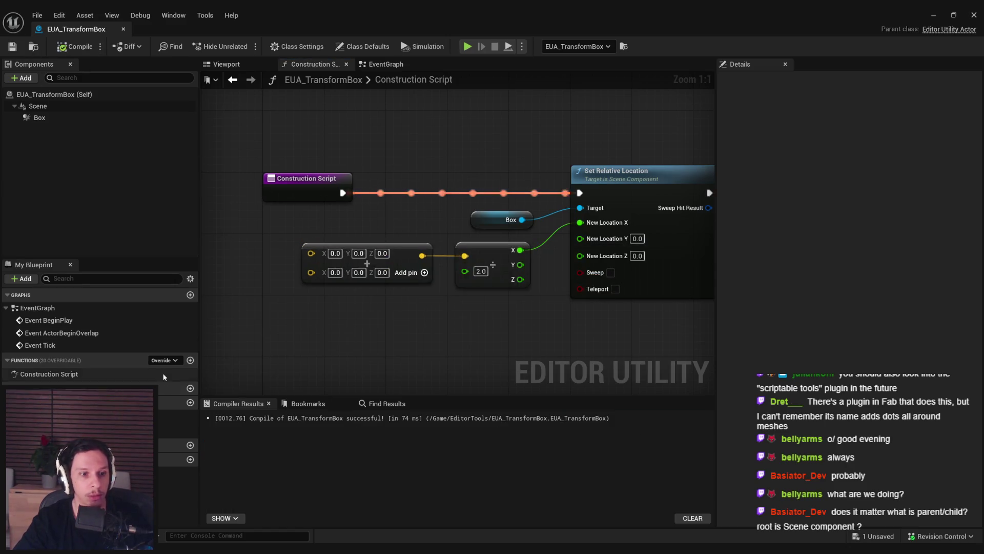
# Step: Add an instance-editable Vector variable X+ with a 3D widget, then compile and save
pyautogui.click(191, 402)
pyautogui.write('X+')
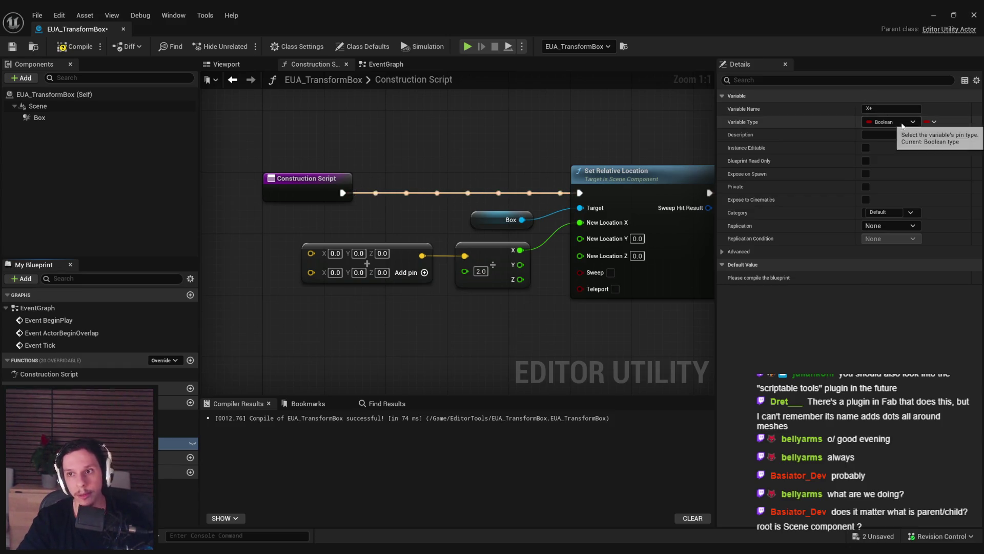
pyautogui.click(893, 122)
pyautogui.click(864, 221)
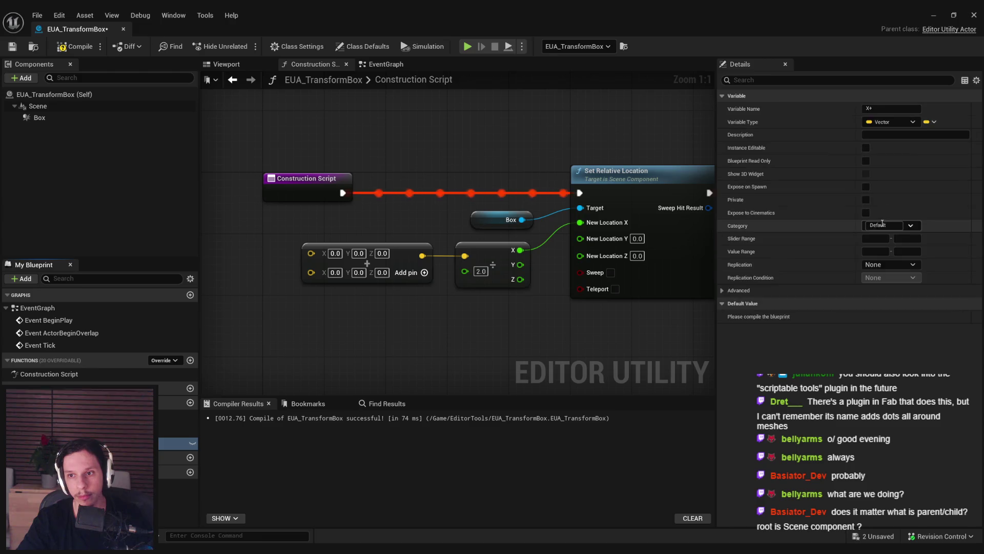
pyautogui.click(866, 187)
pyautogui.click(866, 148)
pyautogui.click(866, 174)
pyautogui.click(865, 186)
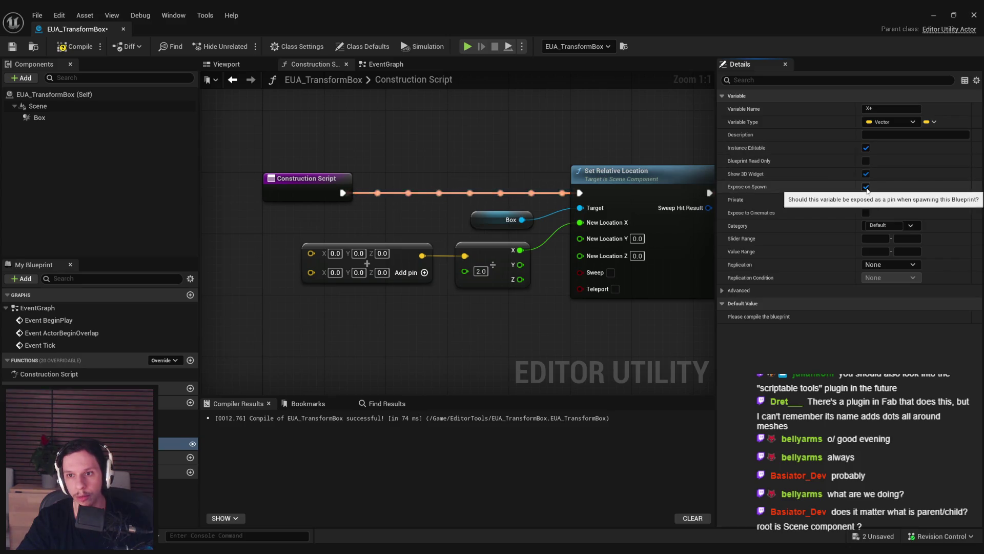
pyautogui.click(76, 46)
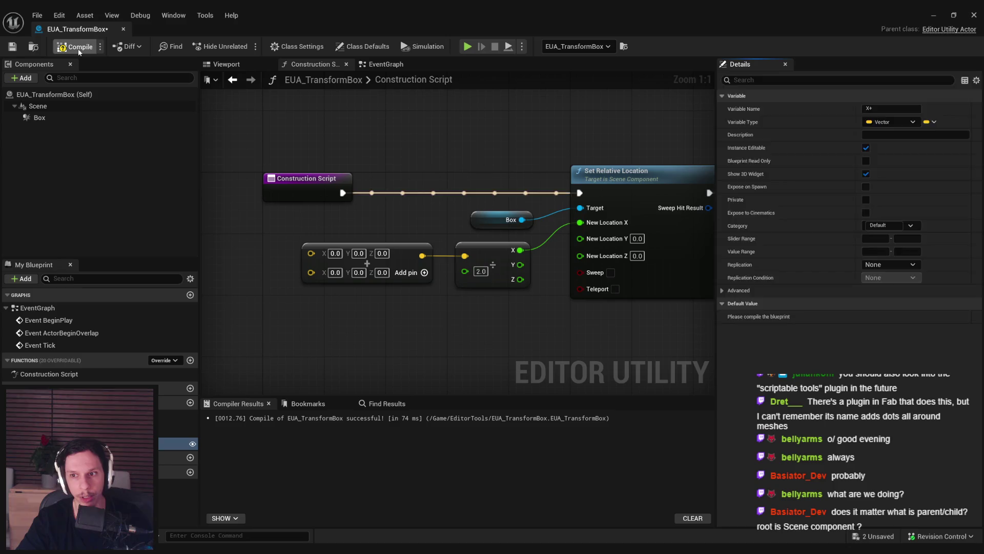
pyautogui.click(13, 47)
# Step: Set the X value of X+'s default to 32
pyautogui.press('super+Down')
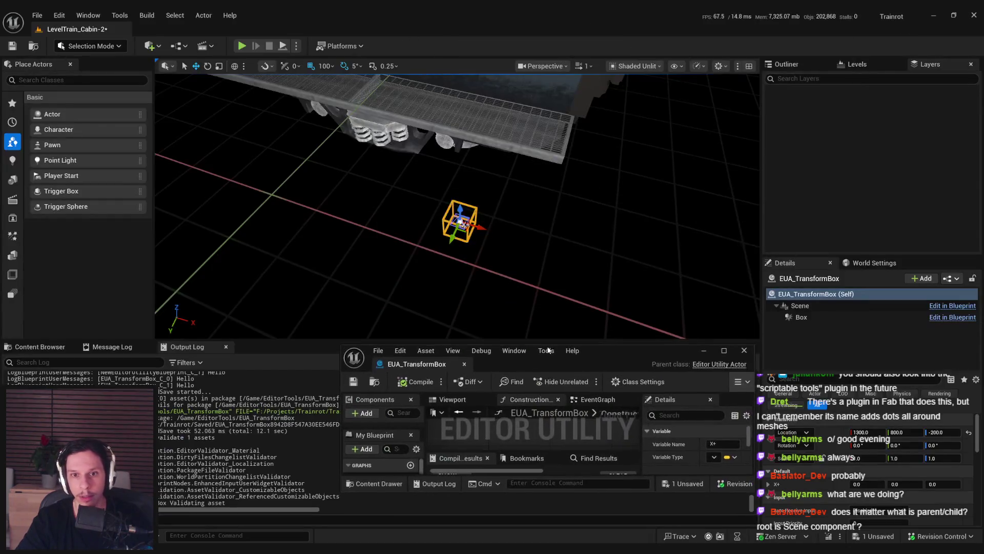
pyautogui.scroll(3, 470, 197)
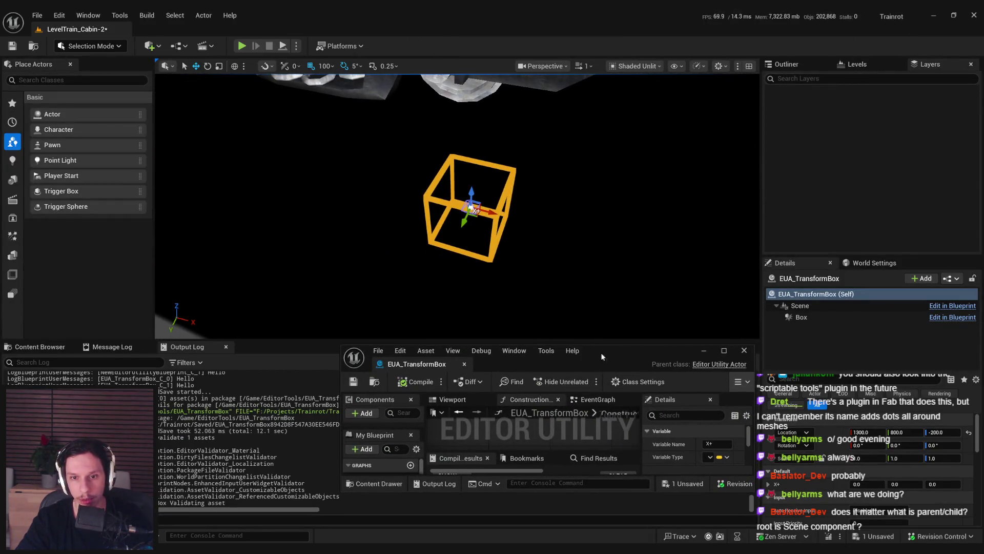
pyautogui.moveTo(601, 352); pyautogui.dragTo(616, 266)
pyautogui.doubleClick(614, 256)
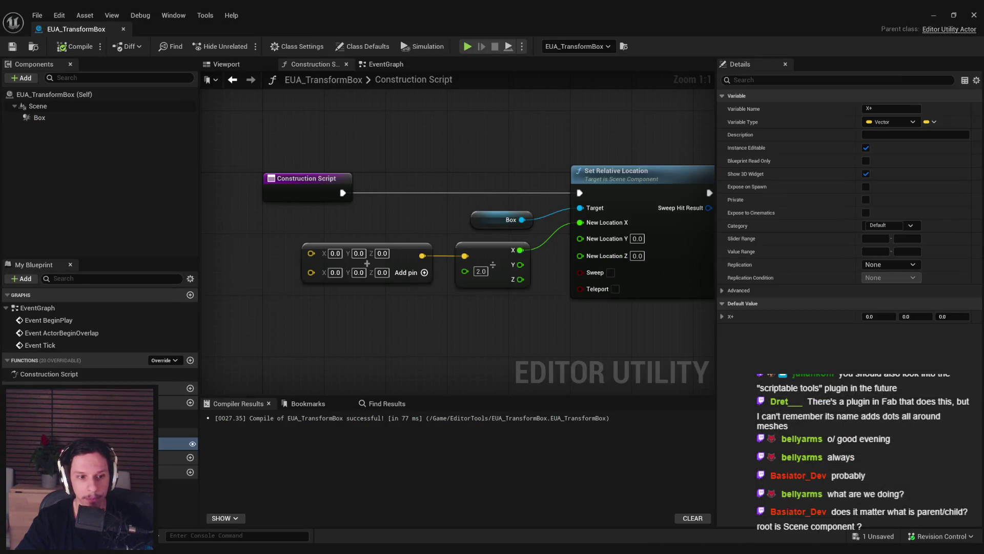
pyautogui.click(871, 316)
pyautogui.write('32')
pyautogui.press('Return')
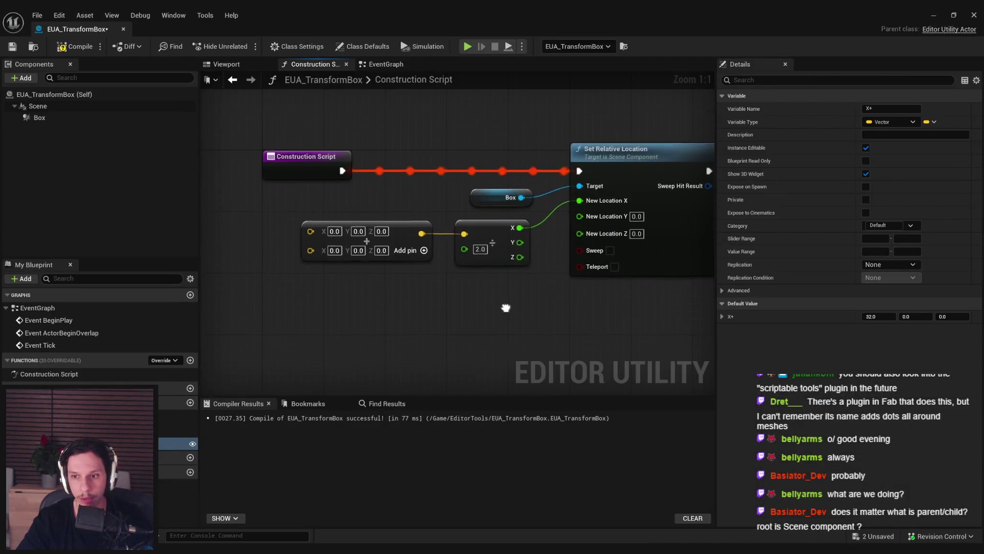
# Step: Check the box's X+ offset in the level viewport
pyautogui.moveTo(319, 36); pyautogui.dragTo(411, 376)
pyautogui.moveTo(418, 294); pyautogui.dragTo(484, 277)
pyautogui.click(418, 294)
pyautogui.click(390, 241)
pyautogui.click(461, 318)
# Step: Duplicate the X+ variable and name the copy X-
pyautogui.doubleClick(472, 382)
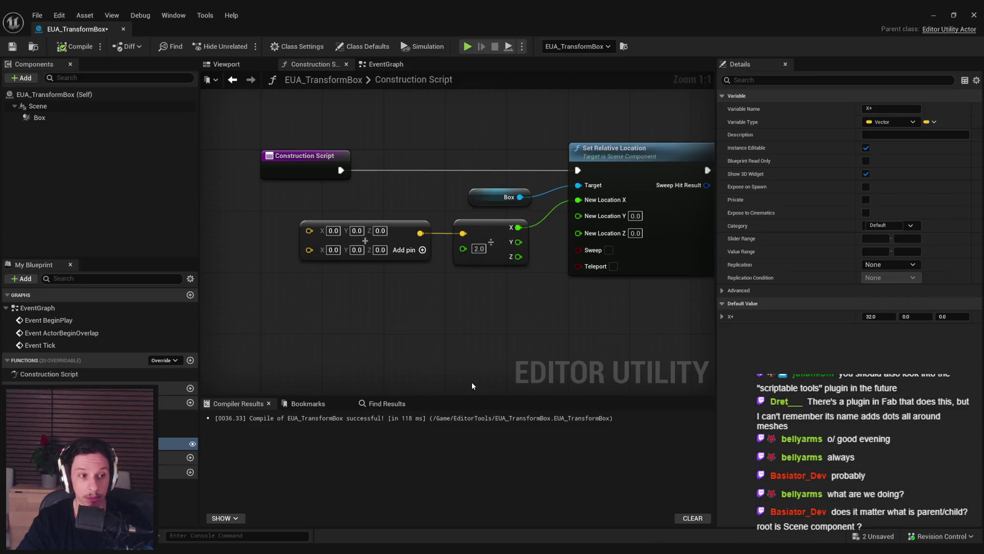
pyautogui.click(175, 443)
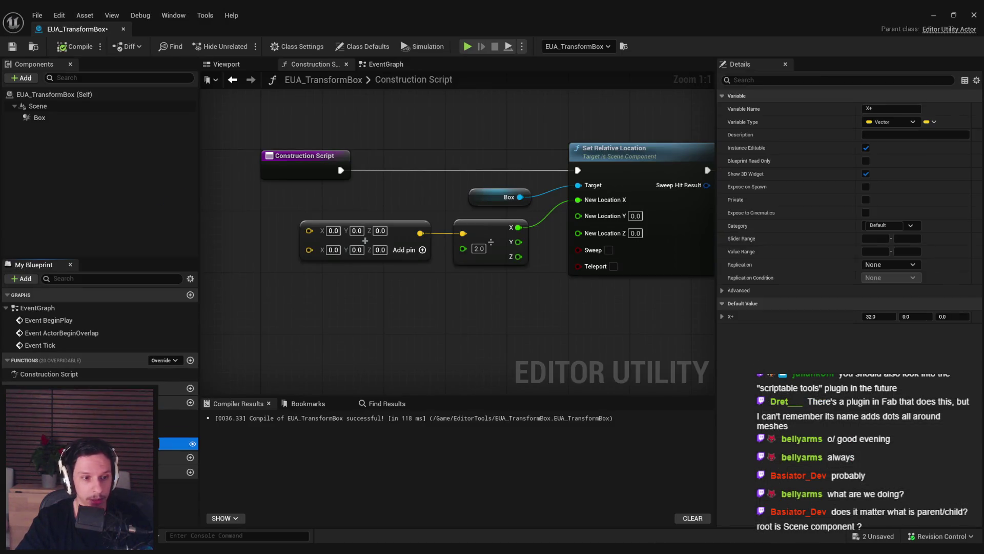
pyautogui.hotkey('ctrl', 'w')
pyautogui.write('X-')
pyautogui.press('Return')
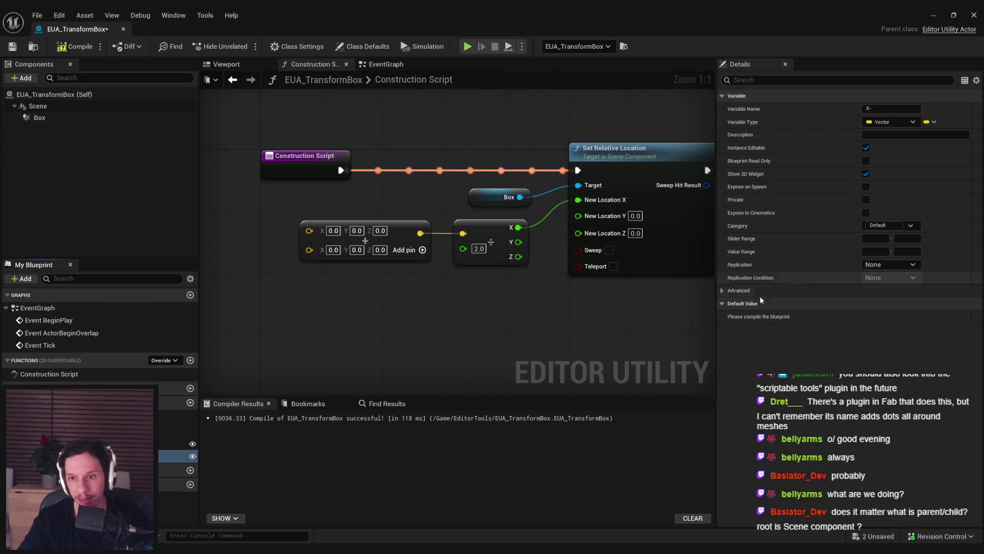
# Step: Set X-'s default X value to -32 and save the blueprint
pyautogui.click(74, 46)
pyautogui.click(878, 314)
pyautogui.write('-32')
pyautogui.press('Return')
pyautogui.click(13, 47)
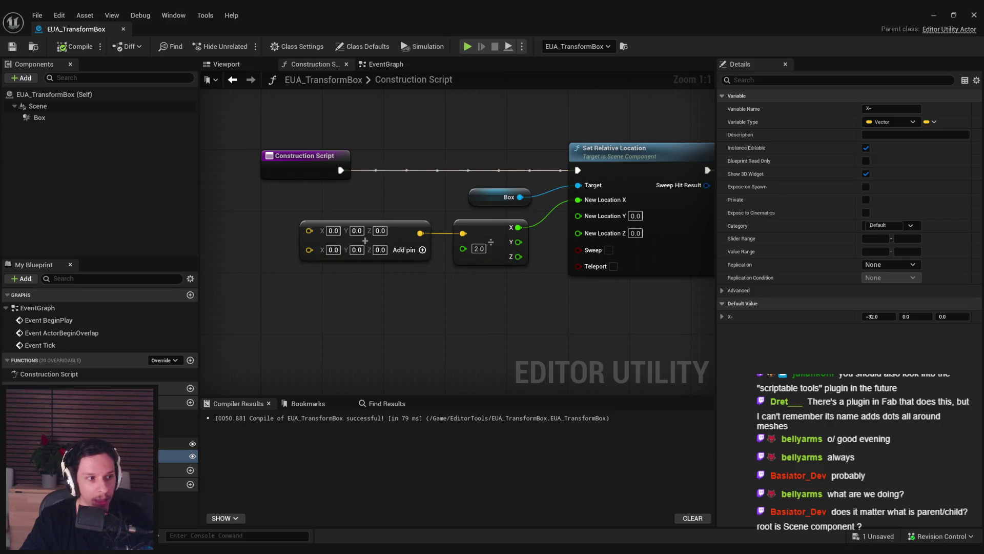
# Step: Duplicate X- into Y+ with default 0, 32, 0, then compile and save
pyautogui.click(175, 455)
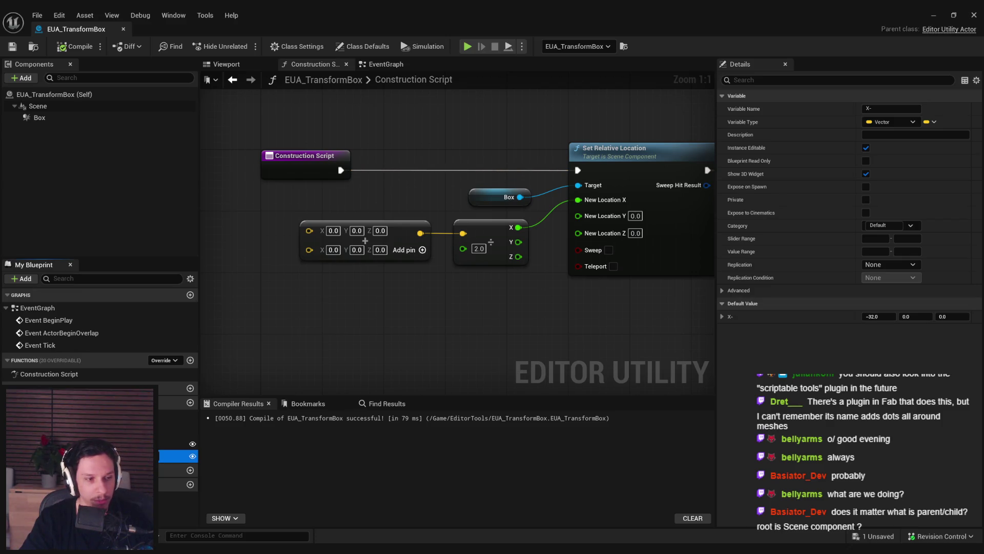
pyautogui.rightClick(174, 456)
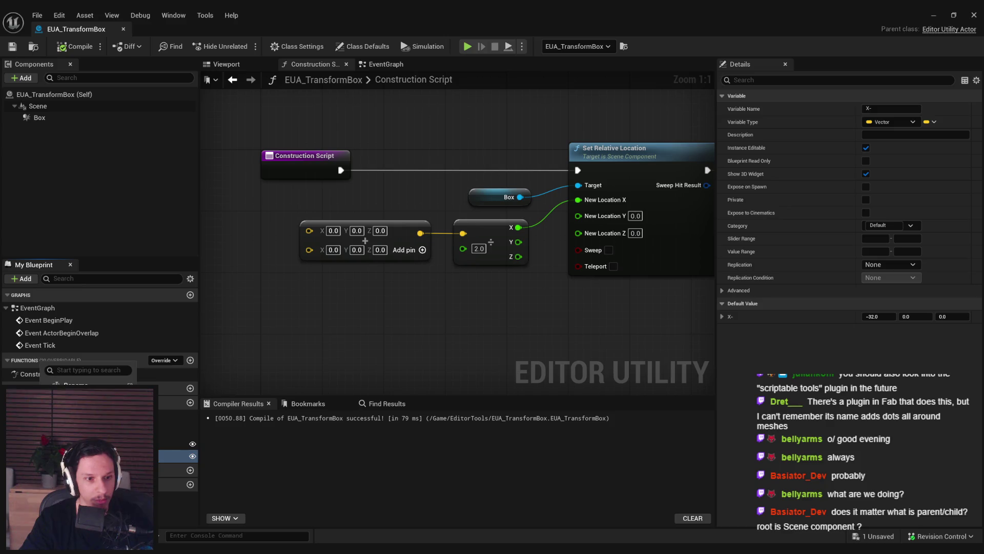
pyautogui.click(76, 409)
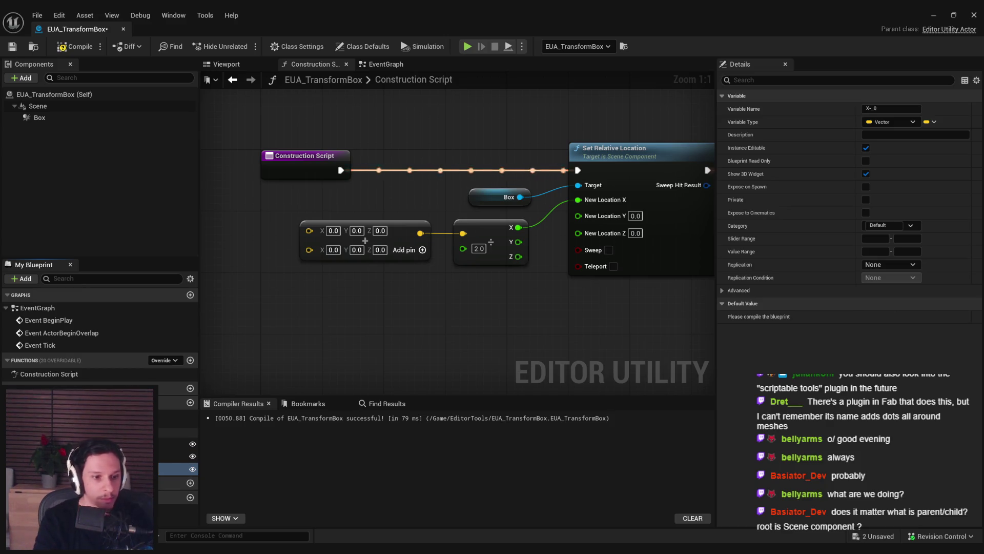
pyautogui.write('Y+')
pyautogui.press('Return')
pyautogui.press('F7')
pyautogui.moveTo(879, 317); pyautogui.dragTo(902, 318)
pyautogui.write('0')
pyautogui.press('Tab')
pyautogui.write('32')
pyautogui.press('Return')
pyautogui.click(74, 46)
pyautogui.click(14, 48)
# Step: Test-rotate the box actor in the level, undo it, and save the level
pyautogui.press('super+Down')
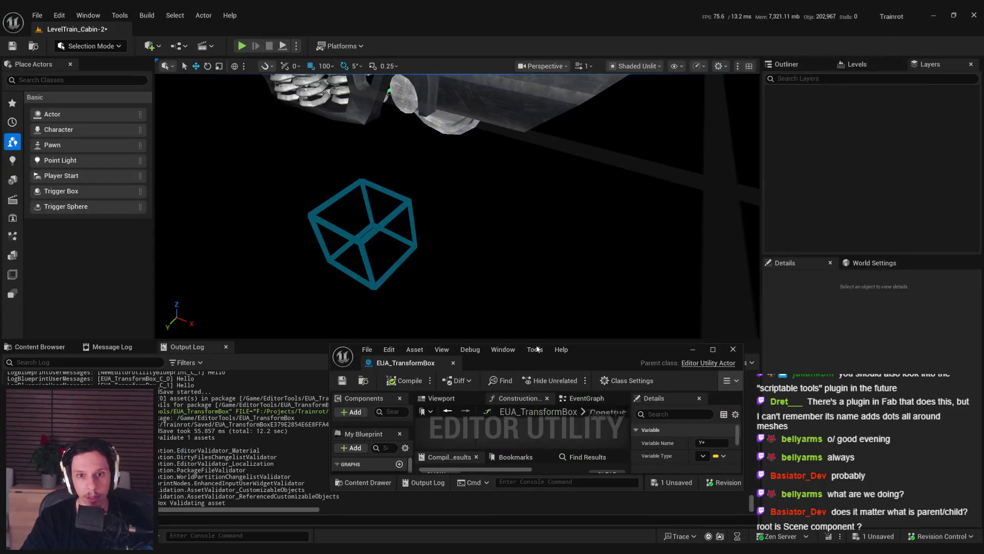
pyautogui.click(392, 259)
pyautogui.press('e')
pyautogui.moveTo(392, 259); pyautogui.dragTo(404, 276)
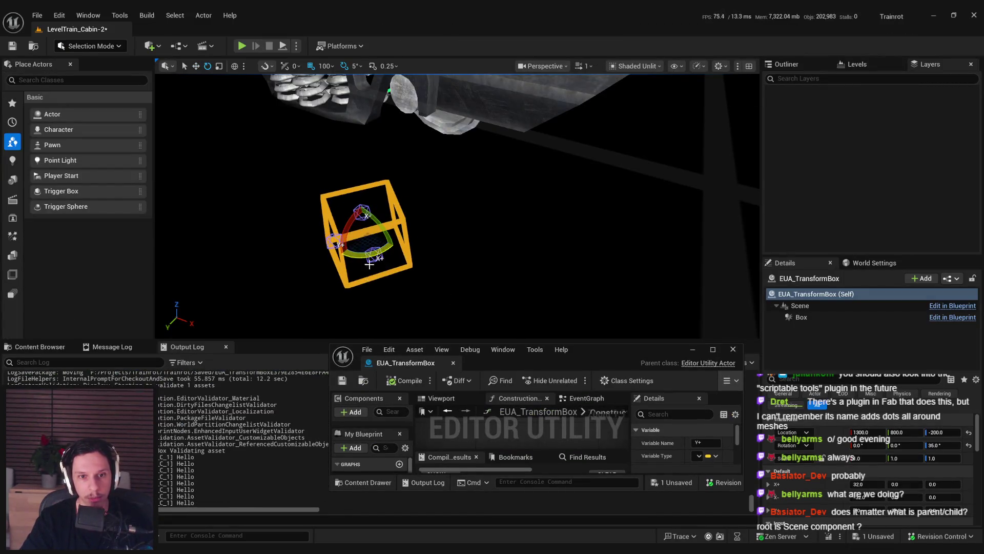
pyautogui.hotkey('ctrl', 'z')
pyautogui.hotkey('ctrl', 's')
# Step: Select the Print String node in the Construction Script graph
pyautogui.doubleClick(591, 349)
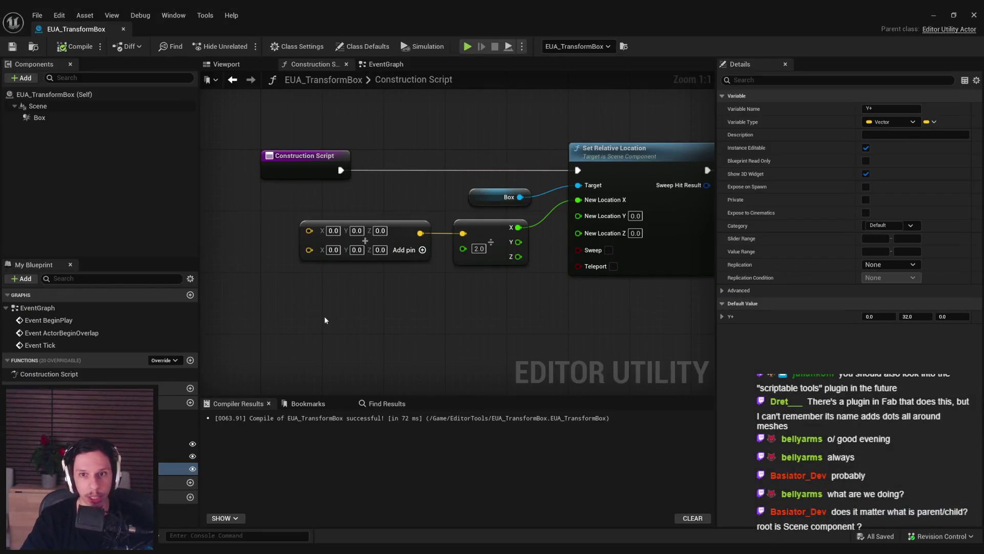
pyautogui.moveTo(531, 301); pyautogui.dragTo(408, 278)
pyautogui.scroll(-1, 408, 277)
pyautogui.click(631, 144)
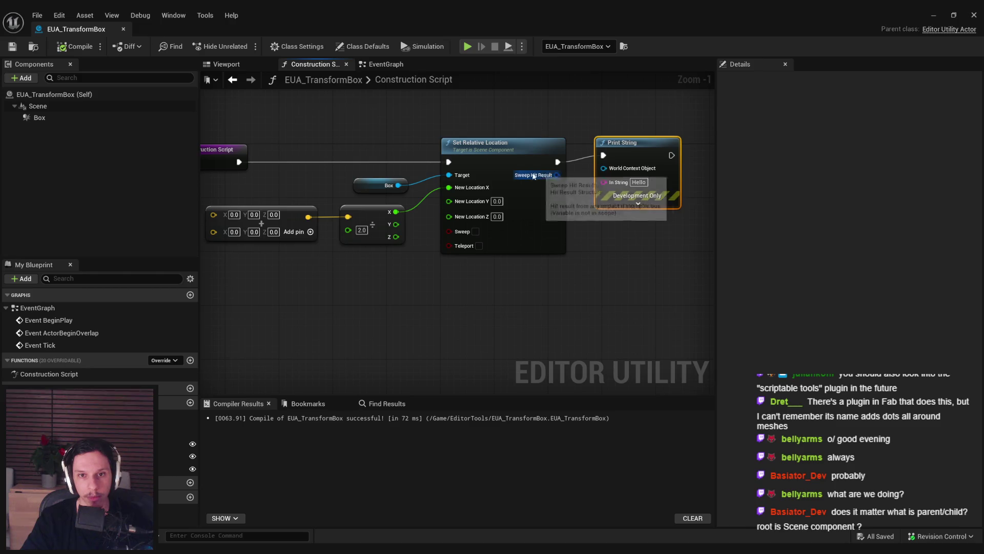
# Step: Test-move the box's X+ handle in the level, then undo the move
pyautogui.doubleClick(490, 17)
pyautogui.click(393, 260)
pyautogui.press('w')
pyautogui.moveTo(415, 268)
pyautogui.mouseDown()
pyautogui.moveTo(446, 296)
pyautogui.moveTo(504, 303)
pyautogui.mouseUp()
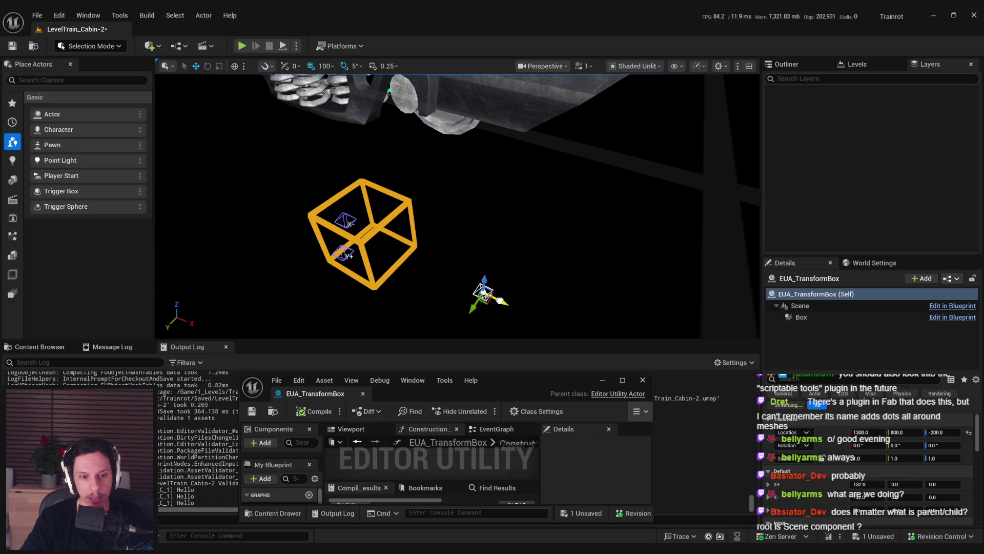
pyautogui.hotkey('ctrl', 'z')
pyautogui.doubleClick(463, 388)
pyautogui.scroll(1, 538, 281)
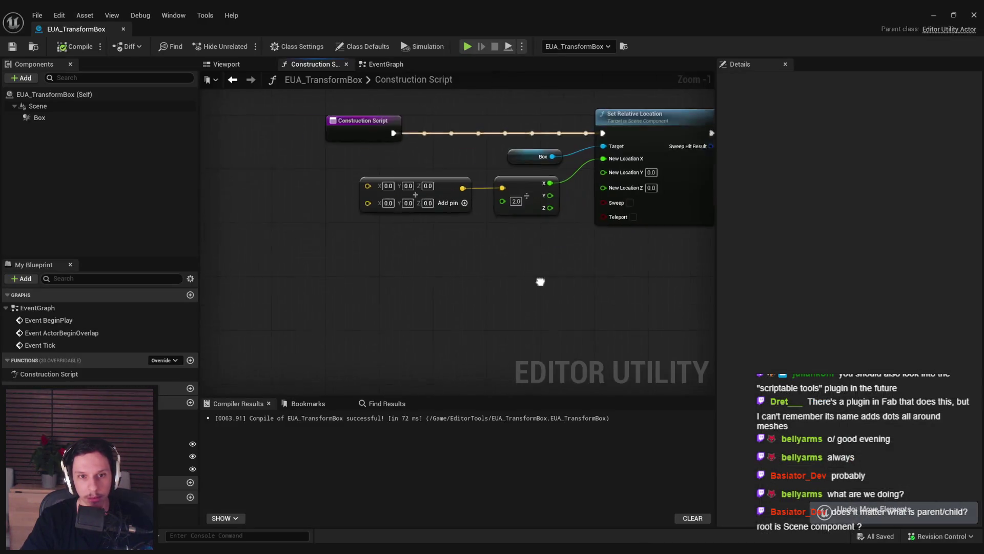
# Step: Duplicate Y+ into Y- with a default Y value of -32
pyautogui.click(51, 468)
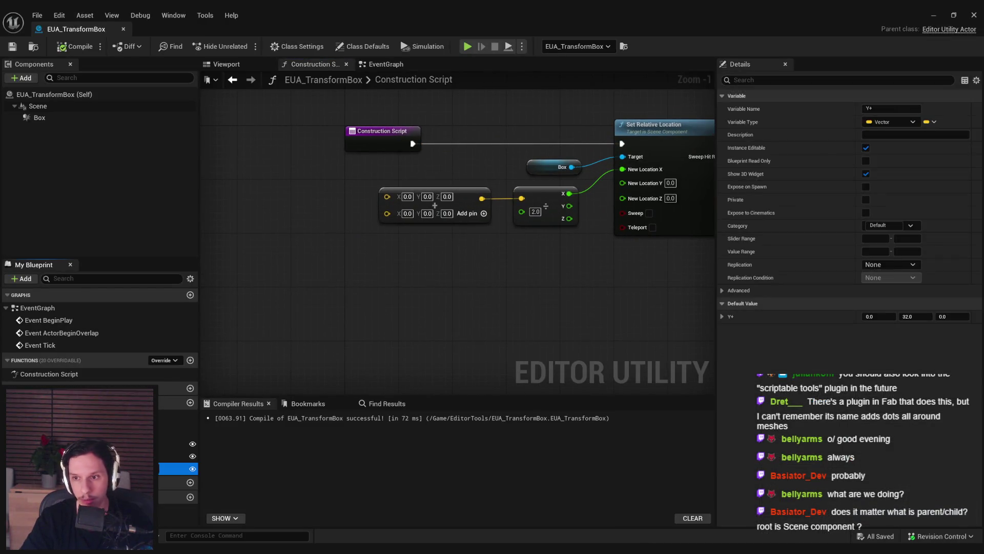
pyautogui.hotkey('ctrl', 'w')
pyautogui.write('Y-')
pyautogui.press('Return')
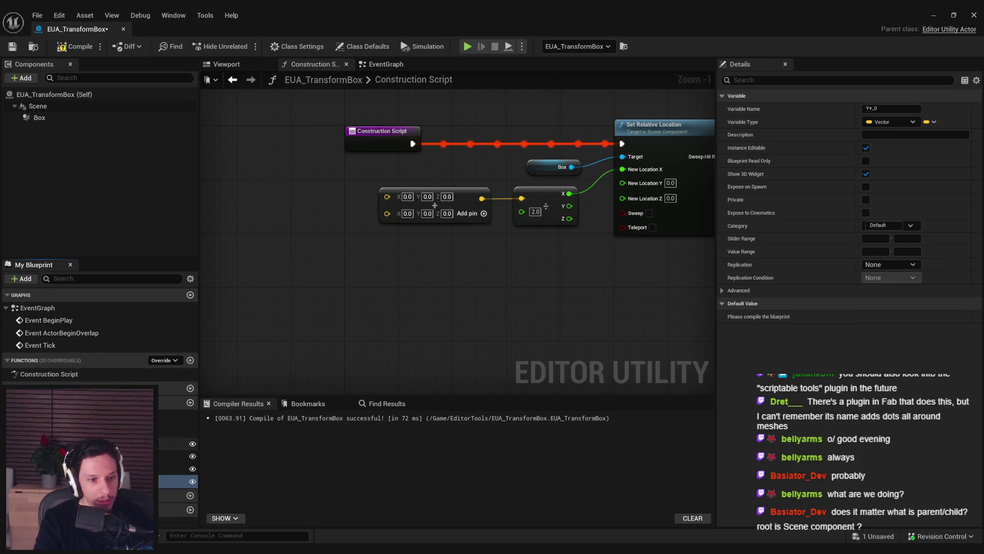
pyautogui.click(82, 47)
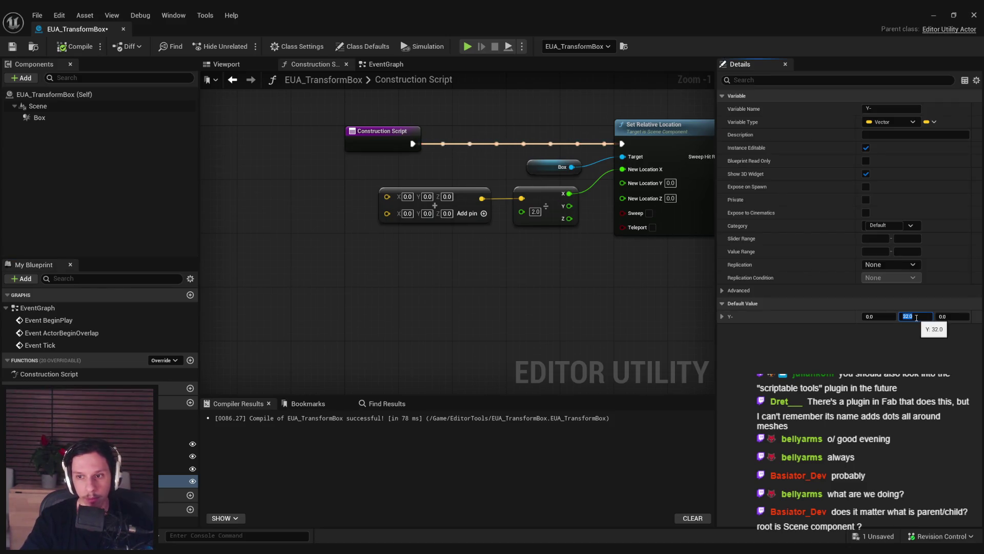
pyautogui.write('-32')
pyautogui.press('Return')
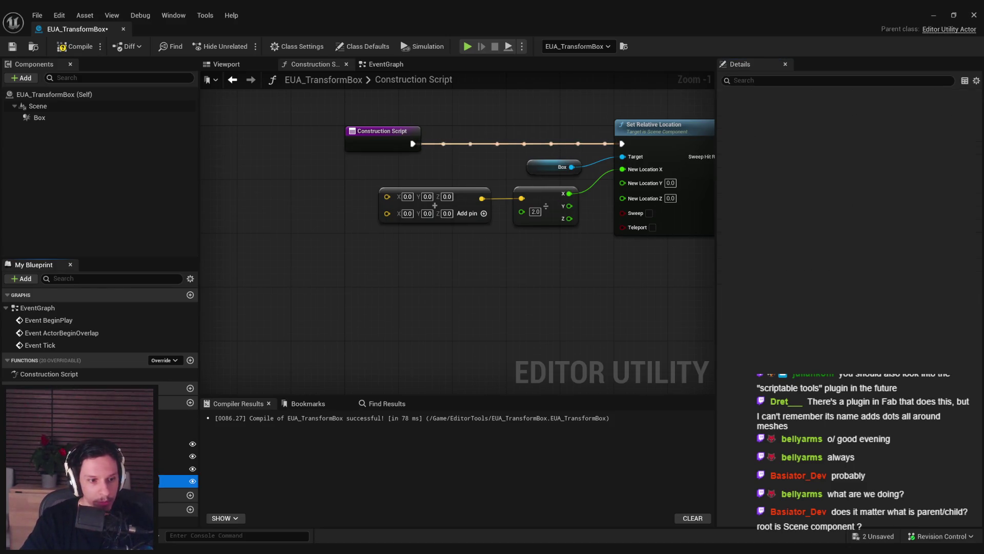
# Step: Create Z+ with default Z 32 and Z- with default -32, compiling each
pyautogui.hotkey('ctrl', 'd')
pyautogui.write('Z+')
pyautogui.press('Return')
pyautogui.click(76, 45)
pyautogui.click(916, 317)
pyautogui.write('32')
pyautogui.click(76, 46)
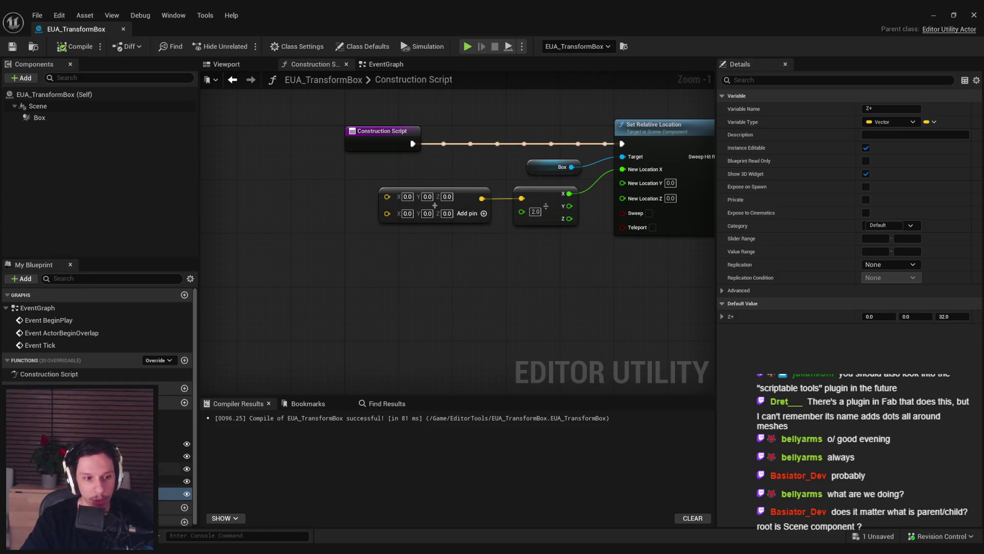
pyautogui.hotkey('ctrl', 'd')
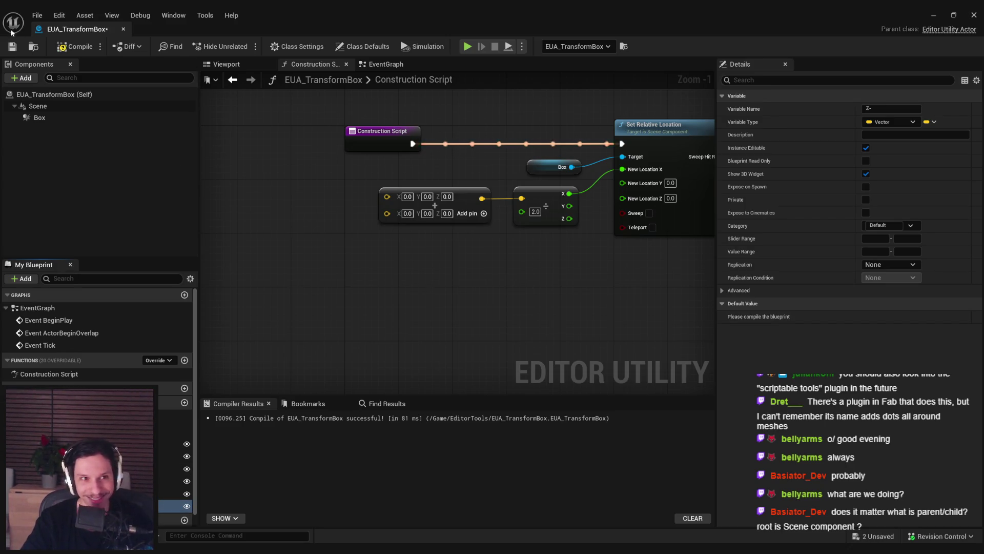
pyautogui.click(56, 50)
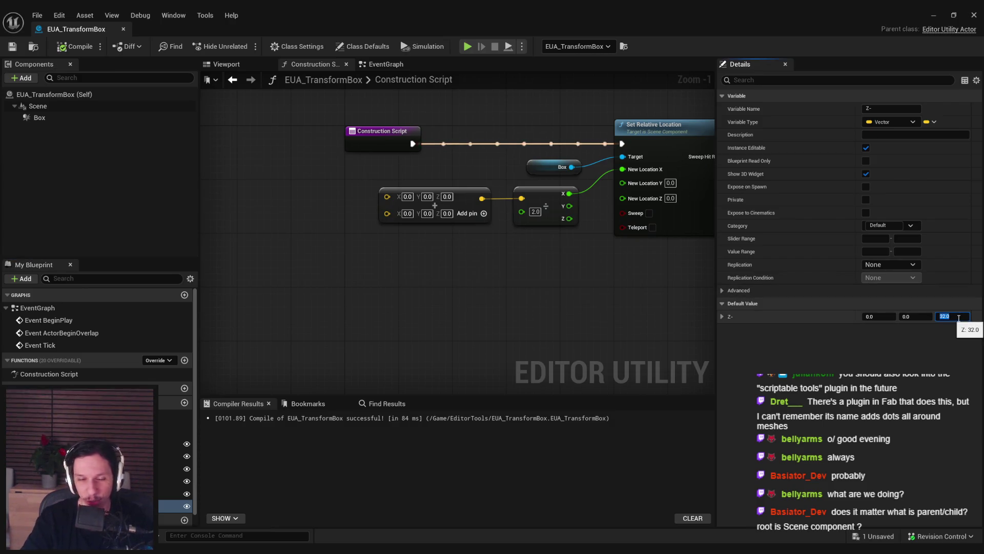
pyautogui.click(75, 48)
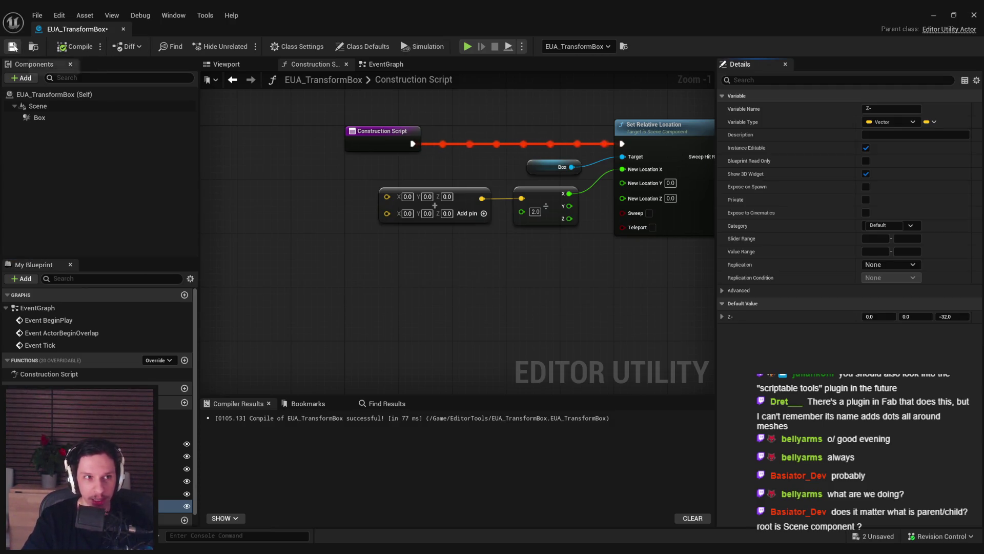
# Step: Place an X+ getter and connect it to the Add node's first input
pyautogui.moveTo(325, 257); pyautogui.dragTo(352, 279)
pyautogui.moveTo(169, 443)
pyautogui.mouseDown()
pyautogui.moveTo(332, 249)
pyautogui.moveTo(327, 219)
pyautogui.moveTo(414, 219)
pyautogui.mouseUp()
pyautogui.moveTo(354, 221)
pyautogui.mouseDown()
pyautogui.moveTo(367, 208)
pyautogui.moveTo(365, 253)
pyautogui.moveTo(415, 231)
pyautogui.mouseUp()
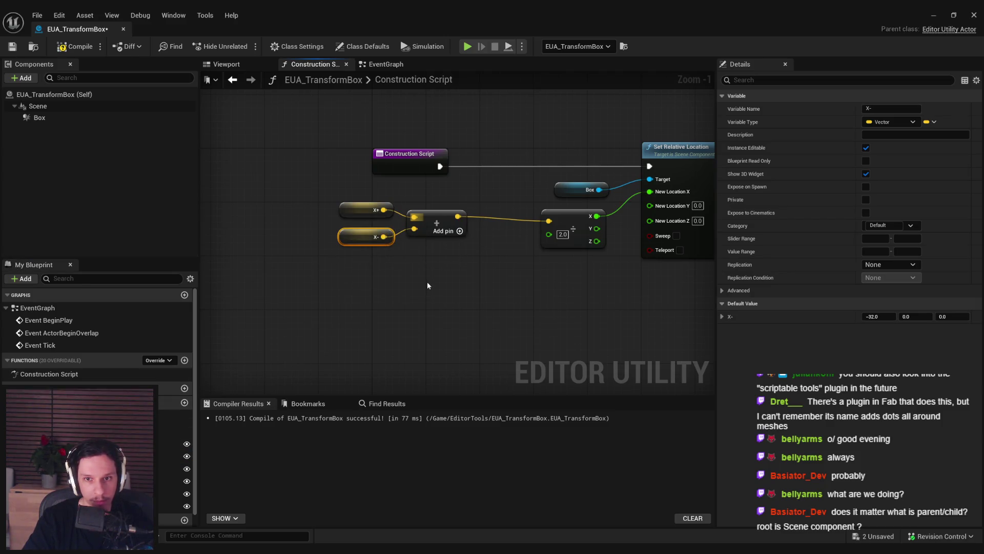
# Step: Compile with X+ and X- summed, inspect the TransformBox in the level, and save all
pyautogui.click(427, 281)
pyautogui.click(75, 46)
pyautogui.hotkey('alt', 'Tab')
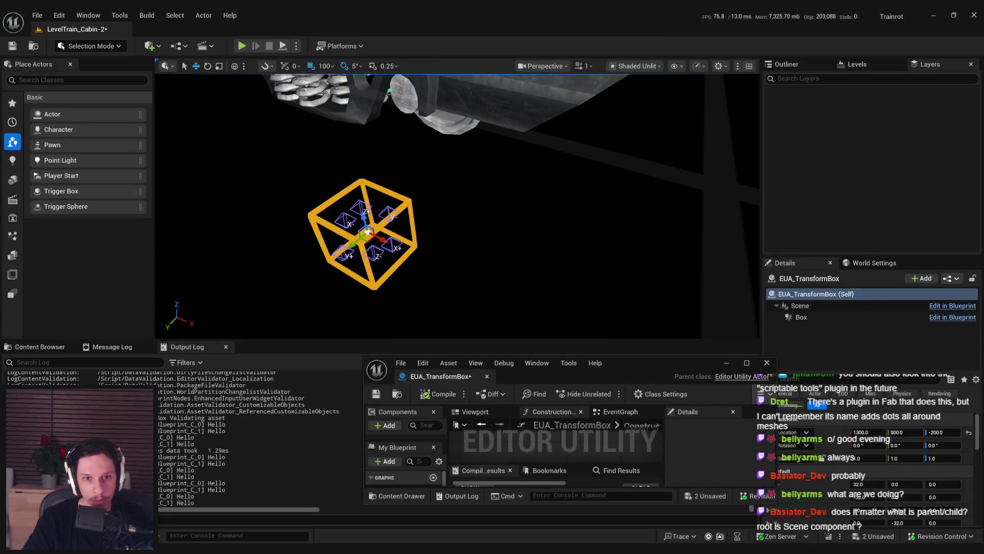
pyautogui.moveTo(437, 265)
pyautogui.mouseDown()
pyautogui.moveTo(489, 224)
pyautogui.moveTo(464, 230)
pyautogui.moveTo(594, 232)
pyautogui.moveTo(473, 245)
pyautogui.moveTo(486, 230)
pyautogui.mouseUp()
pyautogui.press('f')
pyautogui.moveTo(542, 274); pyautogui.dragTo(523, 259)
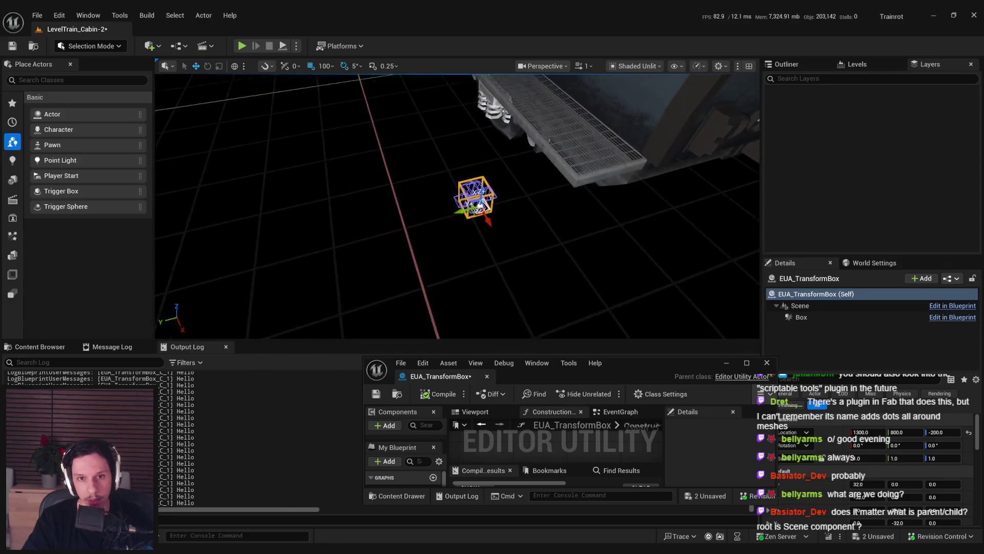
pyautogui.hotkey('ctrl', 's')
# Step: Move the X+, X- and Add nodes to the right, then compile and save
pyautogui.doubleClick(616, 366)
pyautogui.scroll(1, 427, 291)
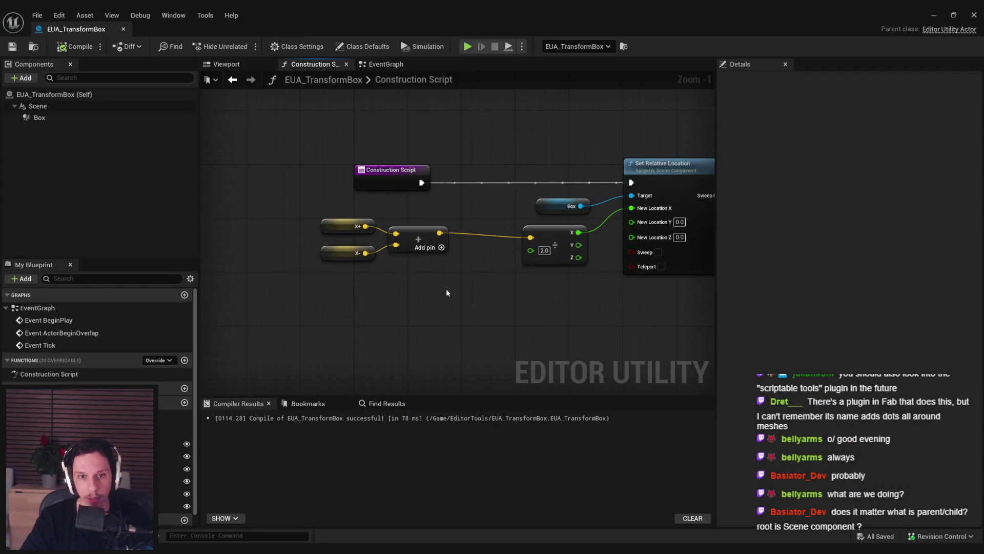
pyautogui.moveTo(425, 240); pyautogui.dragTo(485, 246)
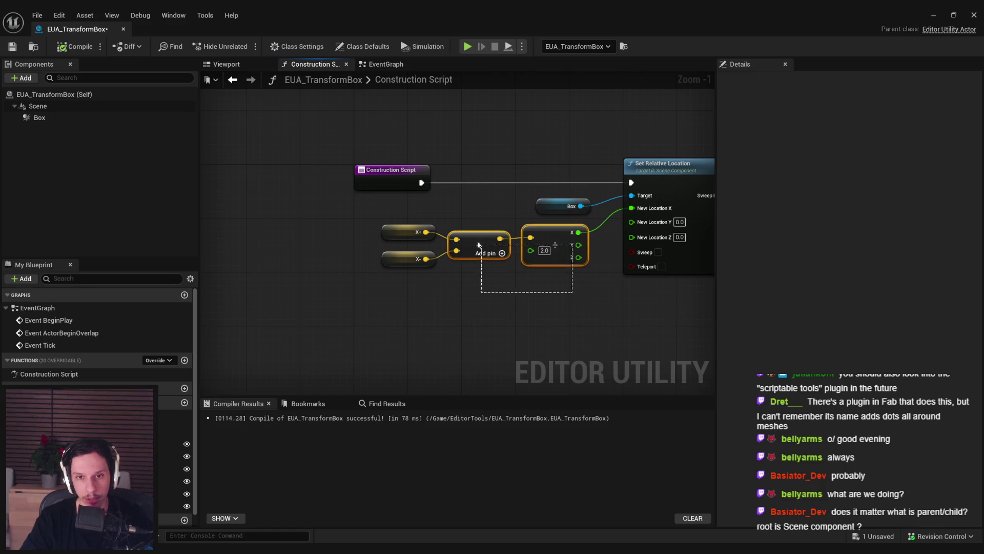
pyautogui.click(444, 256)
pyautogui.click(70, 49)
pyautogui.click(13, 47)
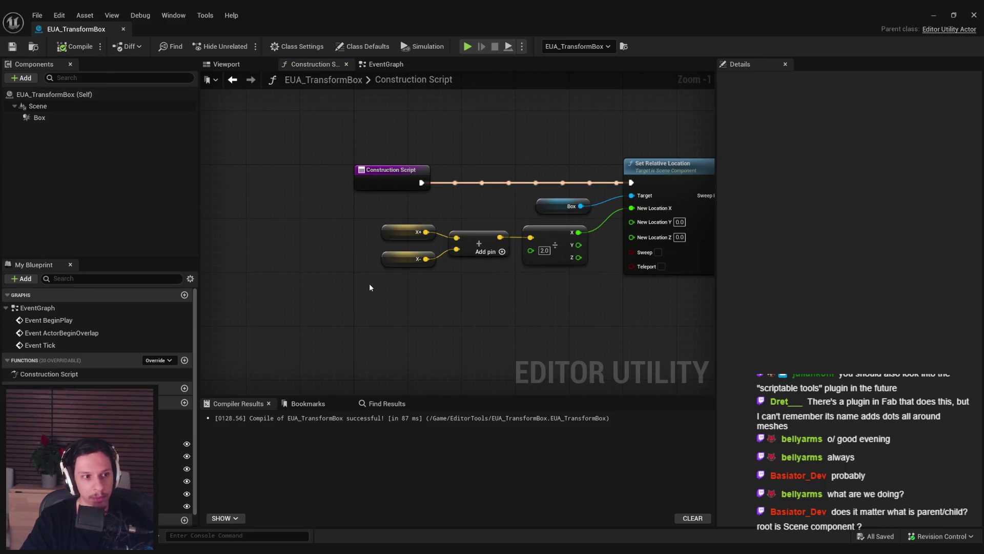
pyautogui.scroll(-2, 369, 282)
pyautogui.scroll(3, 470, 262)
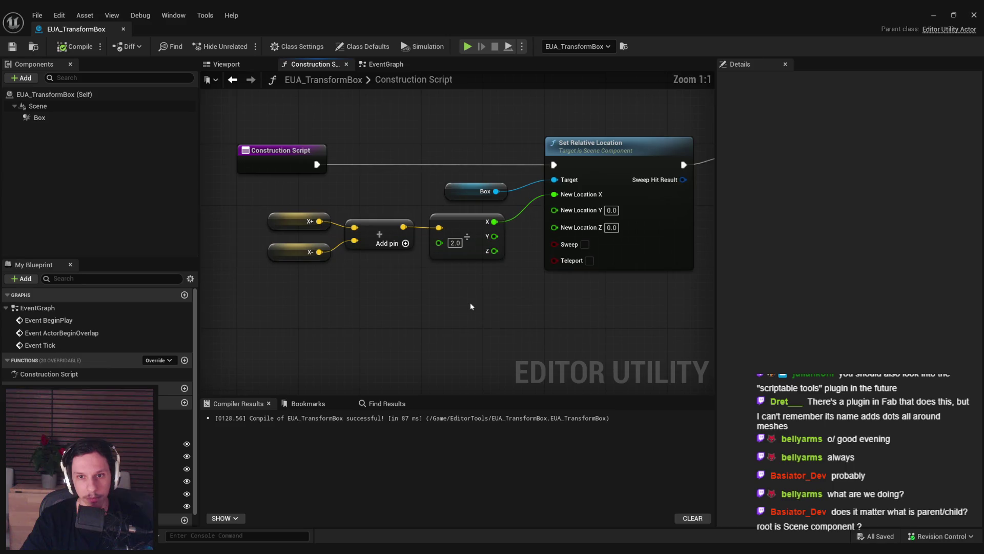
pyautogui.scroll(-2, 470, 302)
pyautogui.scroll(2, 548, 307)
# Step: Copy the X midpoint nodes into a Y+/Y- version wired to New Location Y
pyautogui.moveTo(549, 308); pyautogui.dragTo(349, 229)
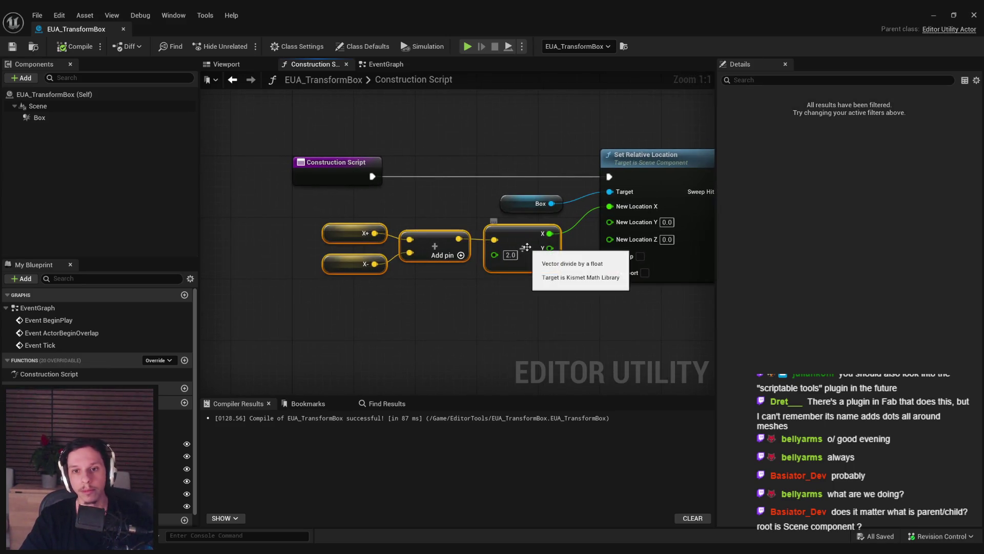
pyautogui.moveTo(490, 267); pyautogui.dragTo(453, 306)
pyautogui.hotkey('ctrl', 'c')
pyautogui.hotkey('ctrl', 'v')
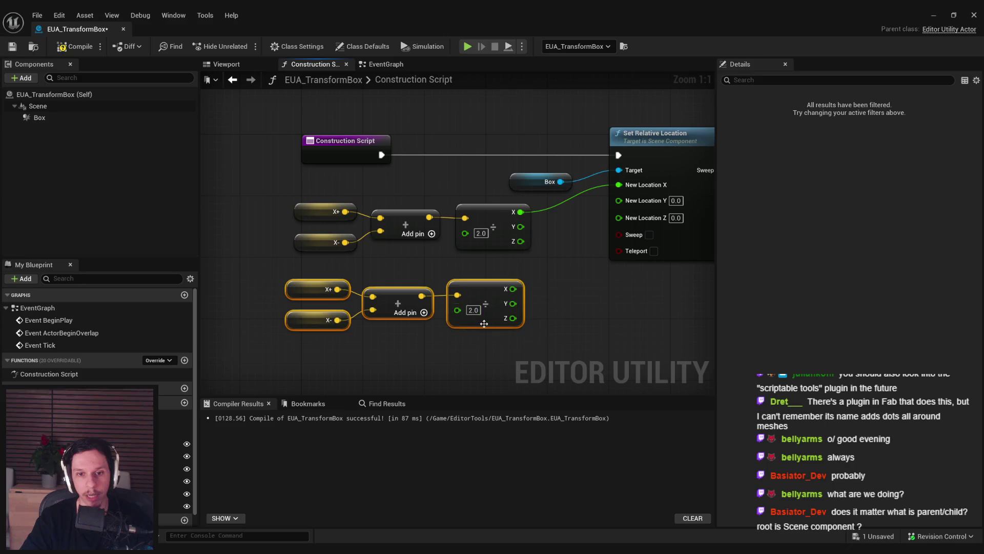
pyautogui.click(469, 355)
pyautogui.moveTo(169, 469)
pyautogui.mouseDown()
pyautogui.moveTo(309, 284)
pyautogui.moveTo(231, 410)
pyautogui.moveTo(311, 313)
pyautogui.mouseUp()
pyautogui.moveTo(521, 296)
pyautogui.mouseDown()
pyautogui.moveTo(605, 226)
pyautogui.moveTo(619, 200)
pyautogui.mouseUp()
pyautogui.moveTo(460, 318)
pyautogui.mouseDown()
pyautogui.moveTo(515, 272)
pyautogui.moveTo(338, 220)
pyautogui.mouseUp()
# Step: Copy them again into a Z+/Z- version wired to New Location Z, then compile and save
pyautogui.hotkey('ctrl', 'c')
pyautogui.hotkey('ctrl', 'v')
pyautogui.moveTo(546, 346); pyautogui.dragTo(543, 305)
pyautogui.moveTo(174, 493)
pyautogui.mouseDown()
pyautogui.moveTo(390, 297)
pyautogui.moveTo(395, 338)
pyautogui.mouseUp()
pyautogui.moveTo(575, 326); pyautogui.dragTo(674, 168)
pyautogui.click(75, 46)
pyautogui.click(13, 46)
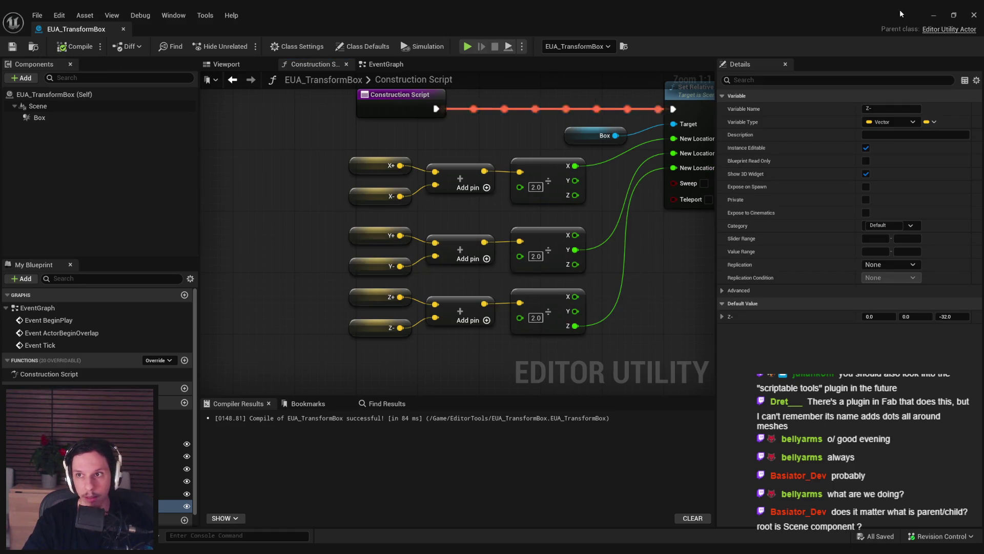
# Step: Test-move the transform box handles in the level, undoing each move
pyautogui.click(933, 15)
pyautogui.moveTo(473, 189); pyautogui.dragTo(473, 189)
pyautogui.moveTo(475, 254)
pyautogui.mouseDown()
pyautogui.moveTo(577, 202)
pyautogui.moveTo(508, 222)
pyautogui.moveTo(463, 282)
pyautogui.mouseUp()
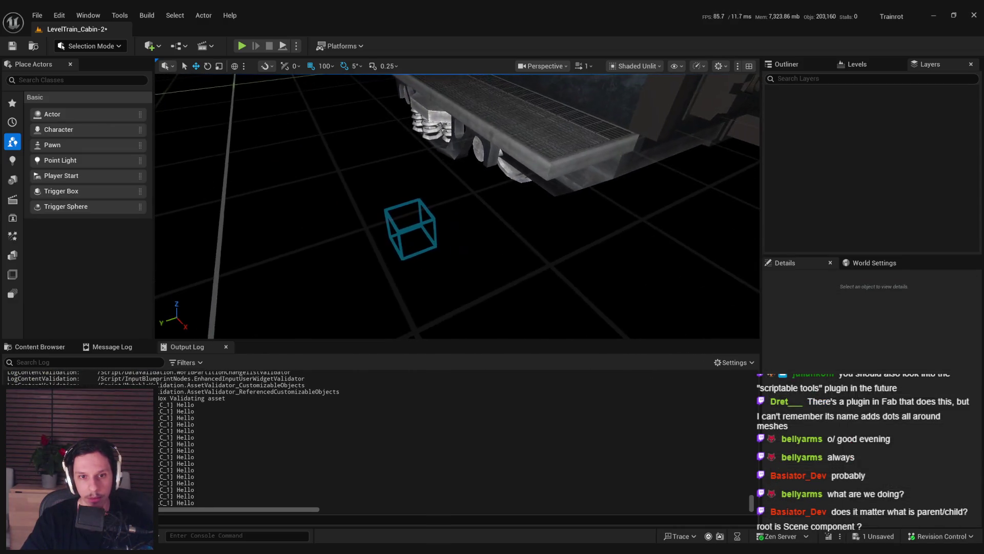
pyautogui.click(412, 245)
pyautogui.moveTo(412, 224)
pyautogui.mouseDown()
pyautogui.moveTo(413, 267)
pyautogui.moveTo(423, 214)
pyautogui.moveTo(395, 97)
pyautogui.mouseUp()
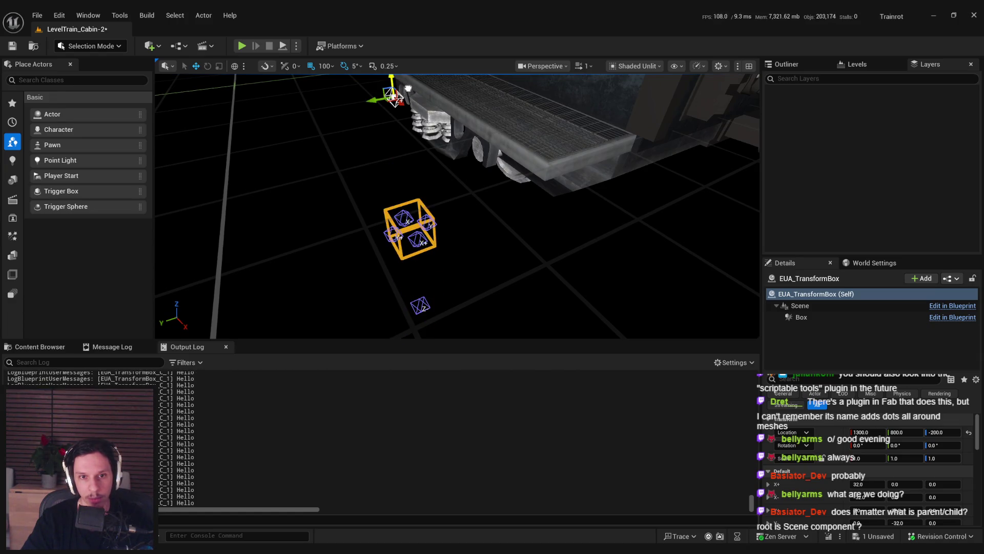
pyautogui.hotkey('ctrl', 'z')
pyautogui.moveTo(394, 193); pyautogui.dragTo(400, 71)
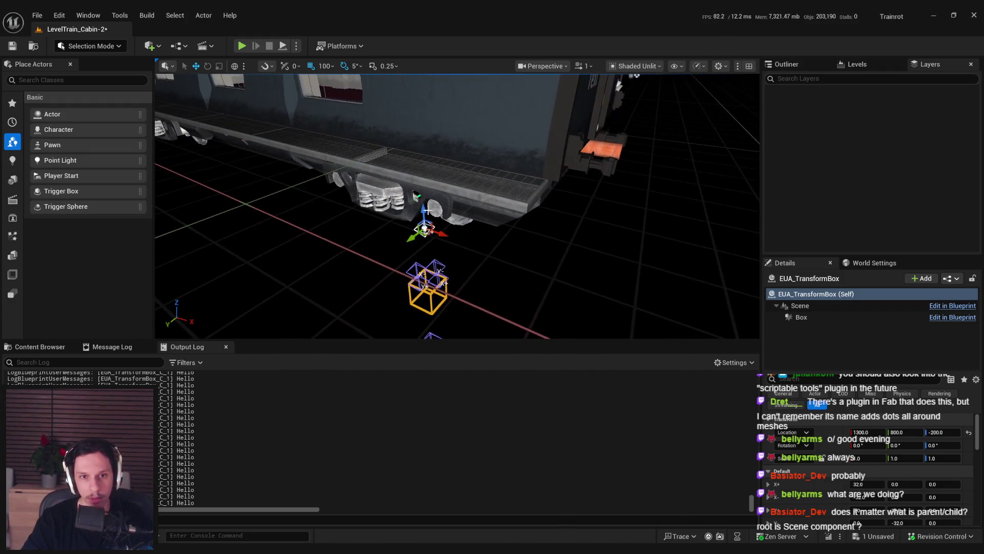
pyautogui.moveTo(413, 198); pyautogui.dragTo(412, 234)
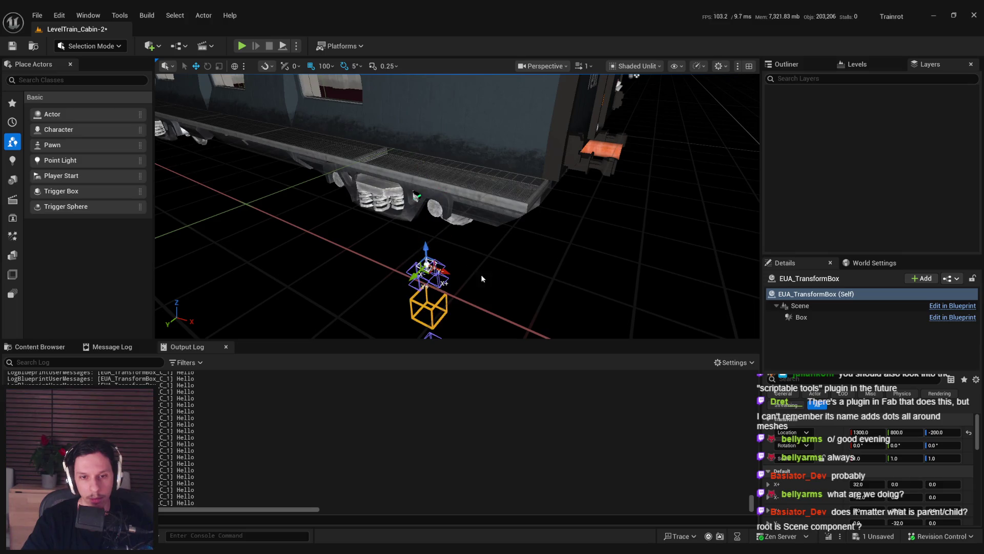
pyautogui.hotkey('ctrl', 'z')
pyautogui.hotkey('ctrl', 'z')
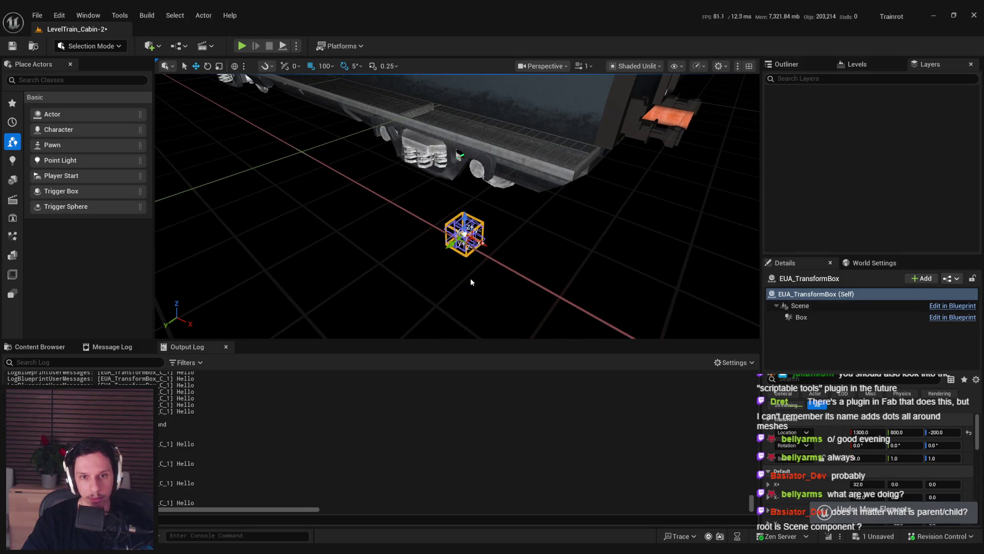
# Step: Save the level and return to the EUA_TransformBox blueprint editor
pyautogui.moveTo(471, 281); pyautogui.dragTo(470, 256)
pyautogui.hotkey('ctrl', 's')
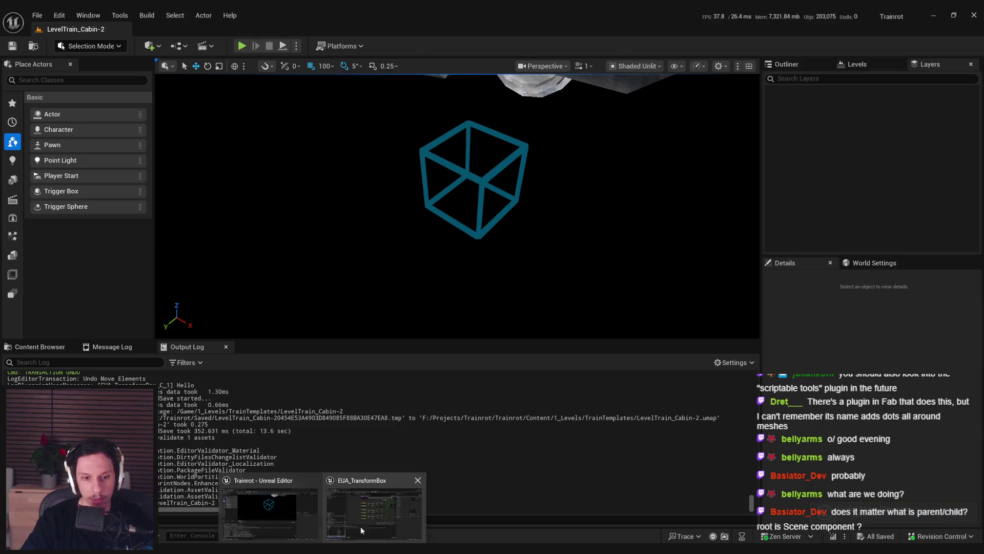
pyautogui.click(360, 530)
pyautogui.scroll(2, 467, 262)
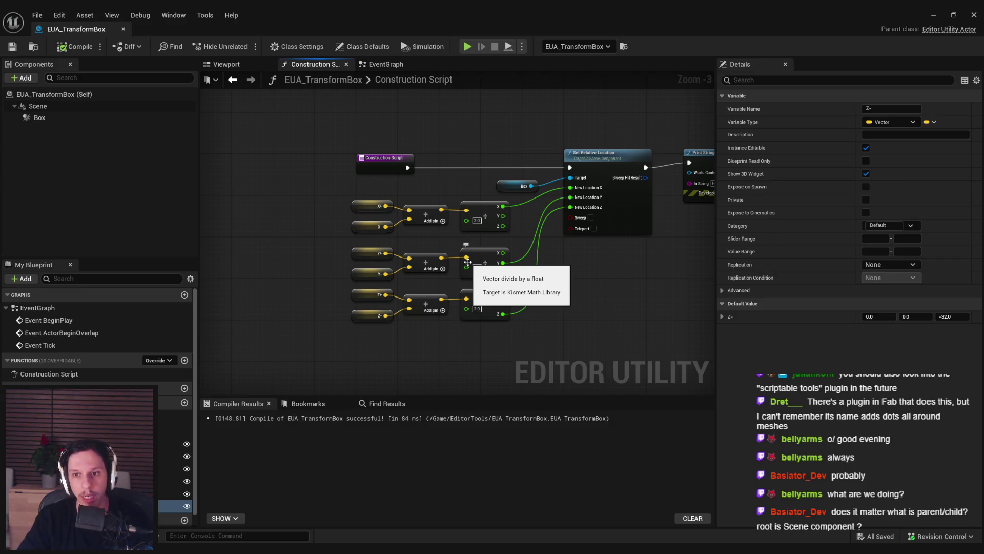
# Step: Delete the Print String node and add a Set Box Extent node from a second Box reference
pyautogui.moveTo(583, 277); pyautogui.dragTo(515, 294)
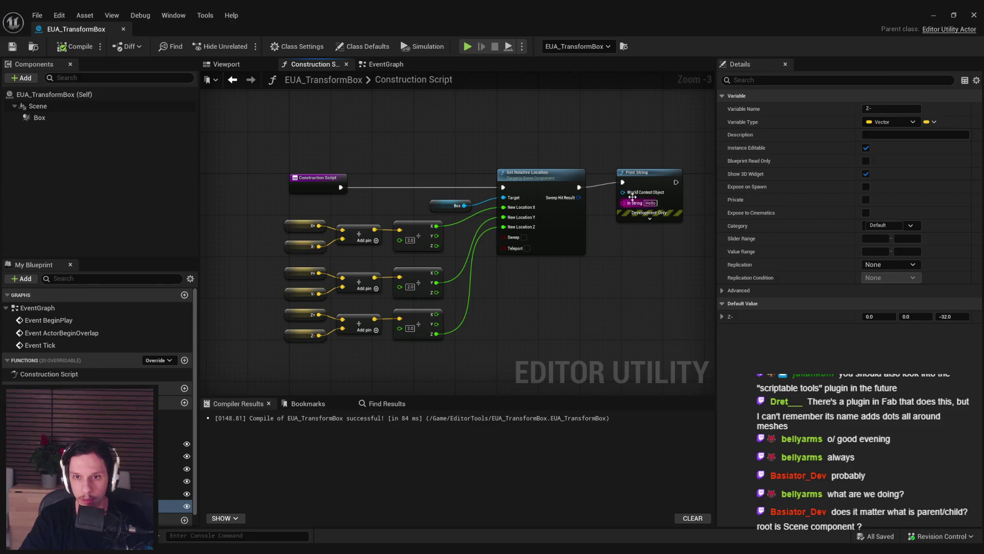
pyautogui.moveTo(632, 197); pyautogui.dragTo(626, 202)
pyautogui.press('Delete')
pyautogui.moveTo(604, 287); pyautogui.dragTo(547, 283)
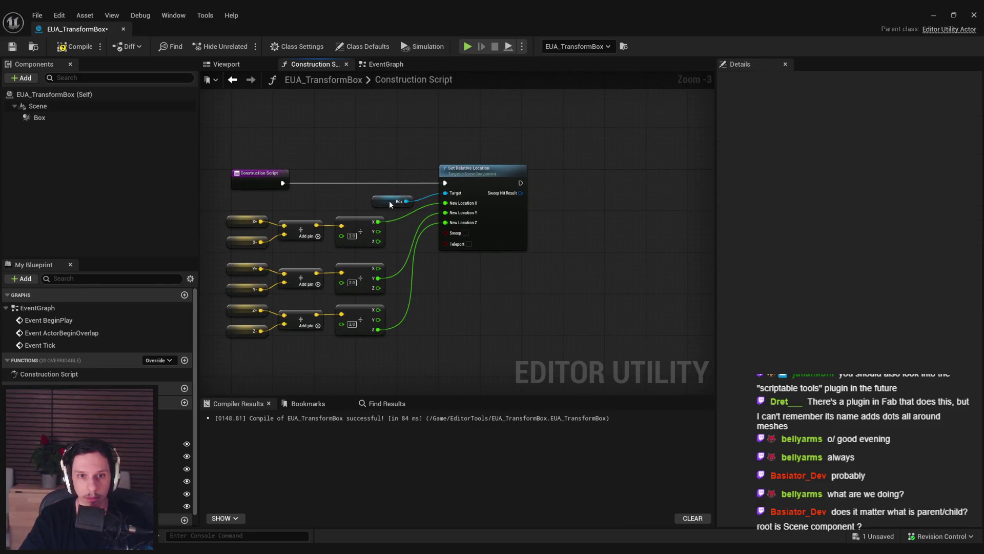
pyautogui.click(389, 201)
pyautogui.hotkey('ctrl', 'c')
pyautogui.hotkey('ctrl', 'v')
pyautogui.moveTo(604, 206); pyautogui.dragTo(623, 201)
pyautogui.write('set exte')
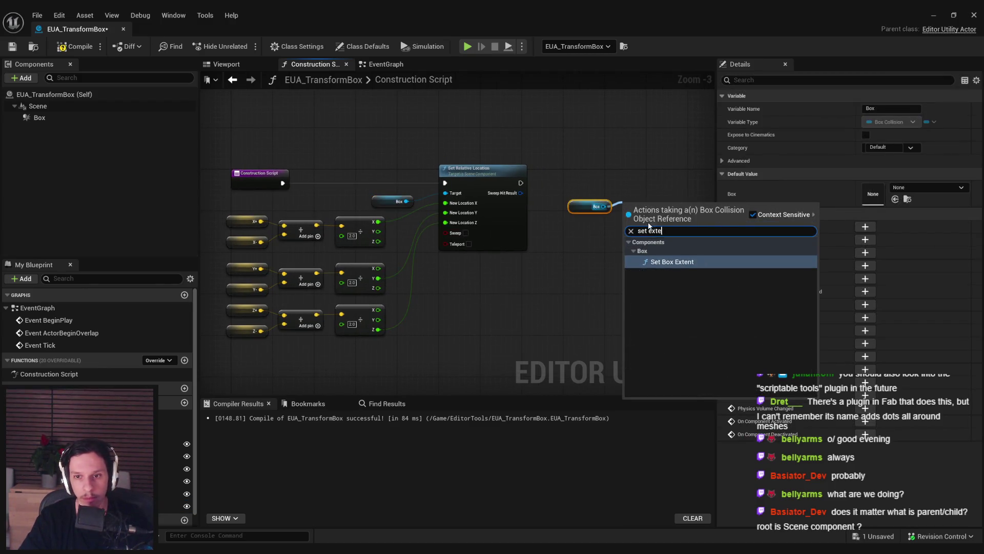
pyautogui.press('Return')
# Step: Chain Set Box Extent after Set Relative Location and split its In Box Extent pin into X, Y, Z
pyautogui.moveTo(537, 224); pyautogui.dragTo(582, 195)
pyautogui.moveTo(564, 234)
pyautogui.mouseDown()
pyautogui.moveTo(595, 193)
pyautogui.moveTo(614, 206)
pyautogui.mouseUp()
pyautogui.moveTo(445, 199)
pyautogui.mouseDown()
pyautogui.moveTo(508, 208)
pyautogui.moveTo(629, 199)
pyautogui.moveTo(614, 199)
pyautogui.mouseUp()
pyautogui.moveTo(516, 226); pyautogui.dragTo(564, 226)
pyautogui.rightClick(618, 220)
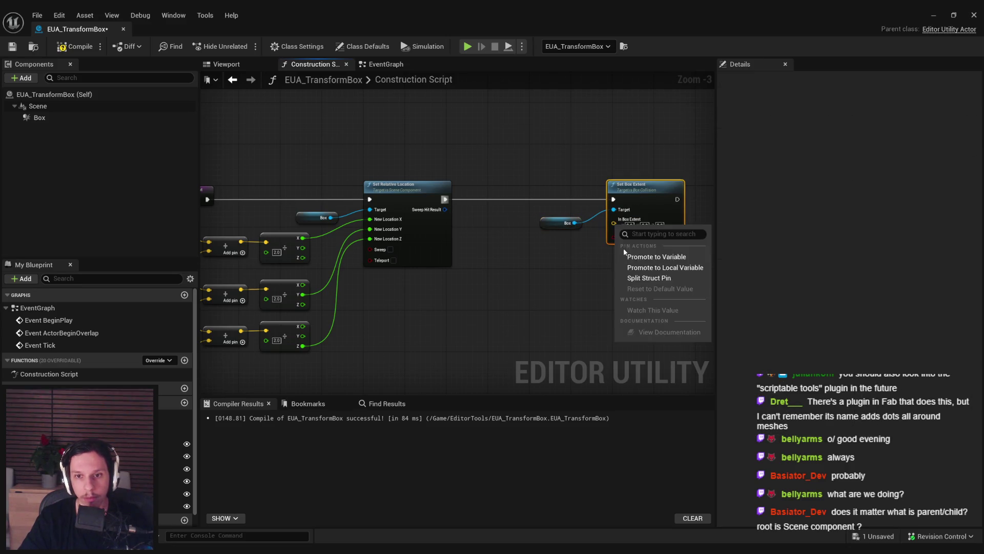
pyautogui.click(649, 276)
# Step: Add a Distance (Vector) node between the X+ and X- getters, wired into In Box Extent X
pyautogui.moveTo(521, 283); pyautogui.dragTo(541, 231)
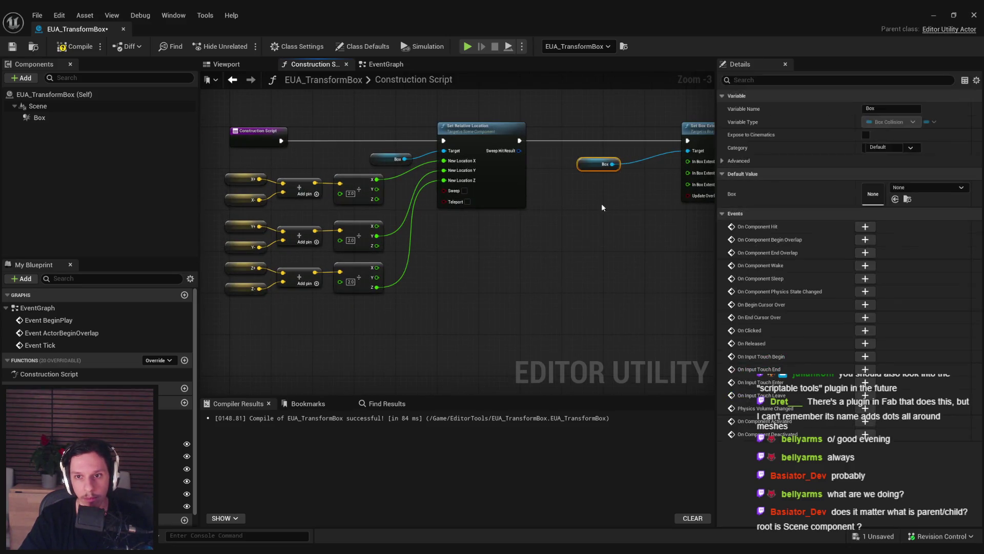
pyautogui.moveTo(601, 203); pyautogui.dragTo(469, 235)
pyautogui.moveTo(353, 173)
pyautogui.mouseDown()
pyautogui.moveTo(238, 193)
pyautogui.moveTo(269, 232)
pyautogui.mouseUp()
pyautogui.moveTo(508, 273)
pyautogui.mouseDown()
pyautogui.moveTo(444, 287)
pyautogui.moveTo(455, 272)
pyautogui.moveTo(507, 270)
pyautogui.moveTo(438, 300)
pyautogui.moveTo(611, 201)
pyautogui.moveTo(604, 196)
pyautogui.mouseUp()
pyautogui.write('distance')
pyautogui.click(515, 318)
pyautogui.moveTo(528, 302); pyautogui.dragTo(432, 266)
# Step: Rearrange the X distance nodes beside the Box and Set Box Extent nodes and align them
pyautogui.moveTo(499, 287)
pyautogui.mouseDown()
pyautogui.moveTo(537, 275)
pyautogui.moveTo(552, 255)
pyautogui.mouseUp()
pyautogui.moveTo(618, 281); pyautogui.dragTo(496, 157)
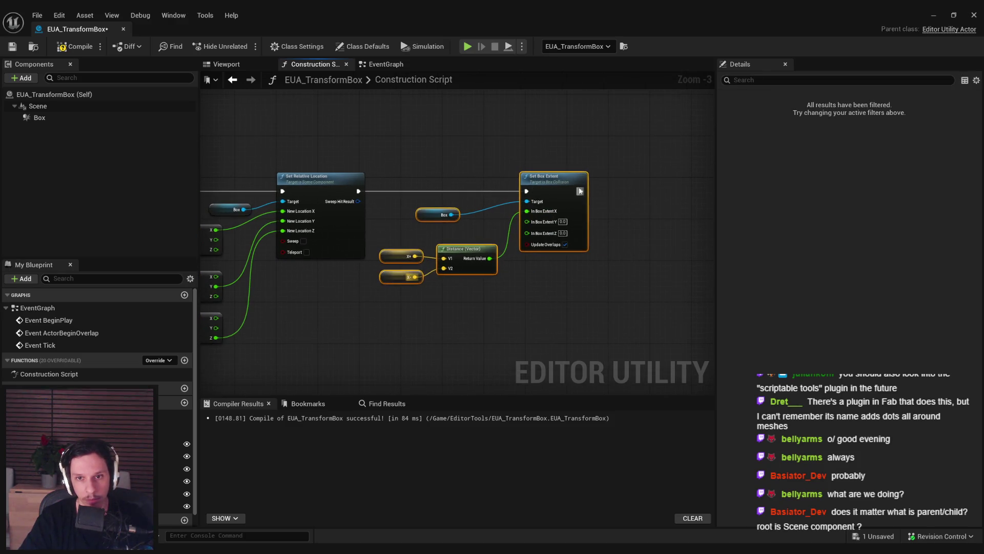
pyautogui.moveTo(580, 191); pyautogui.dragTo(617, 191)
pyautogui.moveTo(543, 290); pyautogui.dragTo(410, 241)
pyautogui.moveTo(501, 261); pyautogui.dragTo(490, 251)
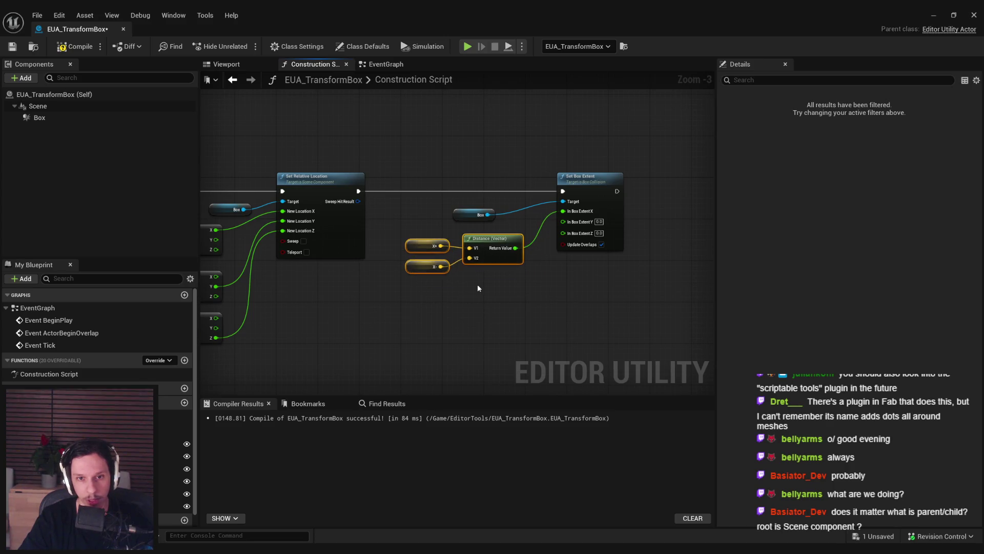
pyautogui.press('q')
# Step: Duplicate the distance nodes for the Y+ and Y- getters, wired into In Box Extent Y
pyautogui.hotkey('ctrl', 'd')
pyautogui.moveTo(513, 300); pyautogui.dragTo(485, 293)
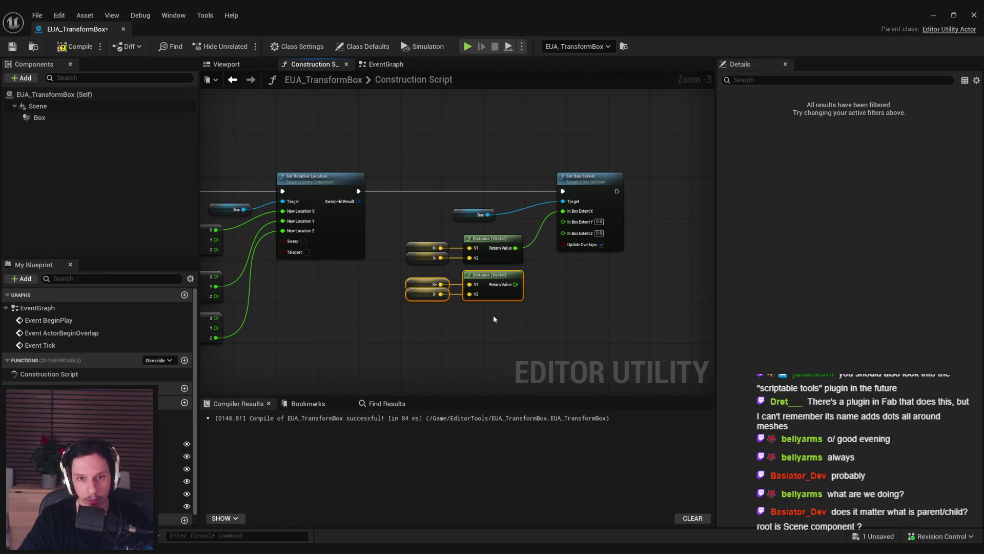
pyautogui.click(493, 314)
pyautogui.scroll(2, 458, 302)
pyautogui.moveTo(175, 468)
pyautogui.mouseDown()
pyautogui.moveTo(426, 279)
pyautogui.moveTo(402, 293)
pyautogui.mouseUp()
pyautogui.moveTo(530, 278); pyautogui.dragTo(592, 195)
# Step: Add a Z+ / Z- distance copy wired into In Box Extent Z, then compile and save
pyautogui.moveTo(546, 307)
pyautogui.mouseDown()
pyautogui.moveTo(387, 261)
pyautogui.moveTo(430, 339)
pyautogui.mouseUp()
pyautogui.hotkey('ctrl', 'd')
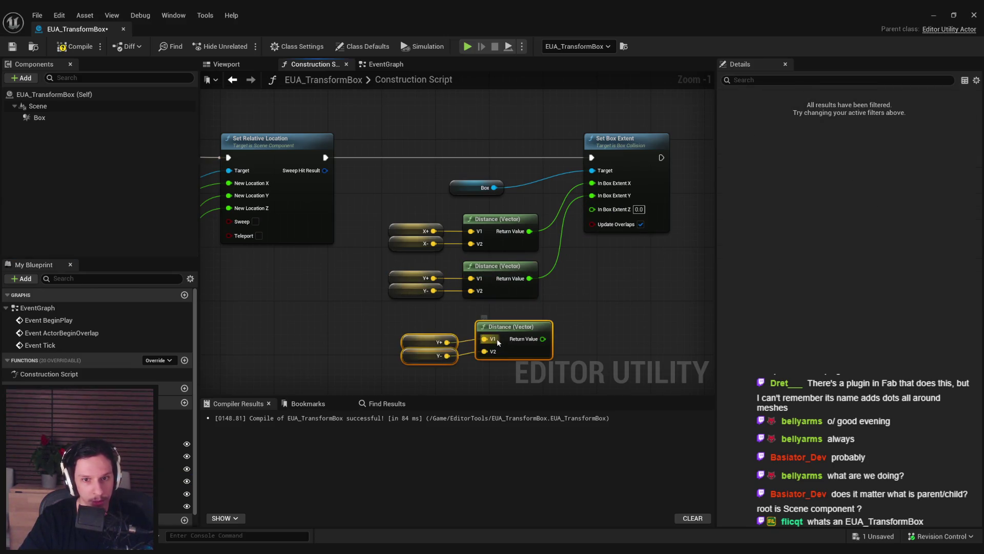
pyautogui.moveTo(498, 342); pyautogui.dragTo(484, 334)
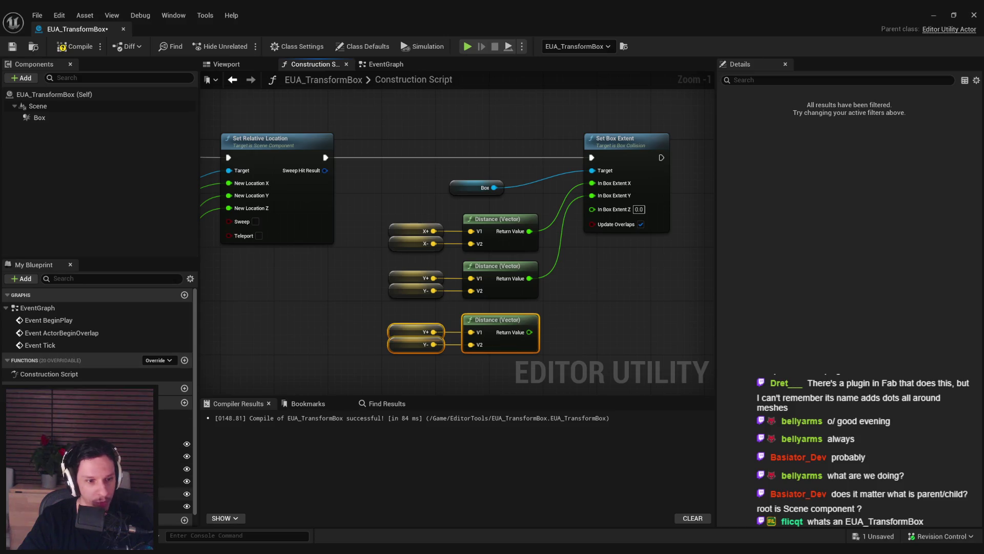
pyautogui.moveTo(175, 493)
pyautogui.mouseDown()
pyautogui.moveTo(426, 331)
pyautogui.moveTo(205, 487)
pyautogui.moveTo(358, 358)
pyautogui.moveTo(403, 342)
pyautogui.mouseUp()
pyautogui.moveTo(529, 332); pyautogui.dragTo(599, 215)
pyautogui.click(75, 46)
pyautogui.click(13, 46)
# Step: Test dragging a transform box handle in the level, then undo the move
pyautogui.hotkey('alt', 'Tab')
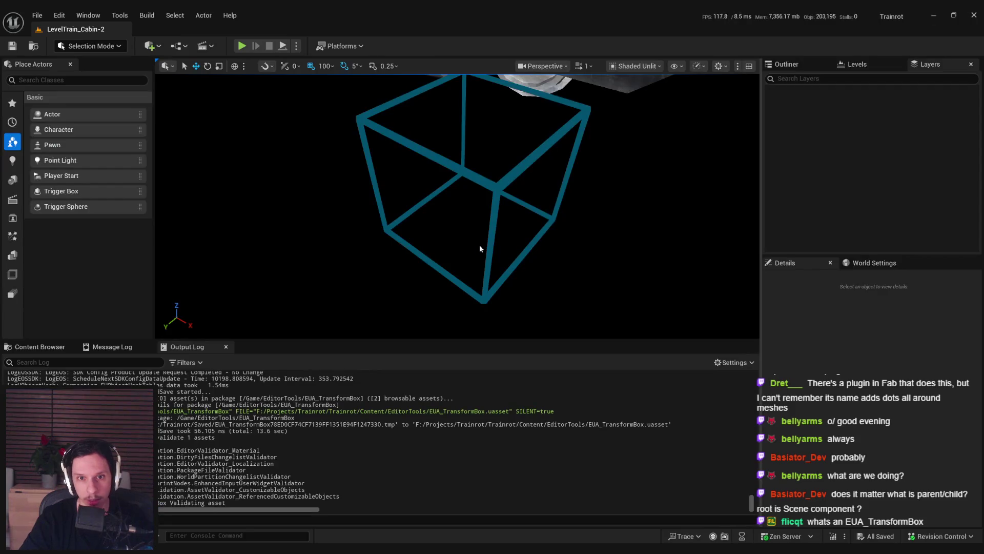
pyautogui.click(512, 217)
pyautogui.moveTo(513, 218)
pyautogui.mouseDown()
pyautogui.moveTo(508, 162)
pyautogui.moveTo(523, 106)
pyautogui.moveTo(522, 180)
pyautogui.moveTo(497, 189)
pyautogui.moveTo(491, 206)
pyautogui.moveTo(452, 146)
pyautogui.moveTo(453, 106)
pyautogui.moveTo(452, 152)
pyautogui.mouseUp()
pyautogui.moveTo(441, 190); pyautogui.dragTo(418, 232)
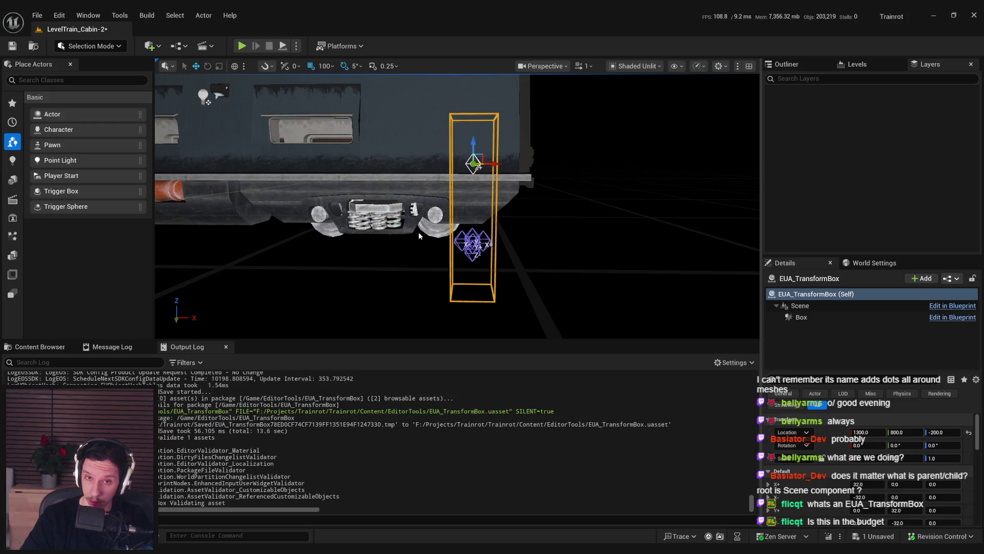
pyautogui.hotkey('ctrl', 'z')
# Step: Divide the X distance result by 2.0 before In Box Extent X
pyautogui.hotkey('alt', 'Tab')
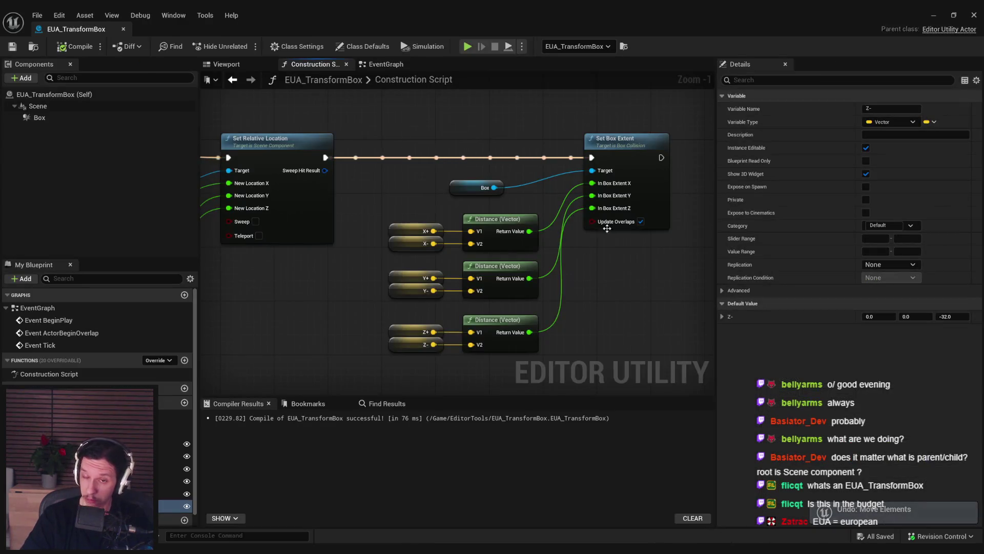
pyautogui.moveTo(511, 174); pyautogui.dragTo(640, 174)
pyautogui.moveTo(421, 258); pyautogui.dragTo(454, 268)
pyautogui.write('/')
pyautogui.press('Return')
pyautogui.click(470, 294)
# Step: Add divide-by-2.0 nodes for the Y and Z extents and save the blueprint
pyautogui.hotkey('ctrl', 'c')
pyautogui.hotkey('ctrl', 'v')
pyautogui.hotkey('ctrl', 'v')
pyautogui.moveTo(420, 359)
pyautogui.mouseDown()
pyautogui.moveTo(456, 354)
pyautogui.moveTo(611, 235)
pyautogui.mouseUp()
pyautogui.moveTo(554, 271)
pyautogui.mouseDown()
pyautogui.moveTo(441, 312)
pyautogui.moveTo(611, 222)
pyautogui.mouseUp()
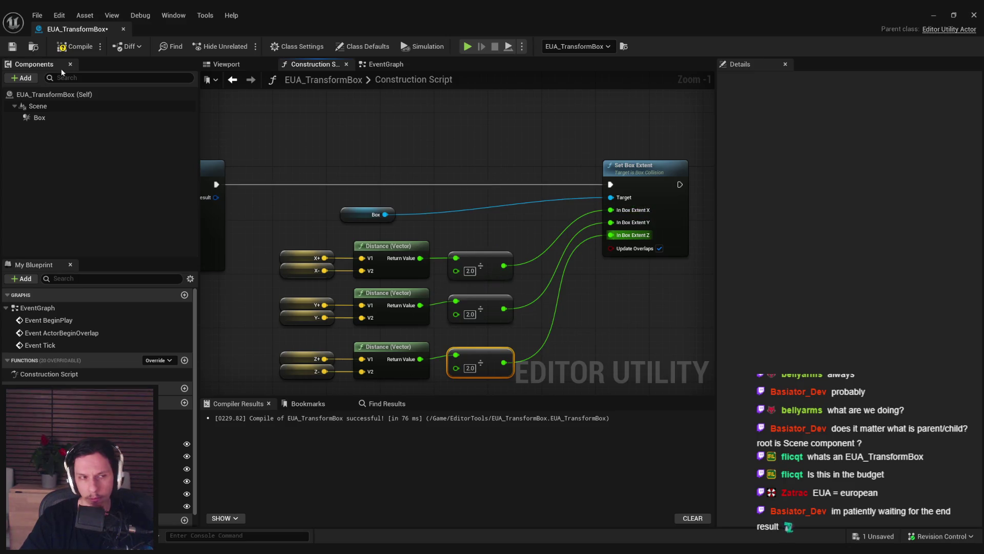
pyautogui.click(12, 46)
# Step: Drag the handles up, right, down and left in the level to stretch the box, then undo
pyautogui.click(933, 15)
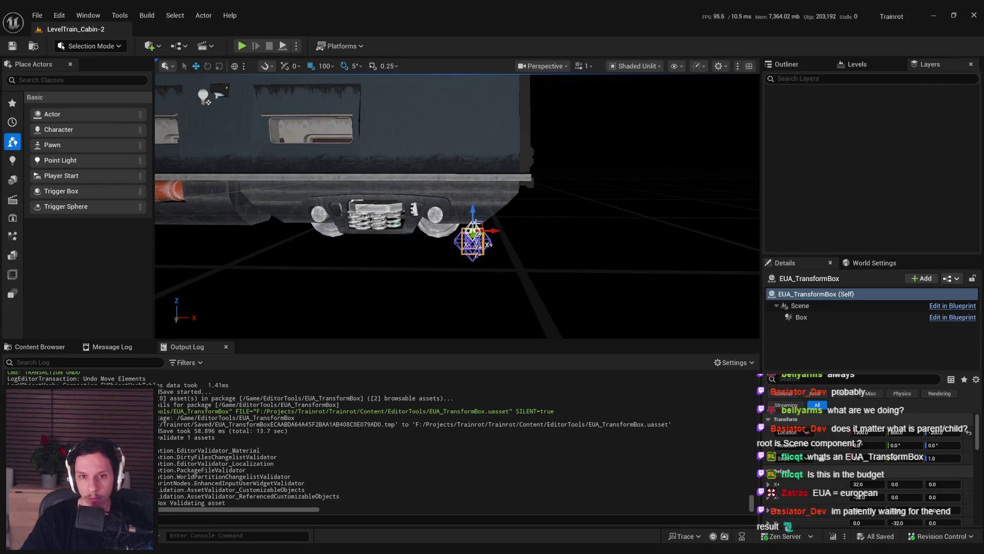
pyautogui.moveTo(475, 212); pyautogui.dragTo(481, 100)
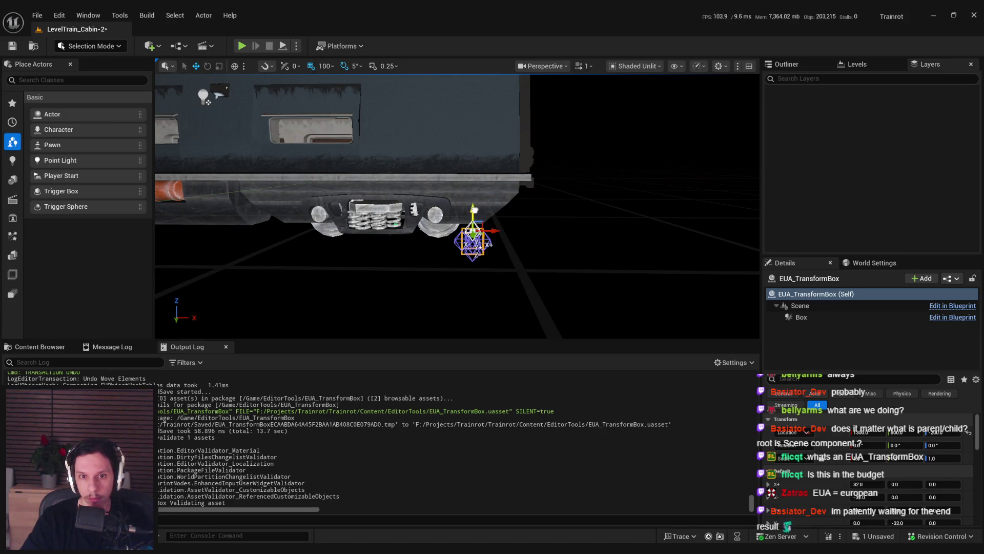
pyautogui.moveTo(510, 241)
pyautogui.mouseDown()
pyautogui.moveTo(725, 241)
pyautogui.moveTo(687, 241)
pyautogui.mouseUp()
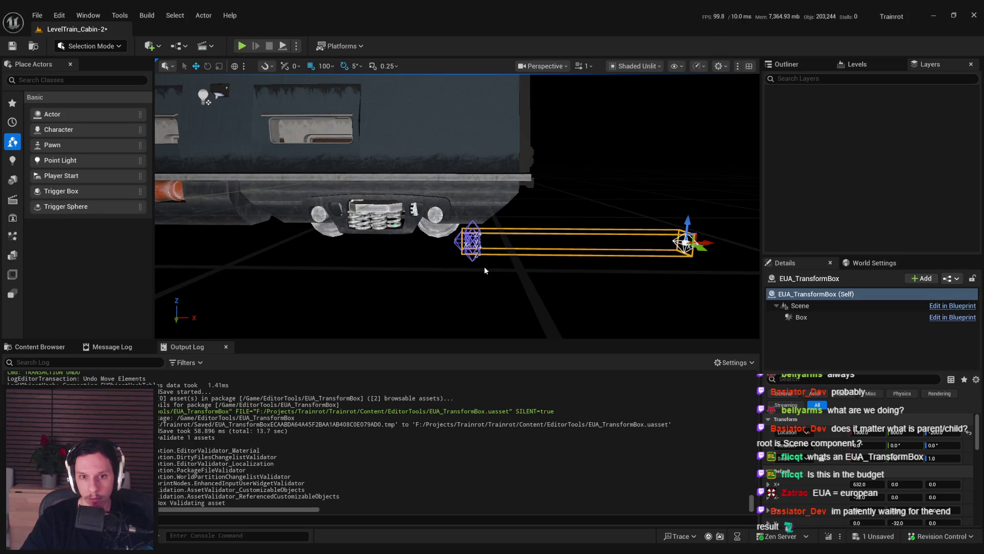
pyautogui.moveTo(468, 233); pyautogui.dragTo(466, 292)
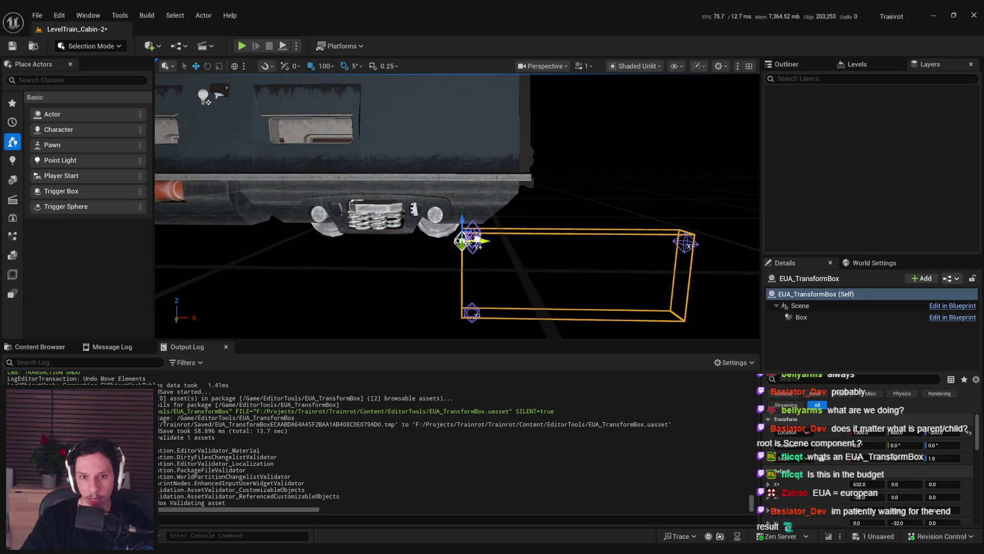
pyautogui.moveTo(461, 241); pyautogui.dragTo(364, 241)
pyautogui.moveTo(475, 221); pyautogui.dragTo(468, 122)
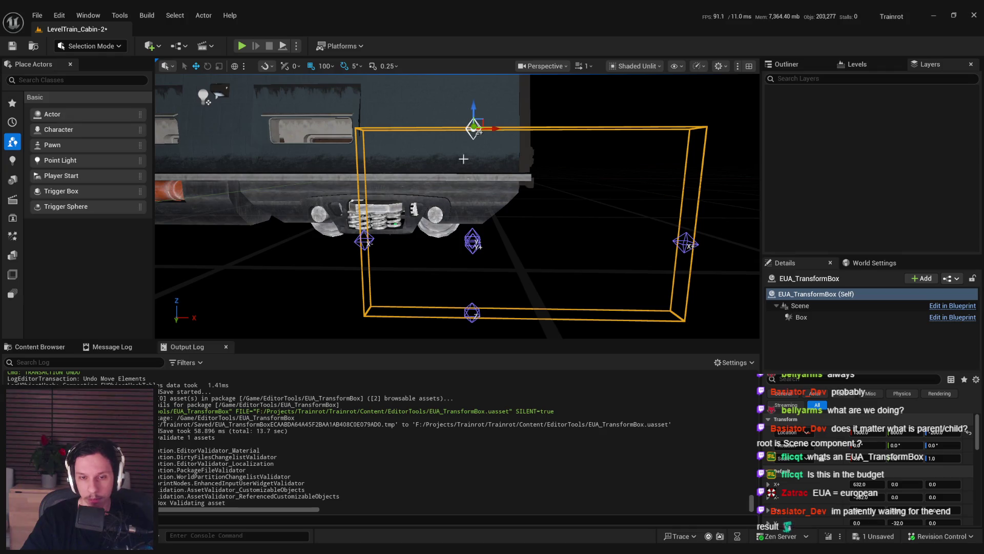
pyautogui.moveTo(473, 240)
pyautogui.mouseDown()
pyautogui.moveTo(556, 210)
pyautogui.moveTo(502, 223)
pyautogui.moveTo(556, 221)
pyautogui.moveTo(593, 253)
pyautogui.moveTo(527, 213)
pyautogui.moveTo(589, 253)
pyautogui.moveTo(442, 206)
pyautogui.moveTo(528, 268)
pyautogui.moveTo(589, 219)
pyautogui.moveTo(559, 250)
pyautogui.moveTo(572, 221)
pyautogui.moveTo(572, 236)
pyautogui.mouseUp()
pyautogui.hotkey('ctrl', 'z')
pyautogui.hotkey('ctrl', 'z')
pyautogui.hotkey('ctrl', 'z')
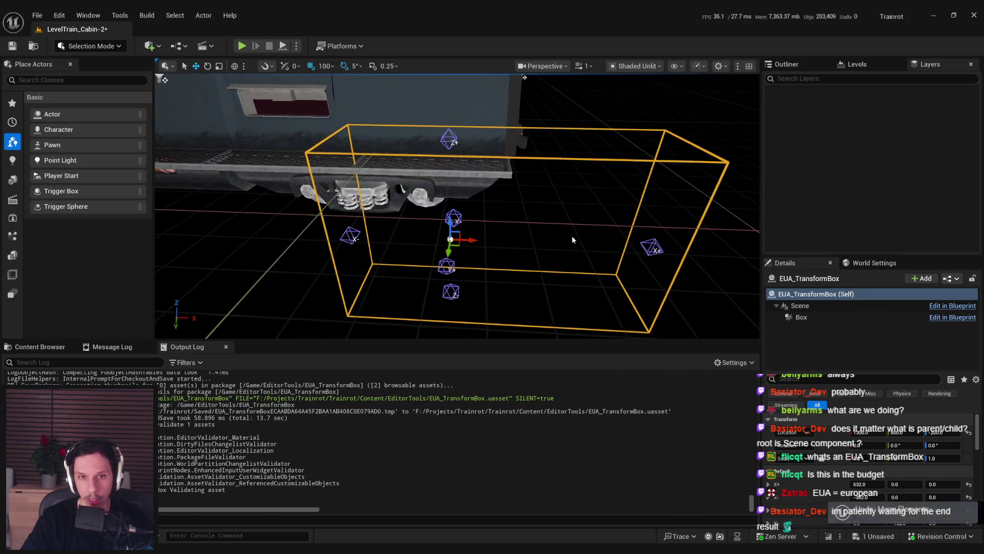
pyautogui.click(335, 264)
# Step: Move the Box node beside the divide nodes and straighten its connection
pyautogui.moveTo(328, 542)
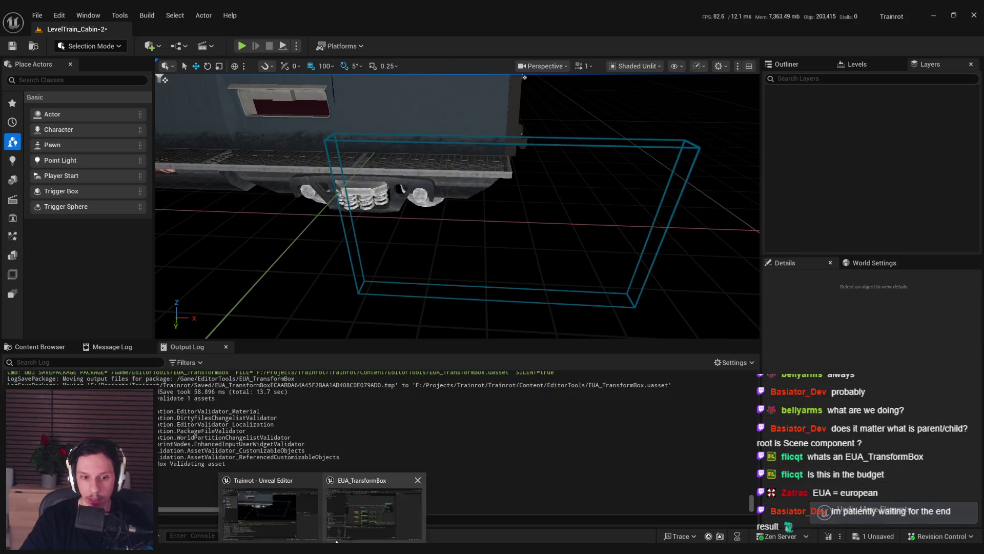
pyautogui.click(353, 469)
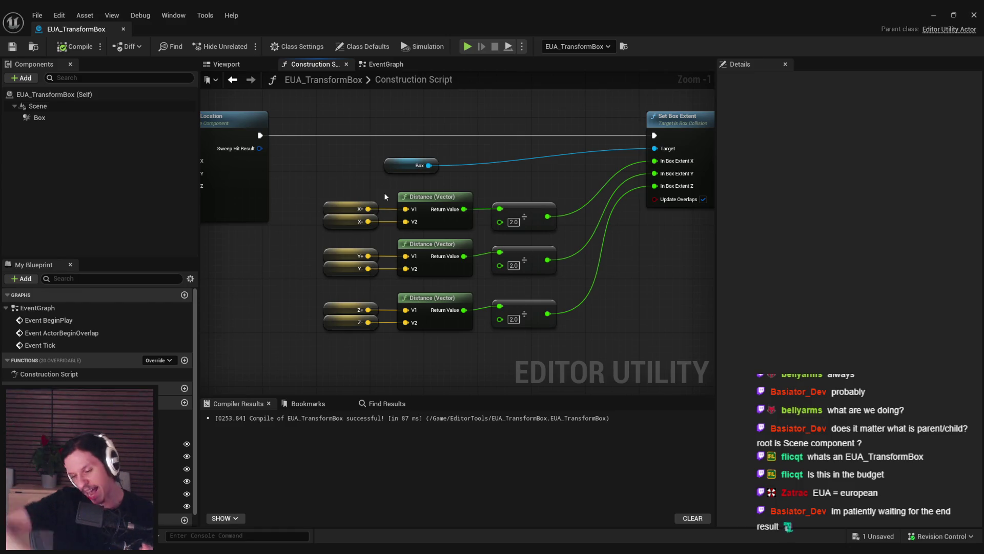
pyautogui.moveTo(515, 228); pyautogui.dragTo(440, 229)
pyautogui.moveTo(328, 168)
pyautogui.mouseDown()
pyautogui.moveTo(440, 178)
pyautogui.moveTo(472, 373)
pyautogui.mouseUp()
pyautogui.hotkey('shift', 'd')
pyautogui.click(509, 312)
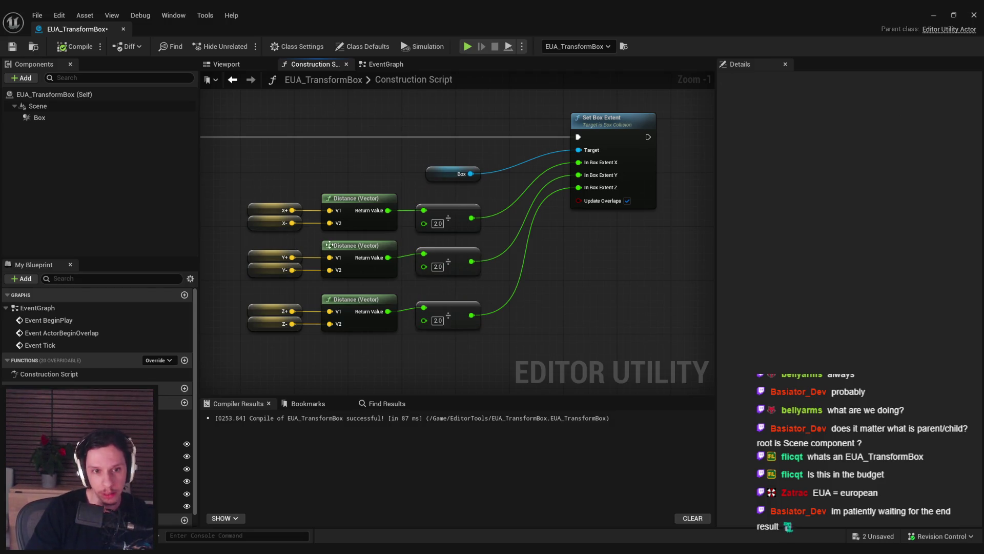
# Step: Straighten the Y and Z divide rows, compile and save with F7, and return to the level
pyautogui.moveTo(483, 238); pyautogui.dragTo(261, 293)
pyautogui.press('q')
pyautogui.moveTo(476, 362)
pyautogui.mouseDown()
pyautogui.moveTo(392, 303)
pyautogui.moveTo(254, 300)
pyautogui.mouseUp()
pyautogui.press('q')
pyautogui.click(287, 354)
pyautogui.press('F7')
pyautogui.scroll(-3, 359, 198)
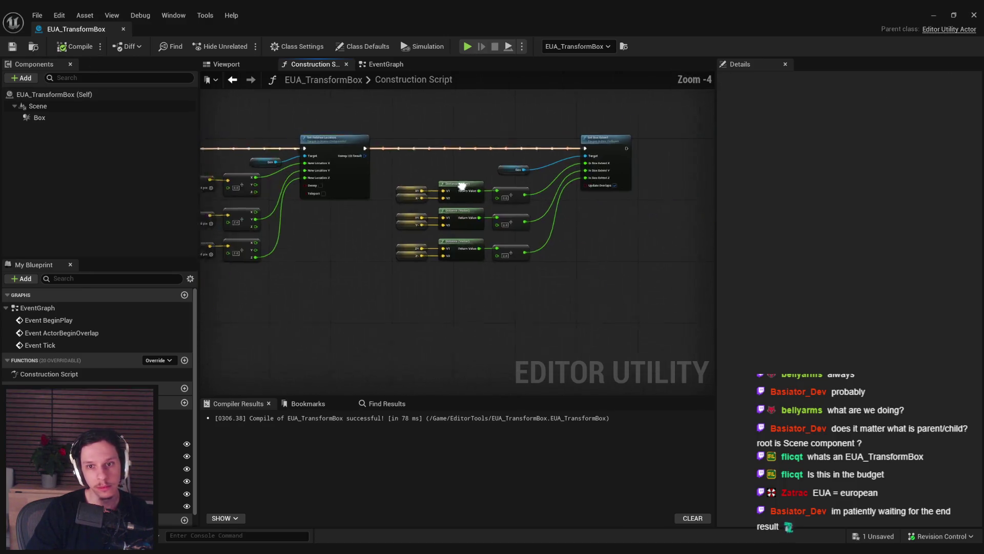
pyautogui.click(123, 29)
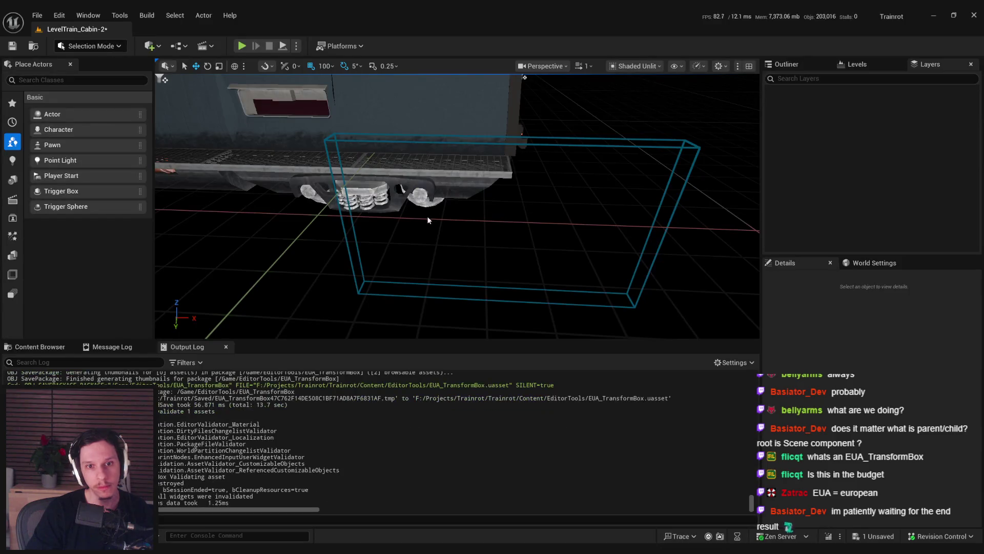
# Step: Delete the transform box from the level and save the map
pyautogui.click(346, 226)
pyautogui.press('Delete')
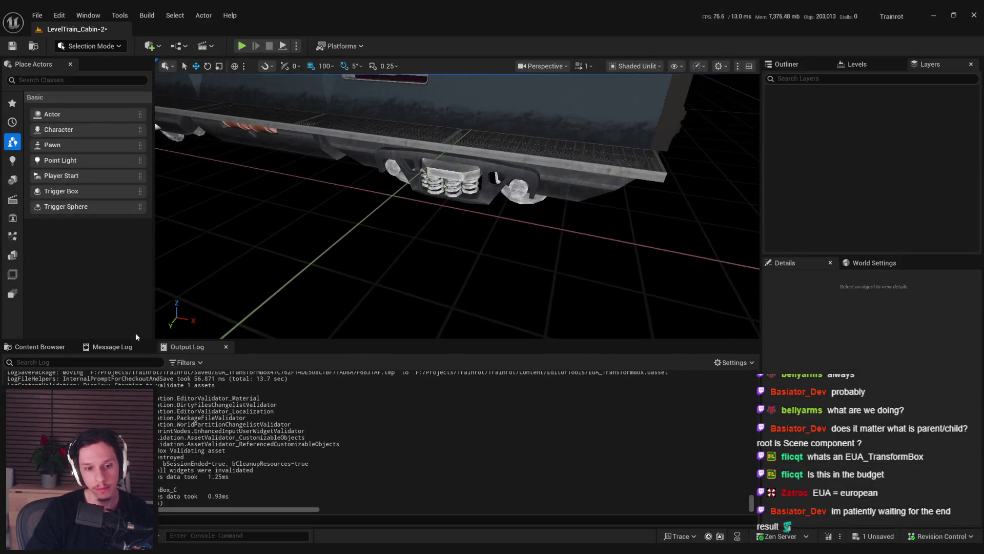
pyautogui.click(40, 348)
pyautogui.hotkey('ctrl', 's')
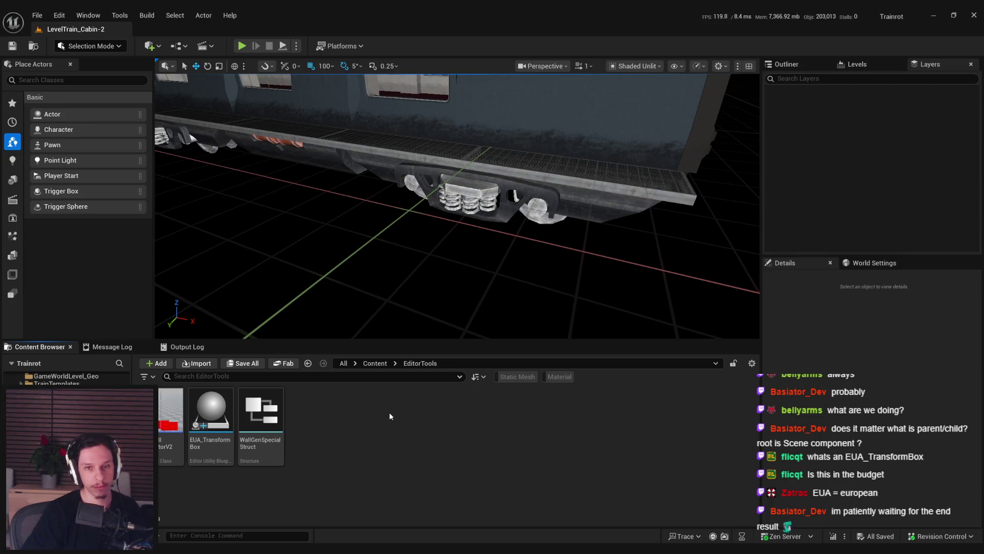
# Step: Open the EUA_TransformBox blueprint from the Content Browser
pyautogui.moveTo(451, 256); pyautogui.dragTo(461, 241)
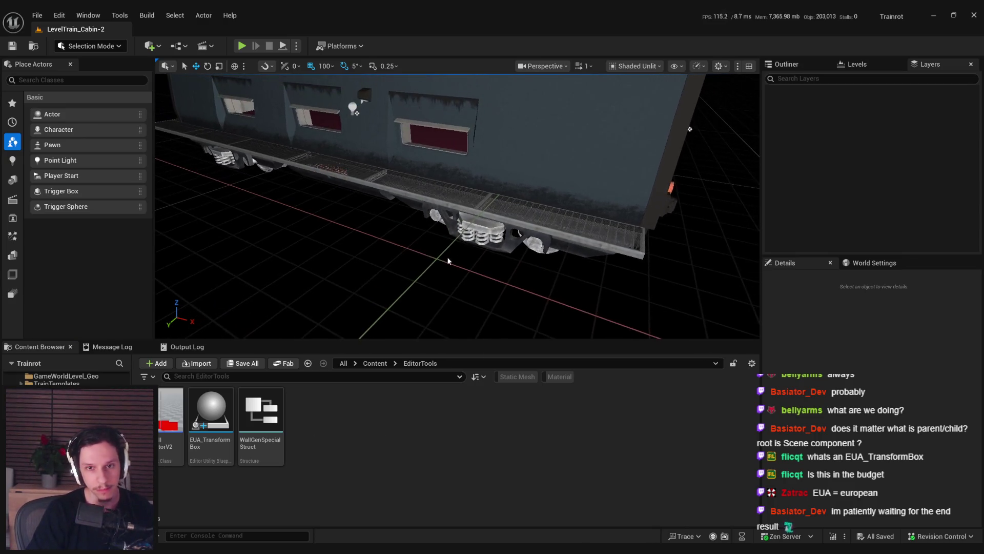
pyautogui.moveTo(222, 464)
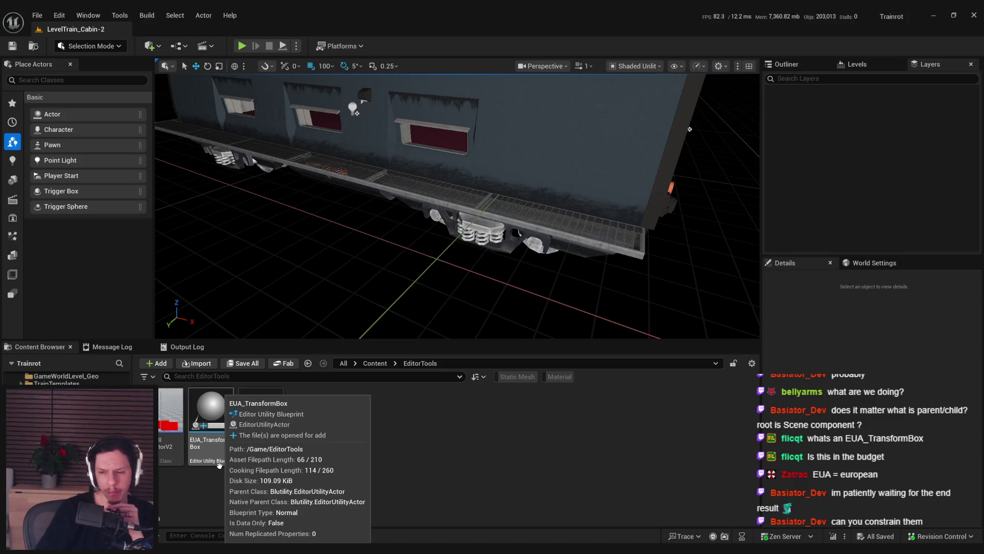
pyautogui.doubleClick(219, 464)
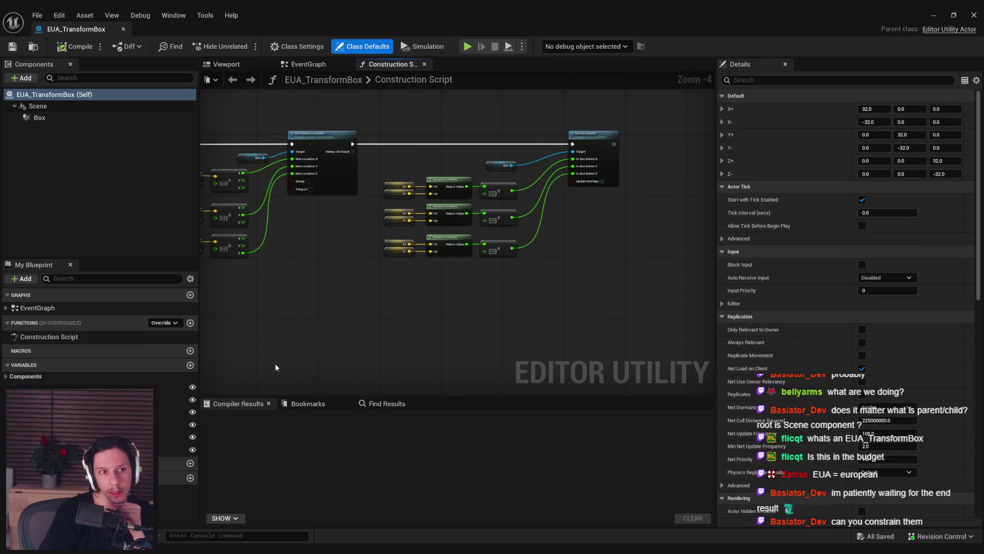
# Step: Pan around the Construction Script to review the Set Box Extent and Set Relative Location nodes
pyautogui.scroll(-2, 330, 308)
pyautogui.scroll(4, 330, 308)
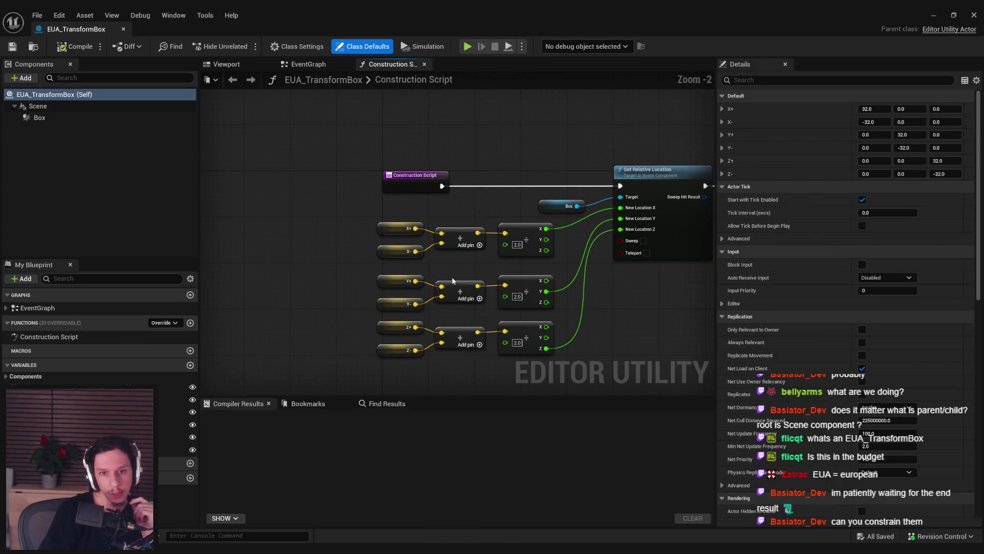
pyautogui.moveTo(272, 246)
pyautogui.mouseDown()
pyautogui.moveTo(417, 286)
pyautogui.moveTo(409, 277)
pyautogui.mouseUp()
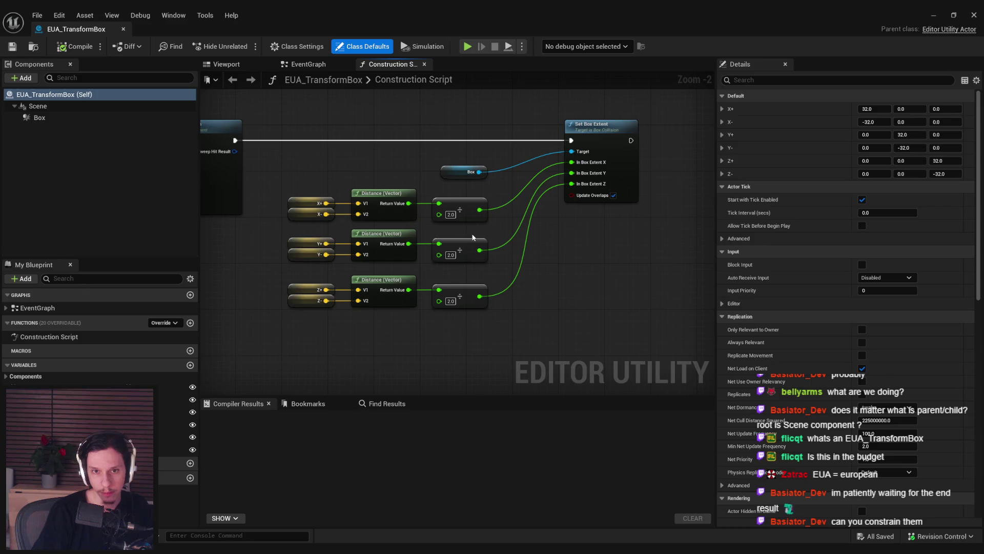
pyautogui.moveTo(263, 159); pyautogui.dragTo(537, 353)
pyautogui.click(518, 325)
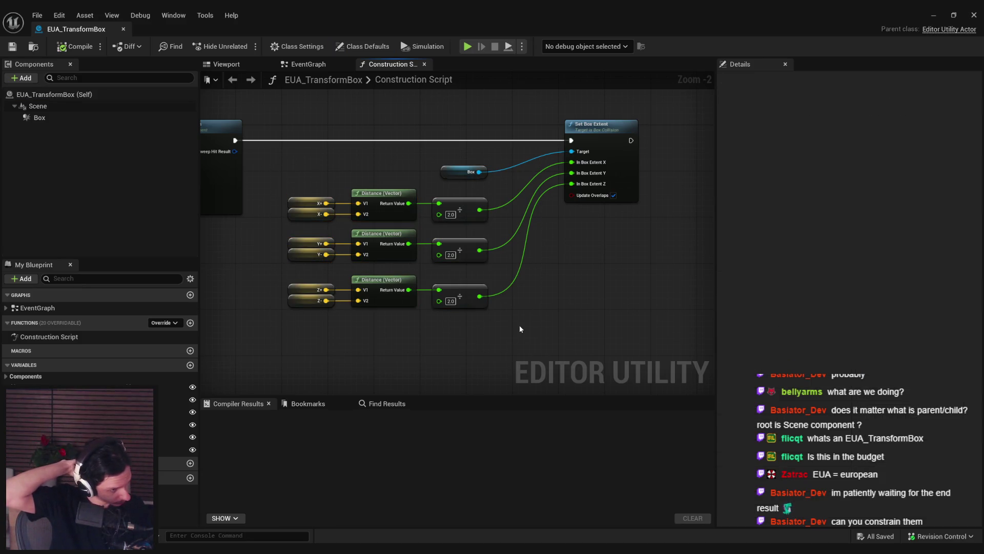
pyautogui.moveTo(519, 325); pyautogui.dragTo(681, 323)
pyautogui.scroll(-1, 573, 312)
pyautogui.moveTo(573, 312)
pyautogui.mouseDown()
pyautogui.moveTo(607, 310)
pyautogui.moveTo(347, 339)
pyautogui.mouseUp()
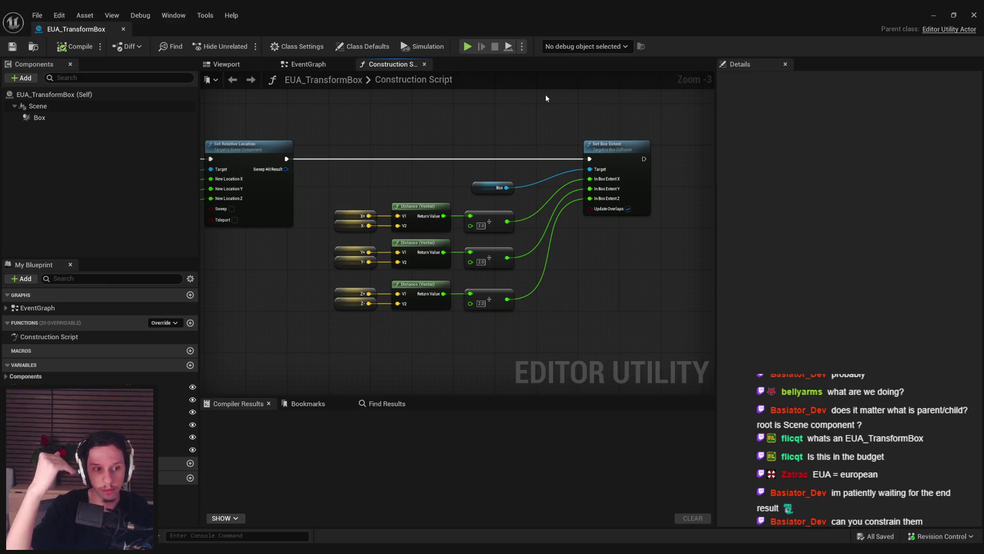
pyautogui.click(6, 376)
# Step: Add a ModifyingActors variable of type Actor Object Reference, then compile and save
pyautogui.click(5, 376)
pyautogui.click(190, 365)
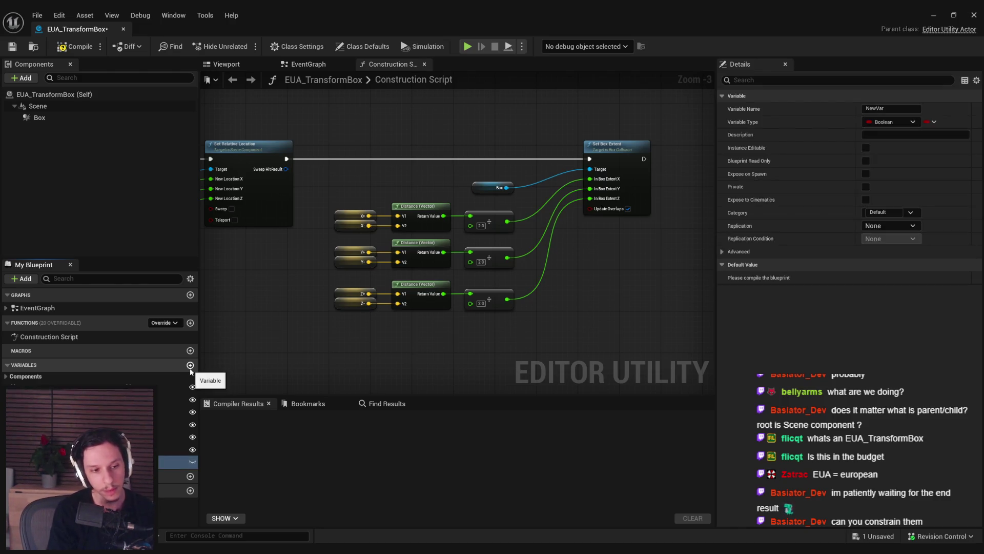
pyautogui.press('Return')
pyautogui.click(888, 123)
pyautogui.write('actor')
pyautogui.moveTo(866, 234)
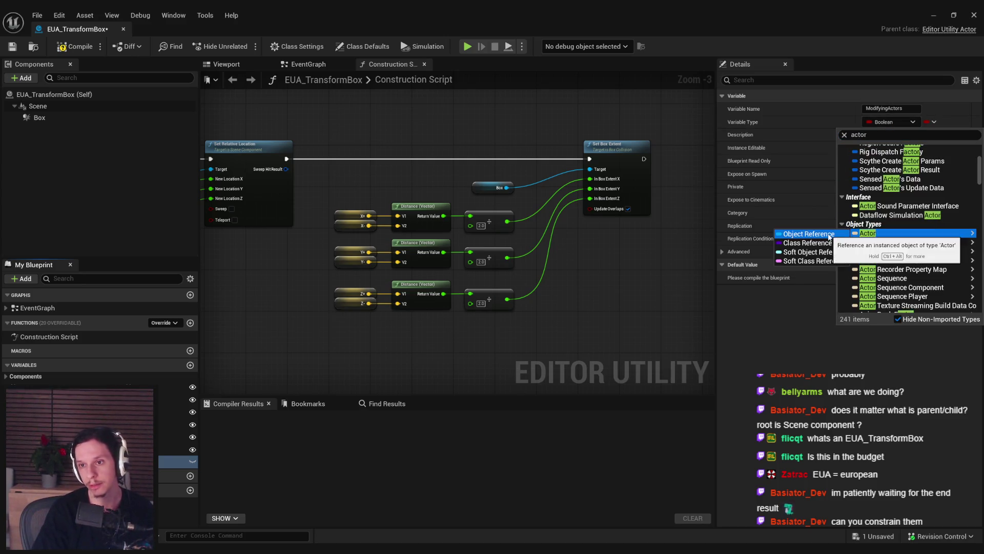
pyautogui.click(830, 236)
pyautogui.press('F7')
pyautogui.hotkey('ctrl', 's')
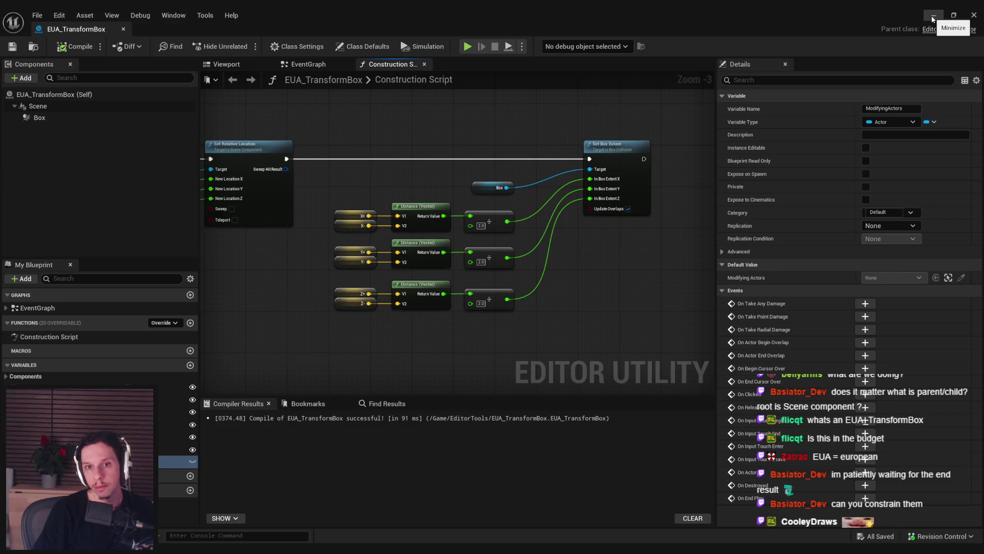
# Step: Reposition the distance, divide, Box and Set Box Extent nodes, save, and minimize the editor
pyautogui.moveTo(530, 350); pyautogui.dragTo(328, 177)
pyautogui.moveTo(503, 256); pyautogui.dragTo(543, 250)
pyautogui.click(593, 268)
pyautogui.click(14, 47)
pyautogui.moveTo(420, 177); pyautogui.dragTo(694, 309)
pyautogui.moveTo(670, 170); pyautogui.dragTo(629, 170)
pyautogui.click(343, 191)
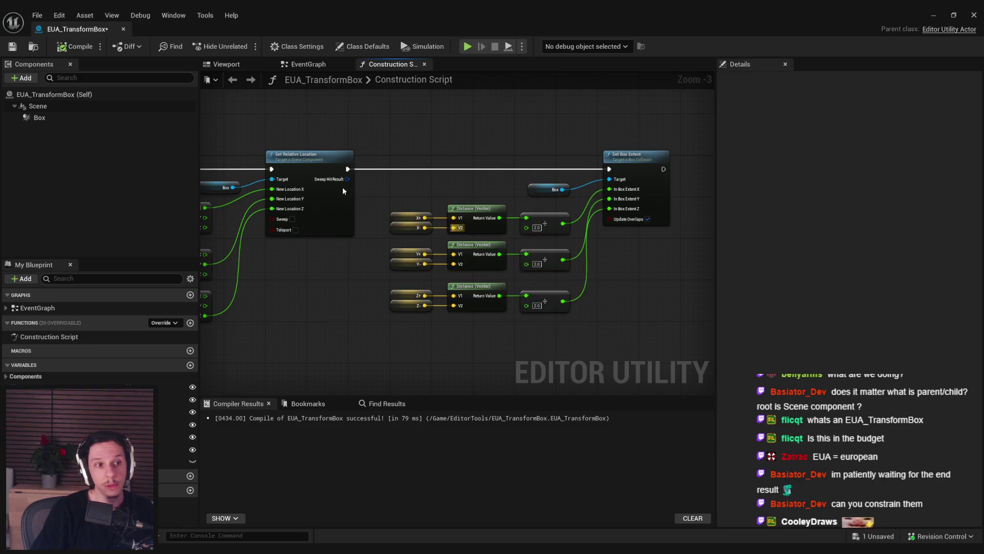
pyautogui.click(12, 46)
pyautogui.moveTo(352, 129); pyautogui.dragTo(309, 149)
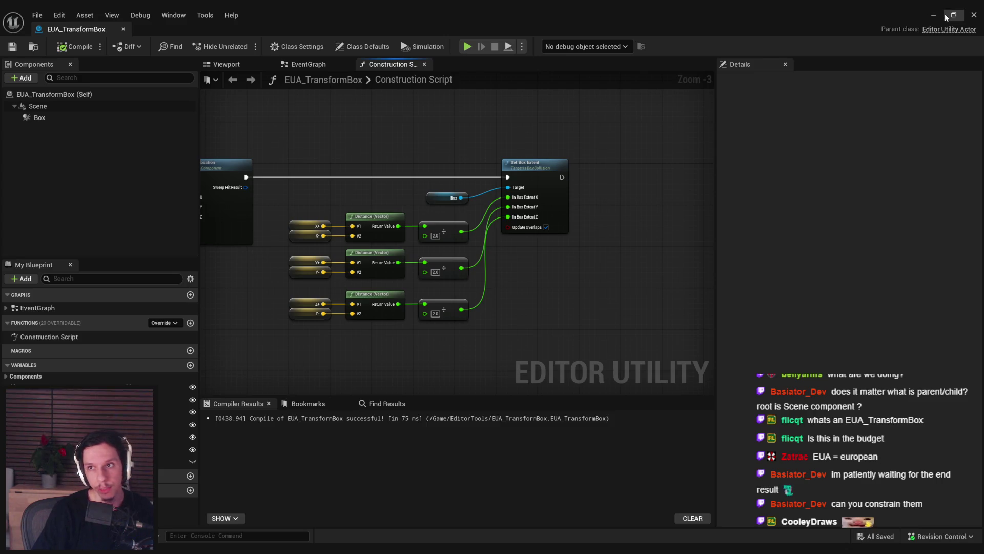
pyautogui.click(933, 15)
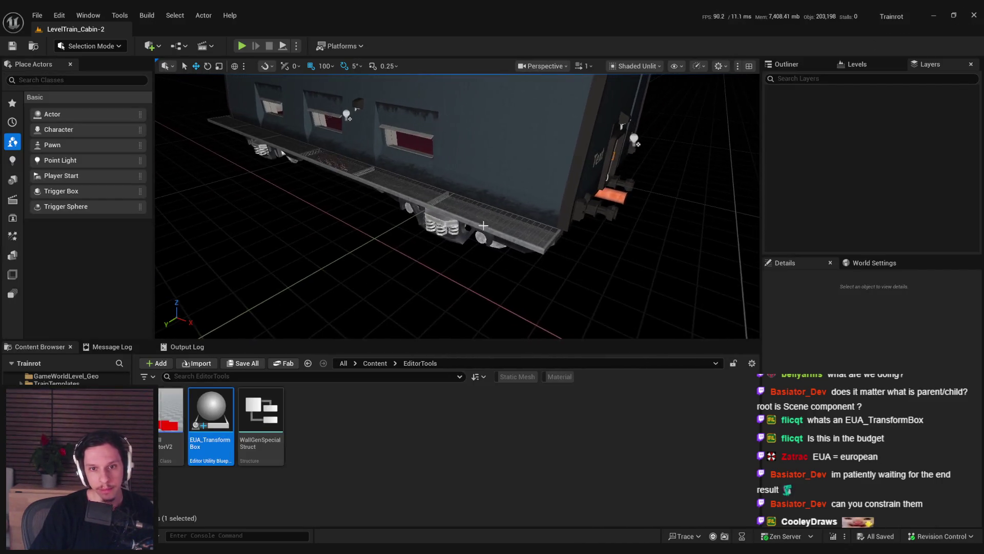
# Step: Alt-drag a copy of the catwalk mesh out beside the train
pyautogui.click(483, 226)
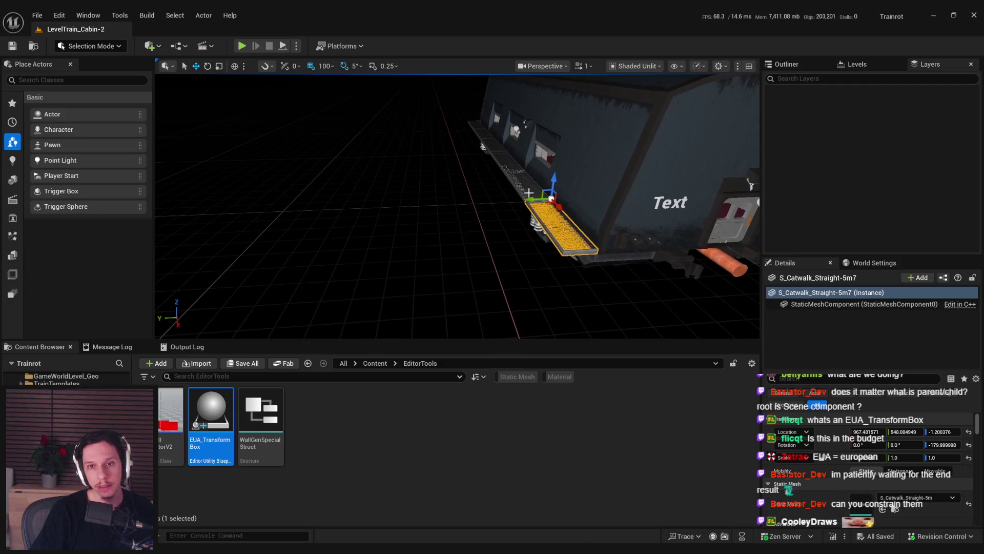
pyautogui.moveTo(528, 193); pyautogui.dragTo(405, 151)
pyautogui.press('f')
pyautogui.moveTo(513, 231); pyautogui.dragTo(559, 232)
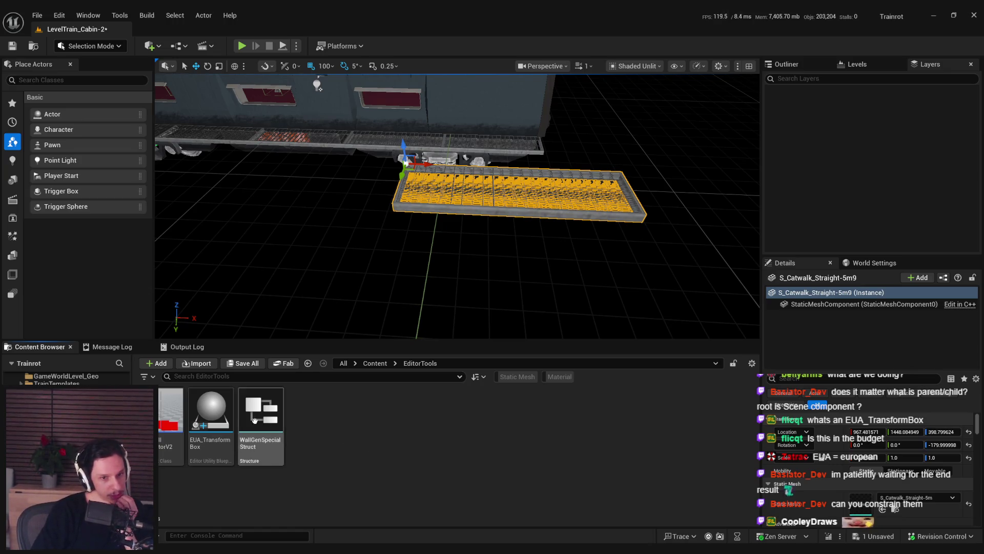
# Step: Check the catwalk's Scripted Actor Actions menu and the content area menu
pyautogui.moveTo(219, 402)
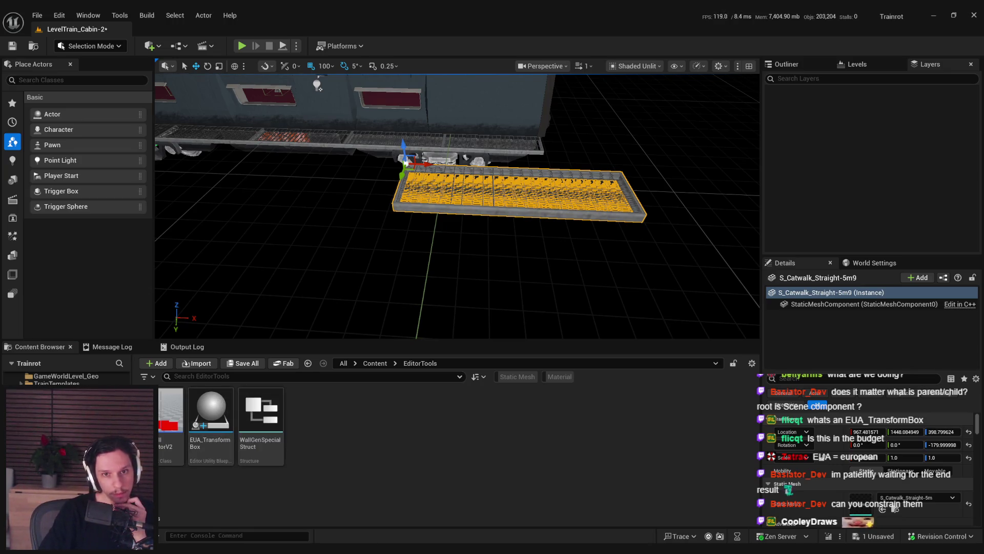
pyautogui.rightClick(433, 213)
pyautogui.moveTo(500, 470)
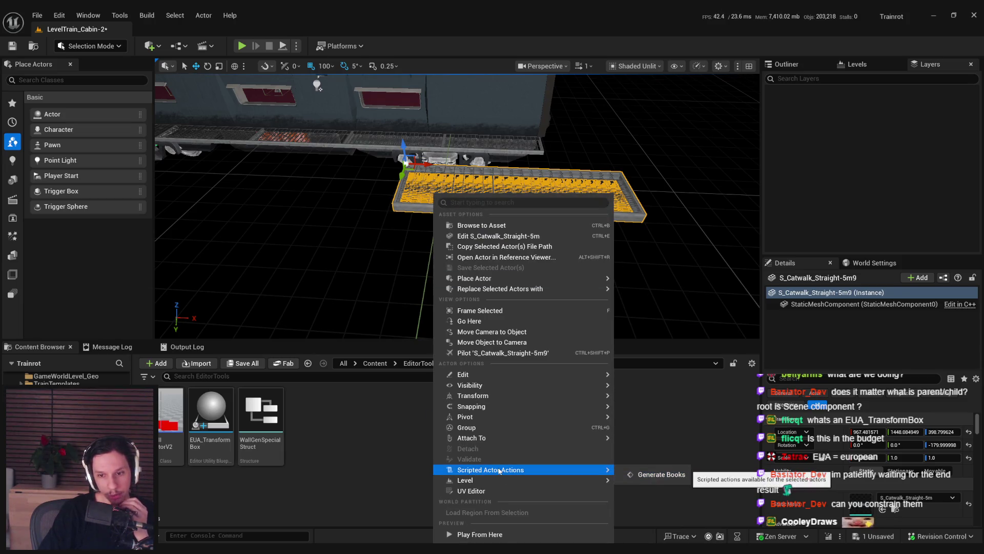
pyautogui.click(332, 414)
pyautogui.rightClick(355, 415)
pyautogui.click(334, 419)
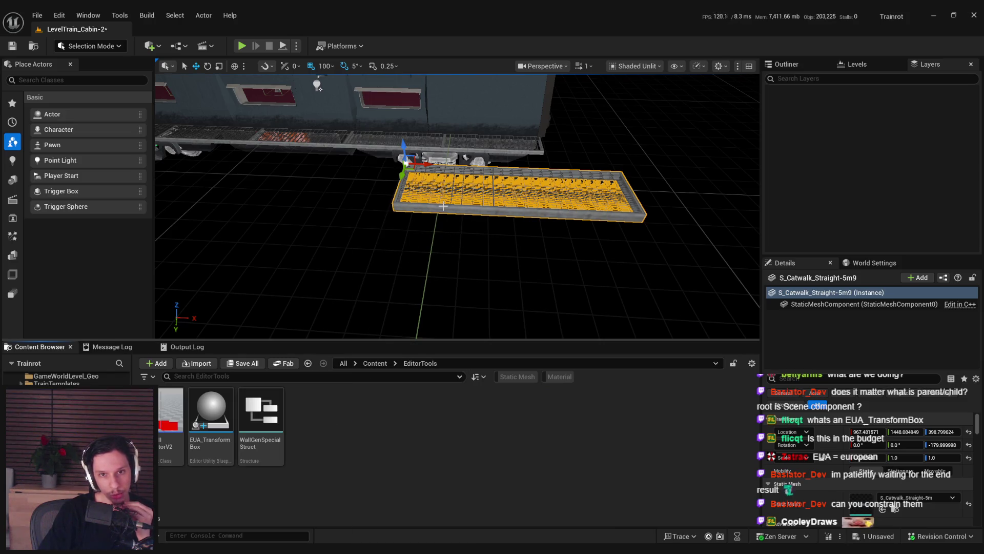
# Step: Search the Content folder for 'generate'
pyautogui.click(373, 364)
pyautogui.hotkey('ctrl', 'f')
pyautogui.write('generate')
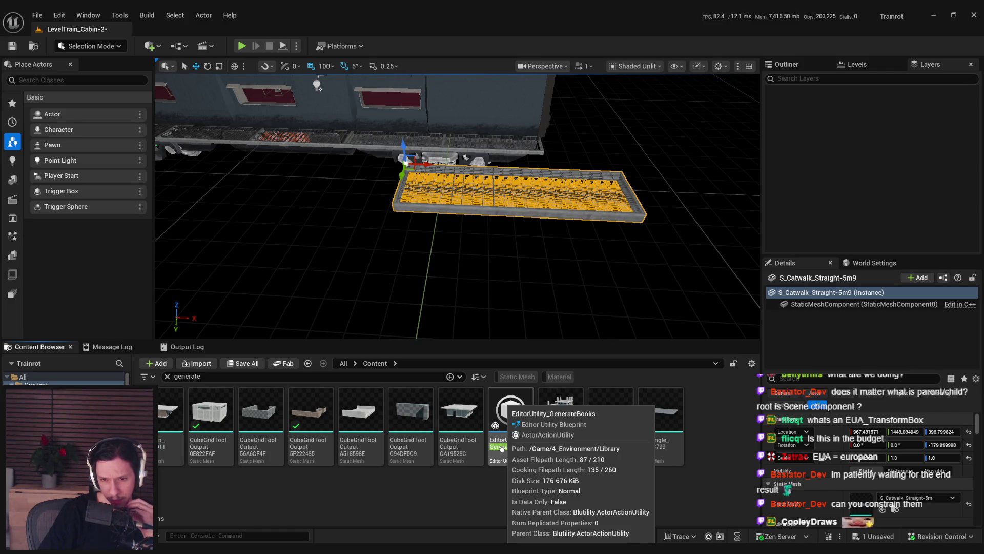
pyautogui.doubleClick(502, 448)
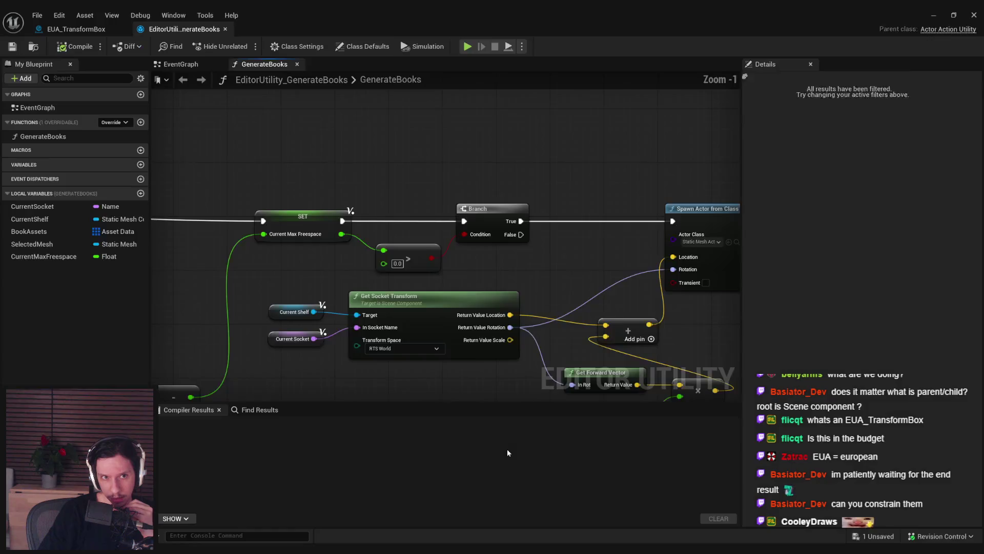
pyautogui.moveTo(543, 287)
pyautogui.mouseDown()
pyautogui.moveTo(565, 279)
pyautogui.moveTo(208, 258)
pyautogui.mouseUp()
pyautogui.scroll(-1, 208, 259)
pyautogui.click(47, 139)
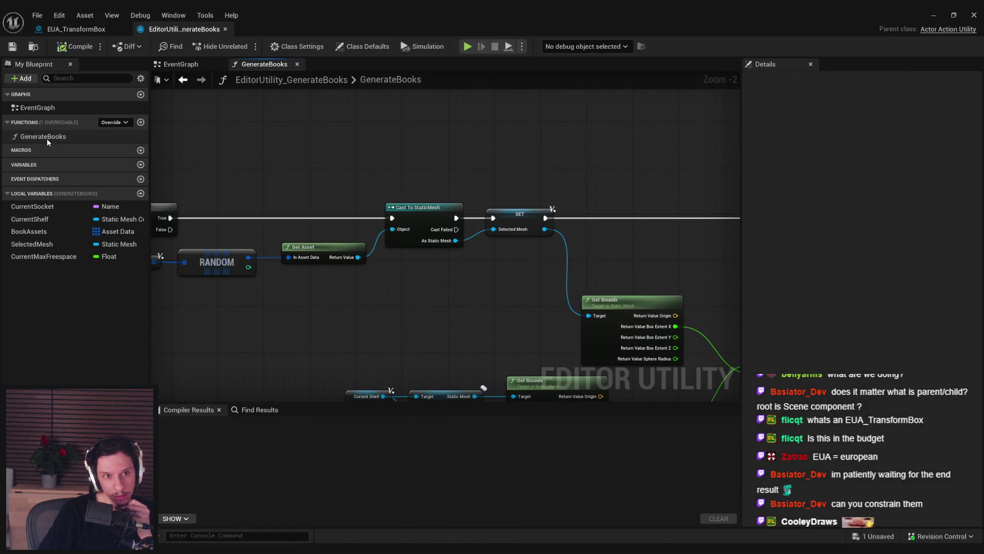
pyautogui.moveTo(337, 316); pyautogui.dragTo(634, 327)
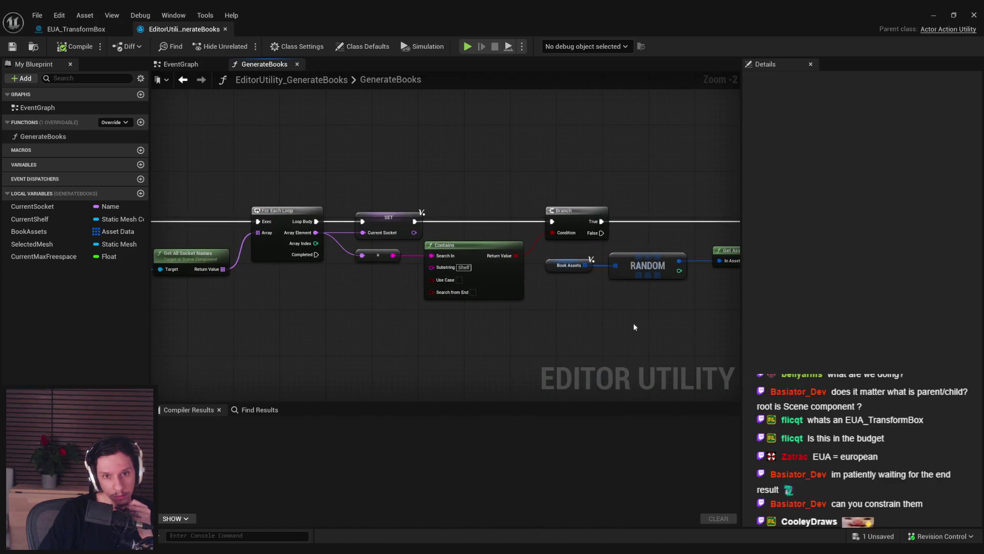
pyautogui.moveTo(291, 340)
pyautogui.mouseDown()
pyautogui.moveTo(736, 340)
pyautogui.moveTo(580, 386)
pyautogui.moveTo(496, 323)
pyautogui.moveTo(525, 333)
pyautogui.moveTo(281, 345)
pyautogui.moveTo(457, 361)
pyautogui.mouseUp()
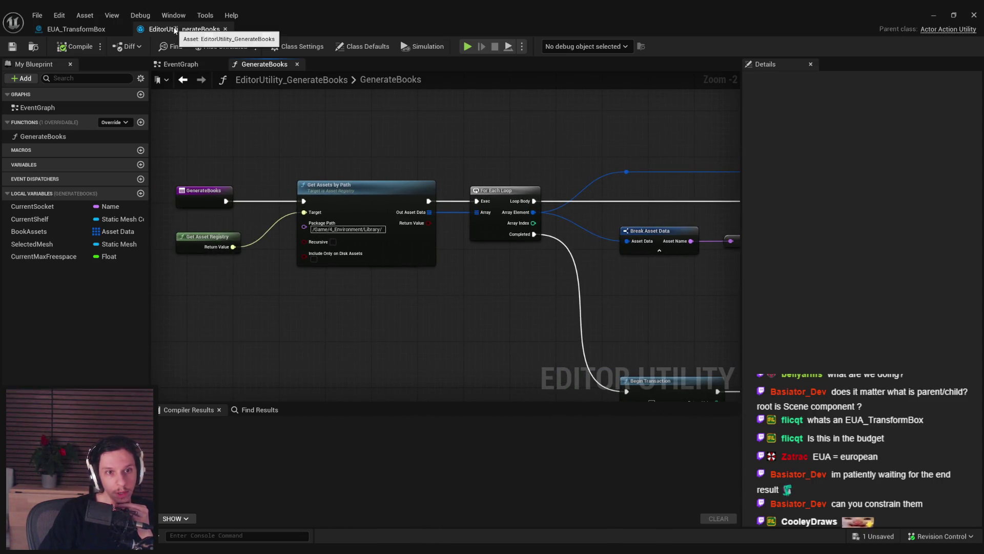
pyautogui.click(225, 28)
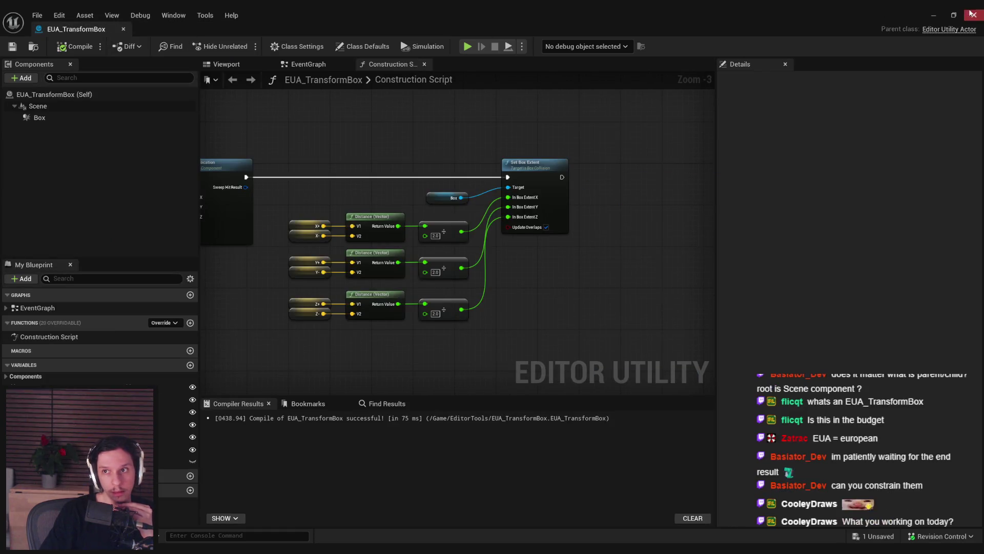
# Step: Close the blueprint editor, clear the 'generate' filter, and enter the EditorTools folder
pyautogui.click(974, 15)
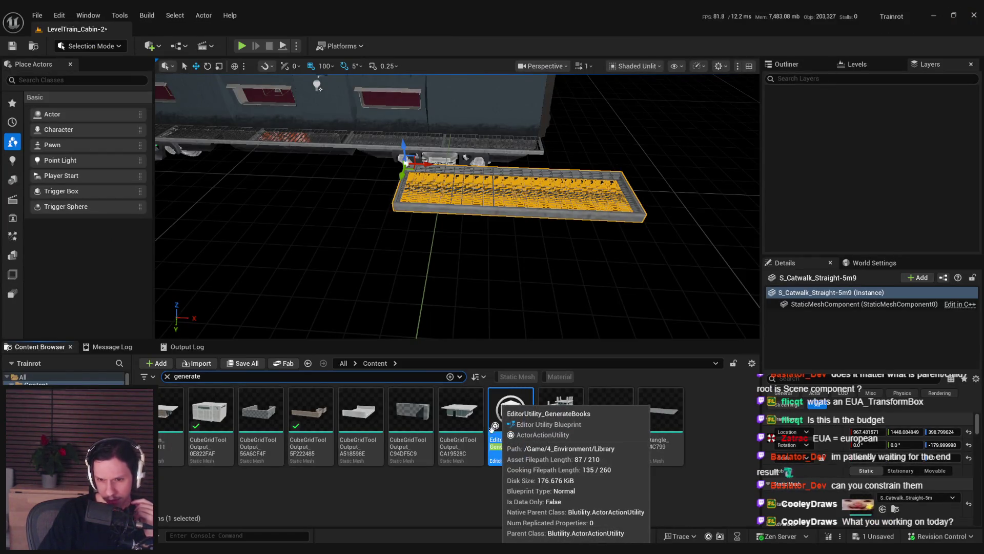
pyautogui.press('Escape')
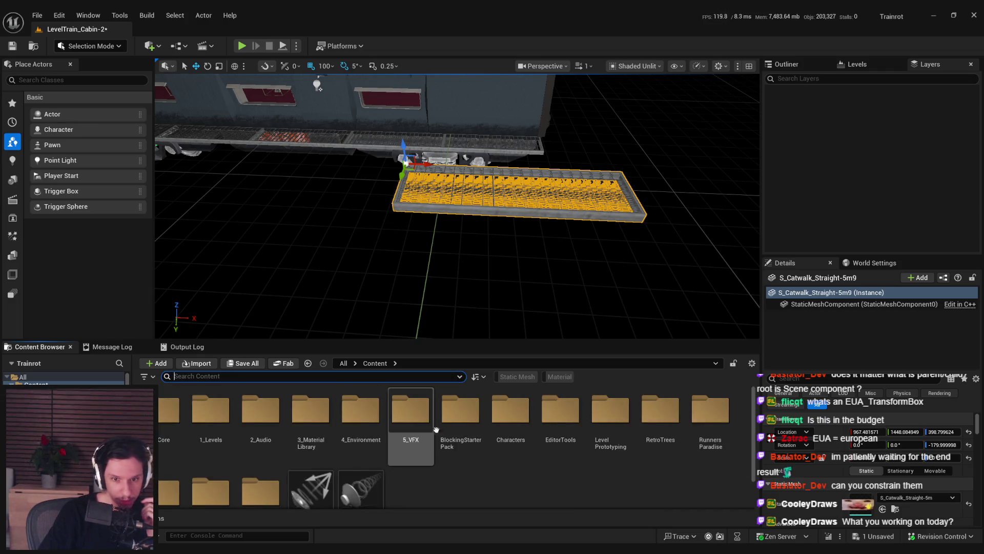
pyautogui.doubleClick(560, 415)
# Step: Create a new Editor Utility Blueprint from the Editor Utilities new-asset submenu
pyautogui.rightClick(413, 439)
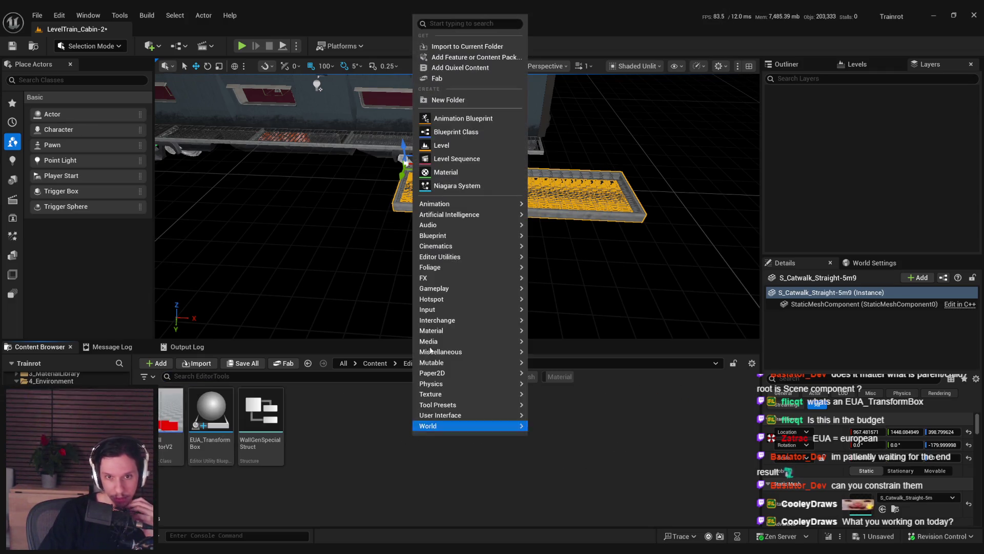
pyautogui.moveTo(439, 298)
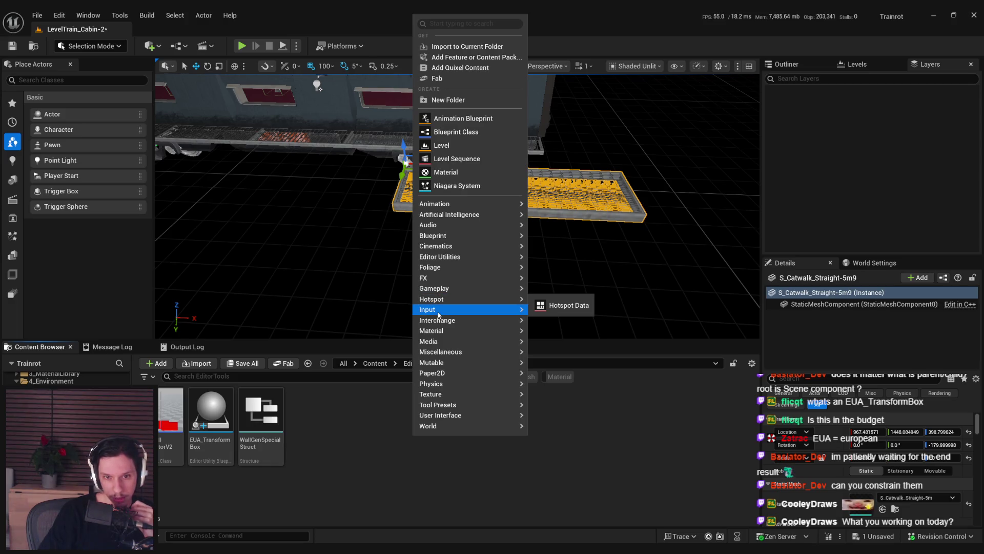
pyautogui.moveTo(438, 315)
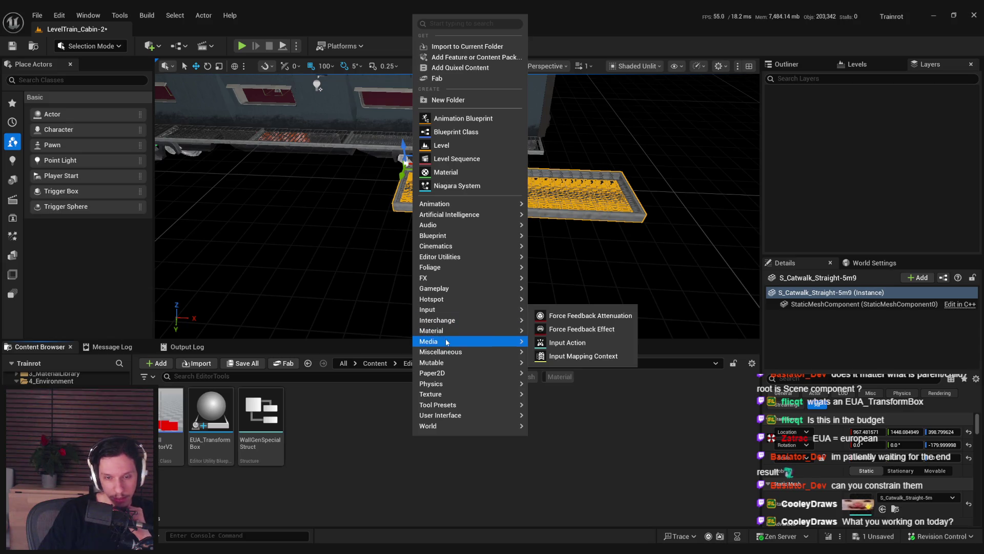
pyautogui.moveTo(442, 333)
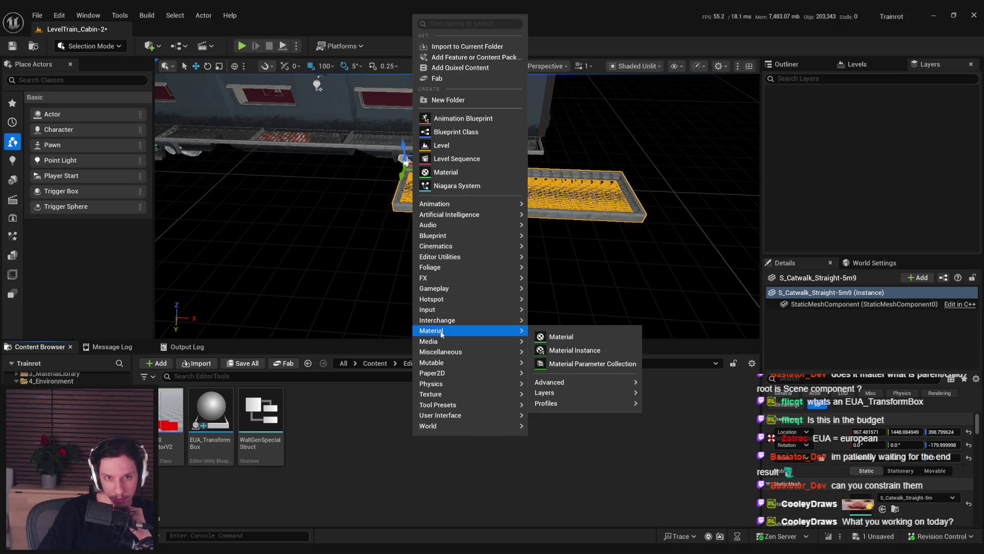
pyautogui.moveTo(444, 352)
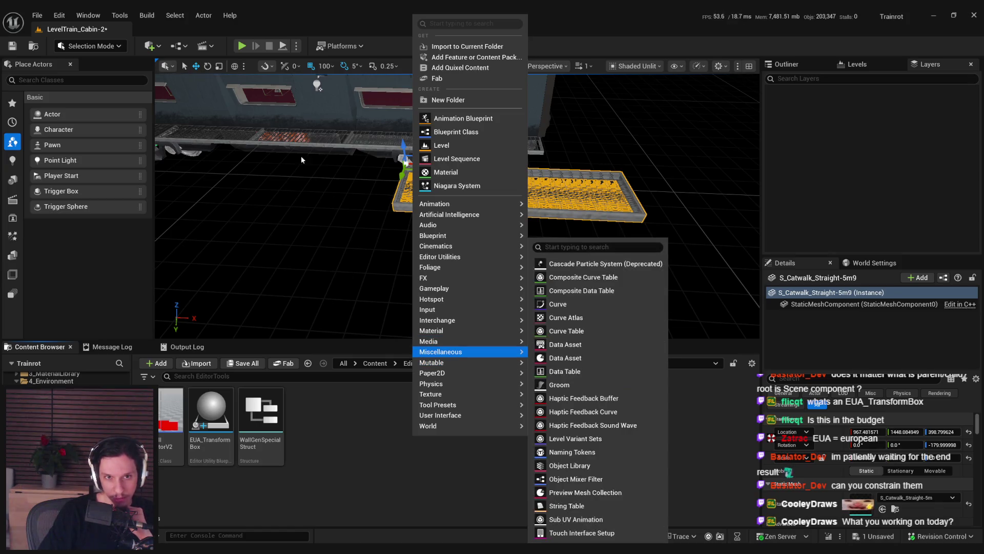
pyautogui.moveTo(455, 418)
pyautogui.moveTo(447, 257)
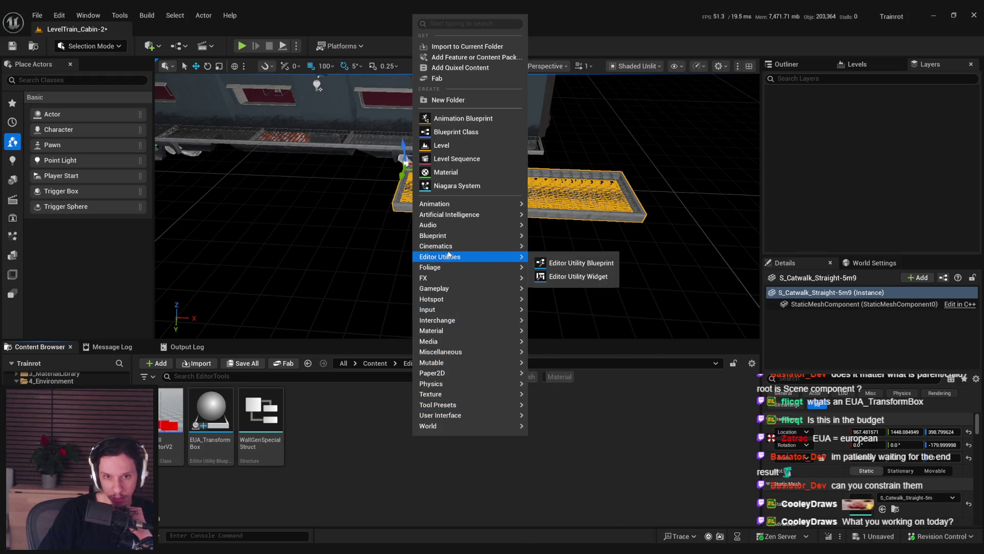
pyautogui.click(579, 263)
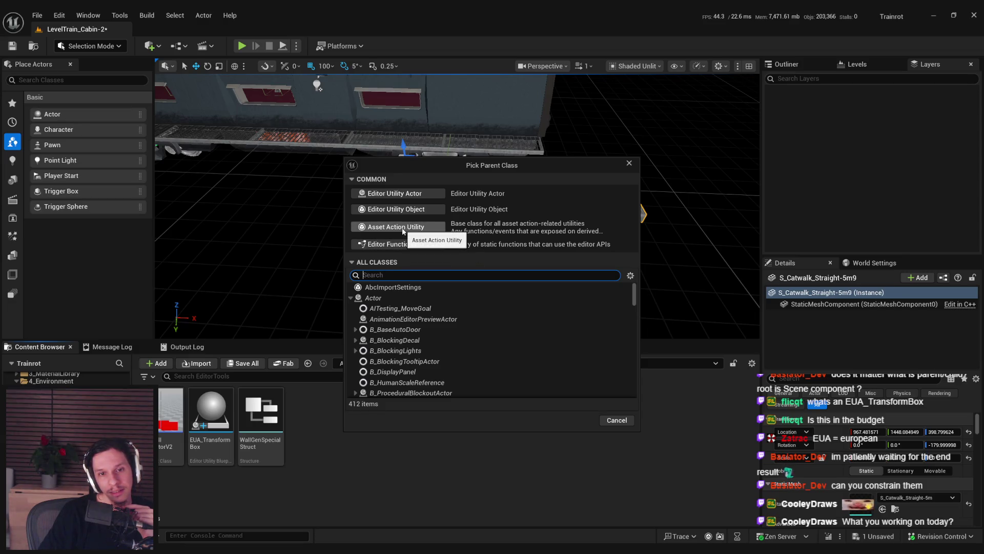
# Step: Create an Asset Action Utility blueprint and name it UseTransformBox
pyautogui.click(402, 230)
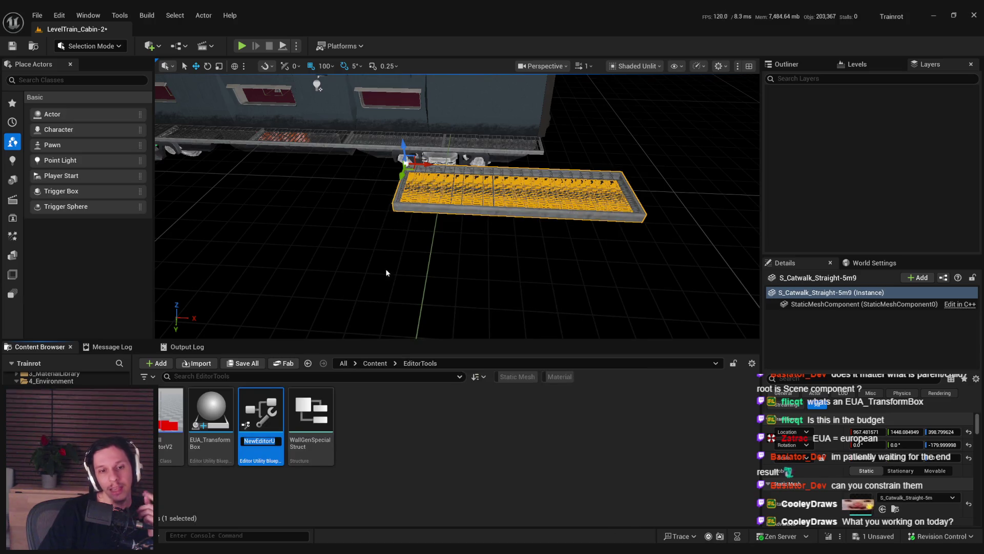
pyautogui.write('AAU_')
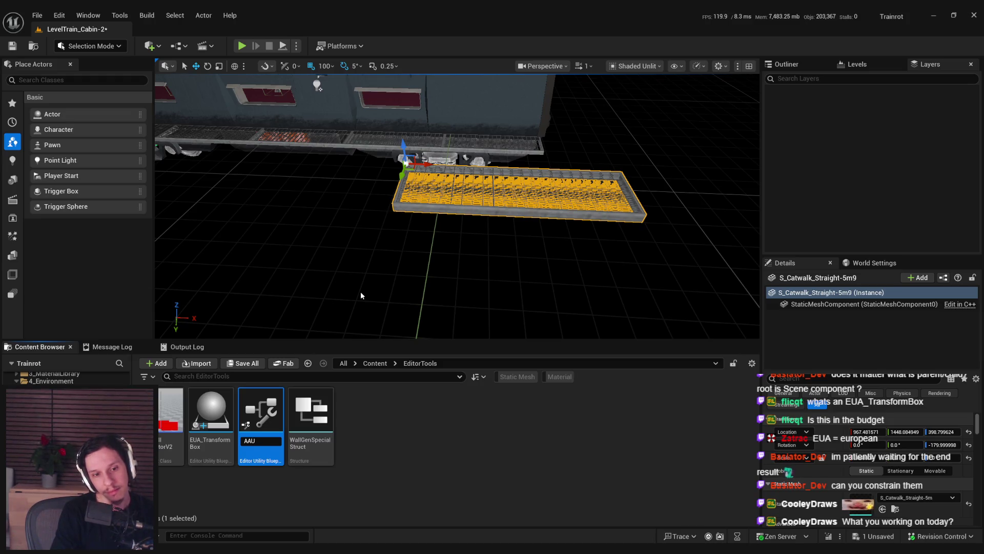
pyautogui.press('BackSpace')
pyautogui.press('BackSpace')
pyautogui.press('BackSpace')
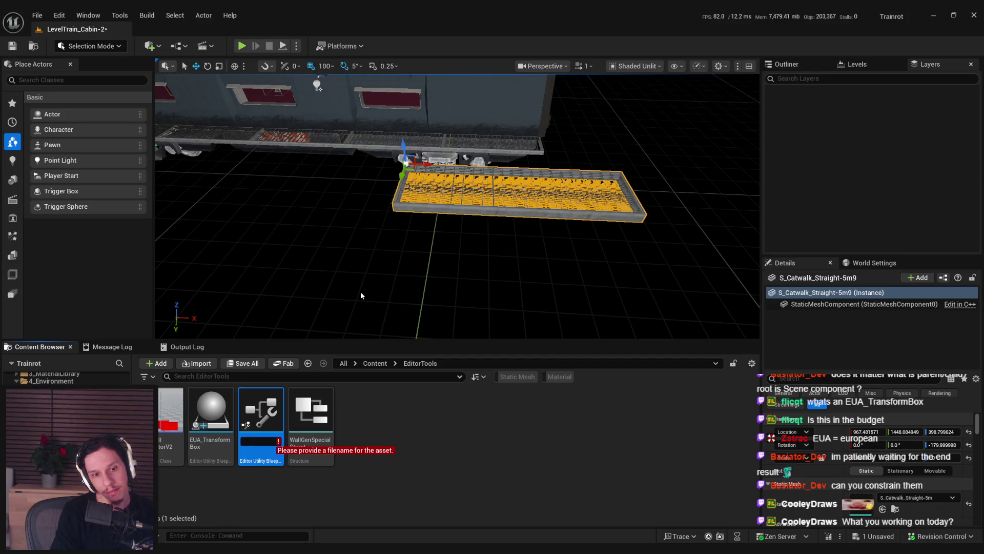
pyautogui.write('AdddTransformBo')
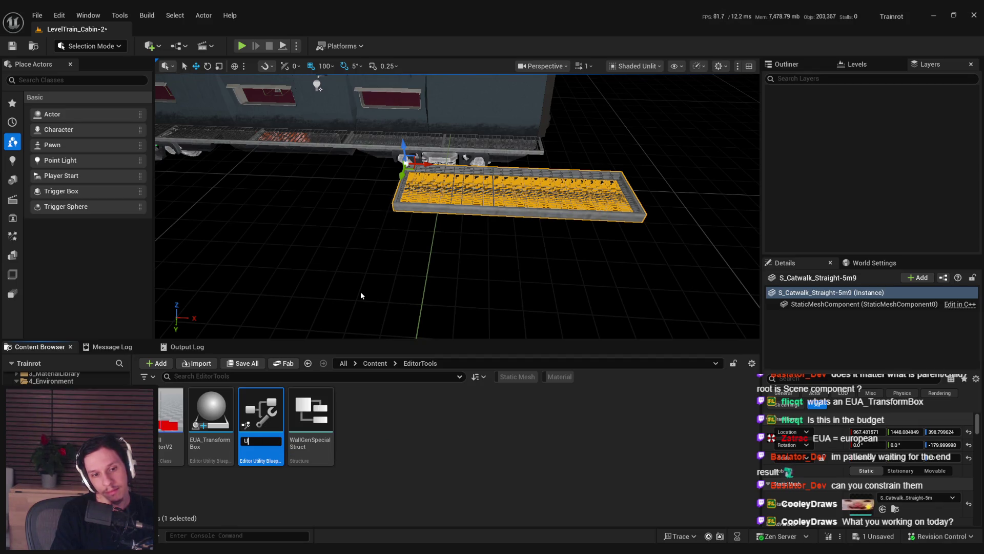
pyautogui.write('x')
pyautogui.press('Return')
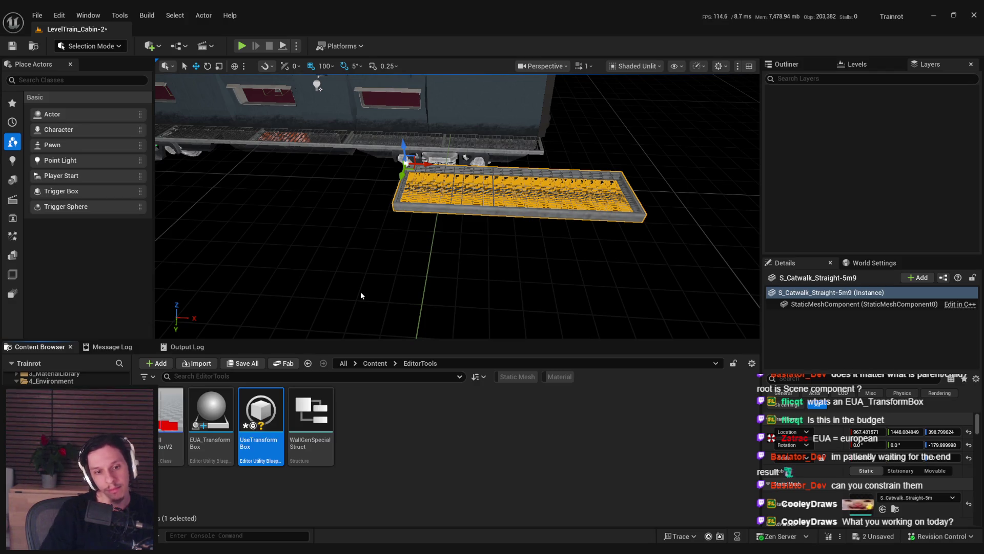
# Step: Open UseTransformBox and override the Is Action for Blueprints function
pyautogui.rightClick(448, 212)
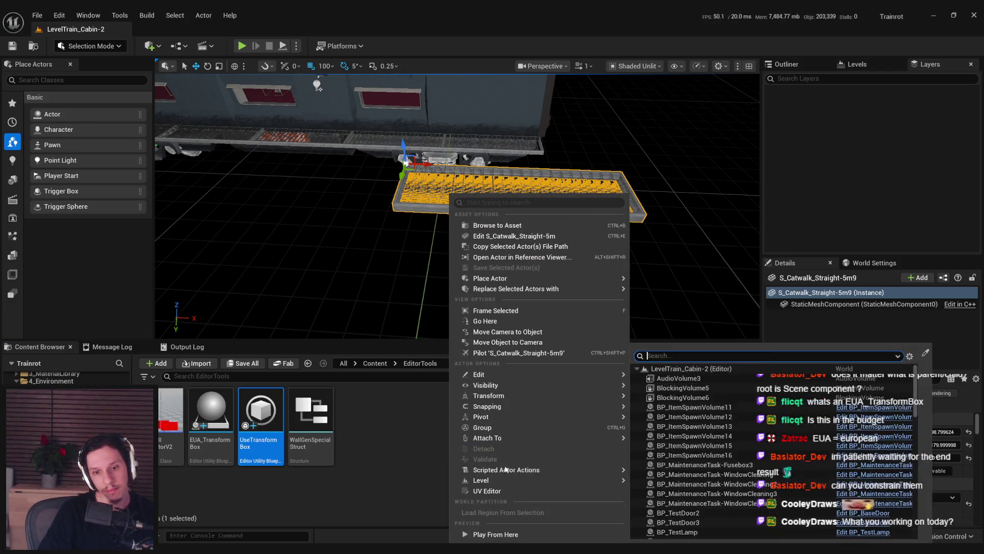
pyautogui.moveTo(506, 471)
pyautogui.doubleClick(270, 406)
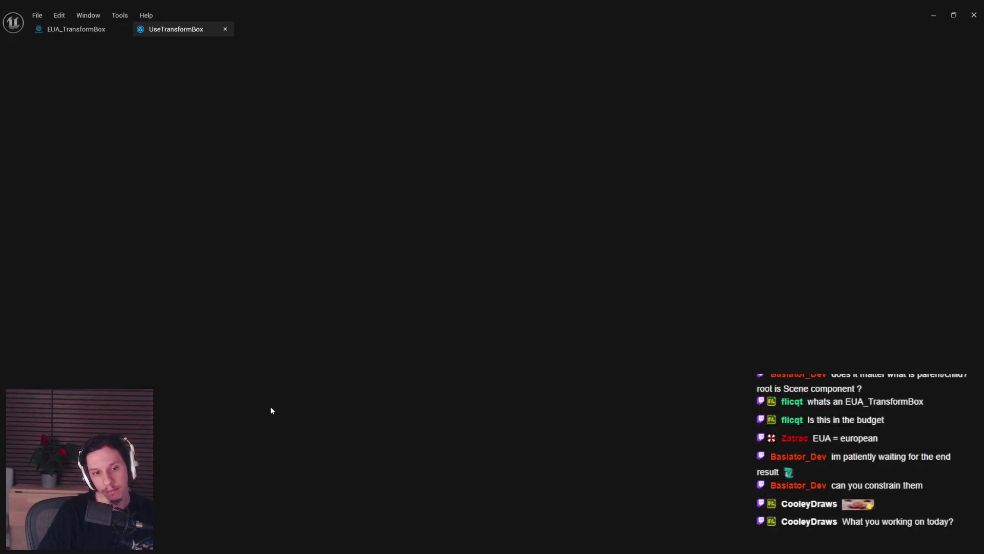
pyautogui.click(118, 123)
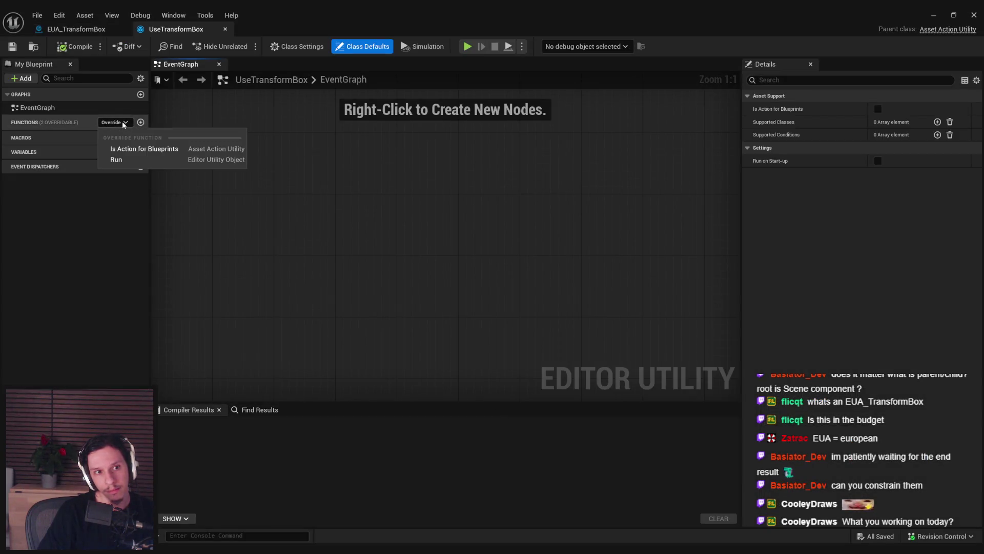
pyautogui.click(130, 150)
# Step: Delete the parent call, leave Return Value false, compile, and recheck the catwalk's actions
pyautogui.moveTo(470, 234); pyautogui.dragTo(469, 283)
pyautogui.press('Delete')
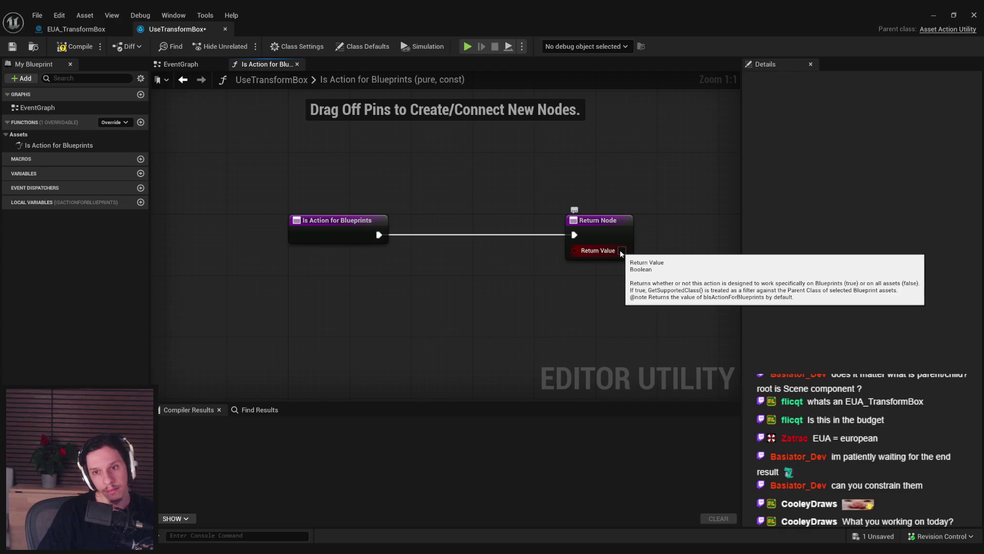
pyautogui.click(621, 250)
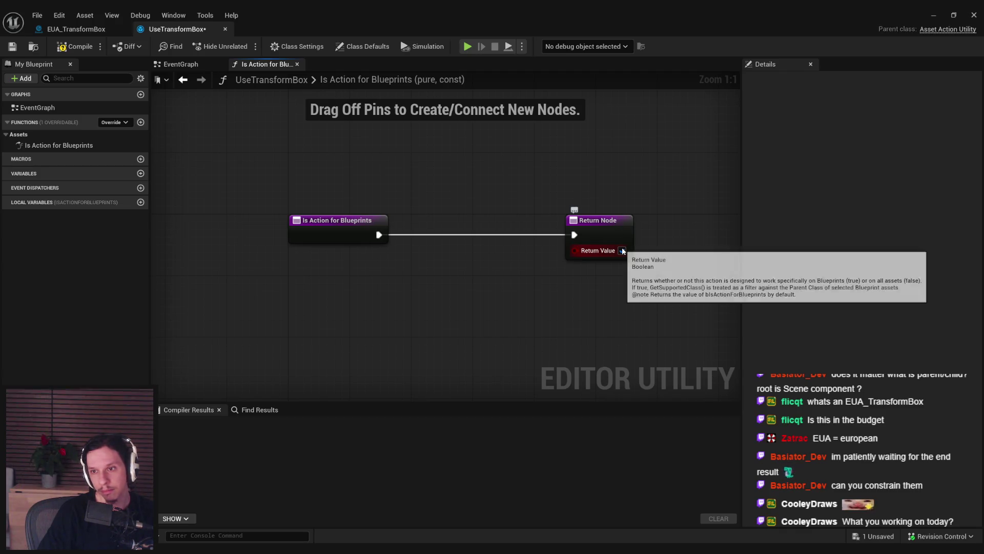
pyautogui.click(622, 250)
pyautogui.click(61, 47)
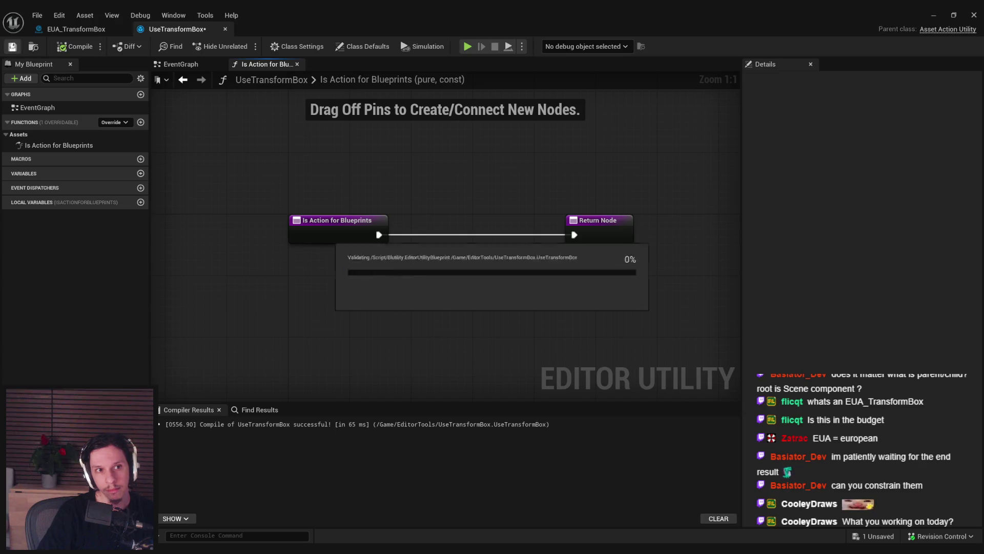
pyautogui.hotkey('alt', 'Tab')
pyautogui.rightClick(467, 192)
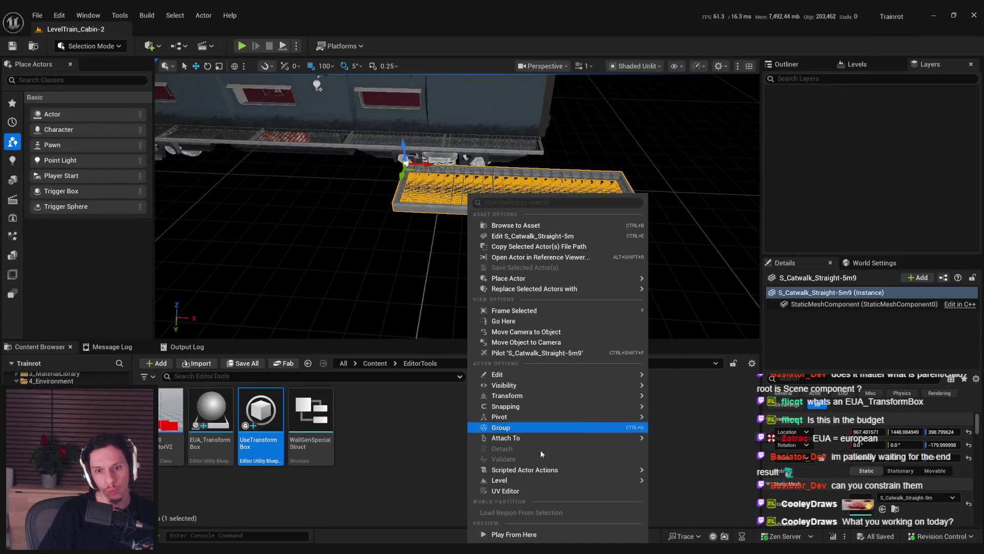
# Step: Delete the old UseTransformBox asset from the EditorTools folder
pyautogui.click(375, 466)
pyautogui.click(264, 454)
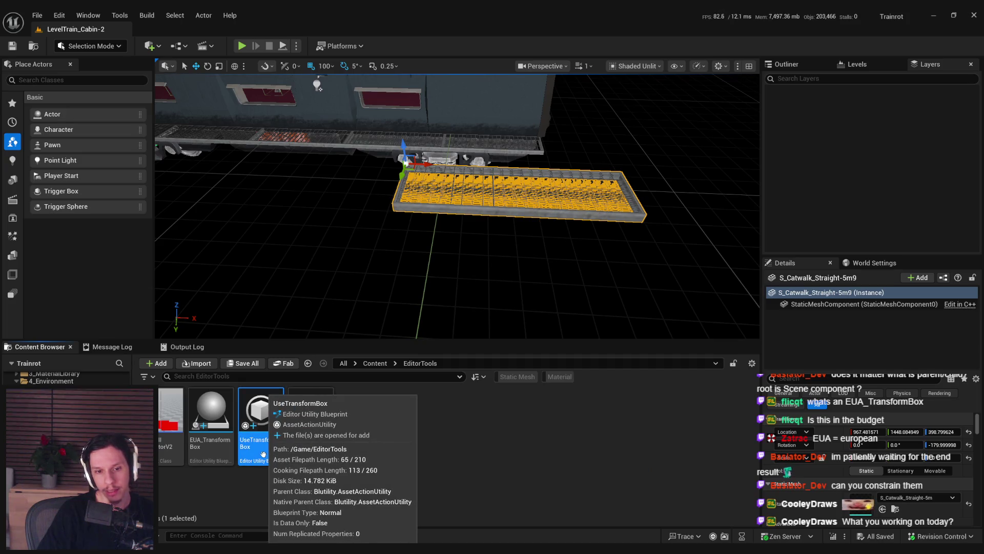
pyautogui.click(374, 363)
pyautogui.write('generate')
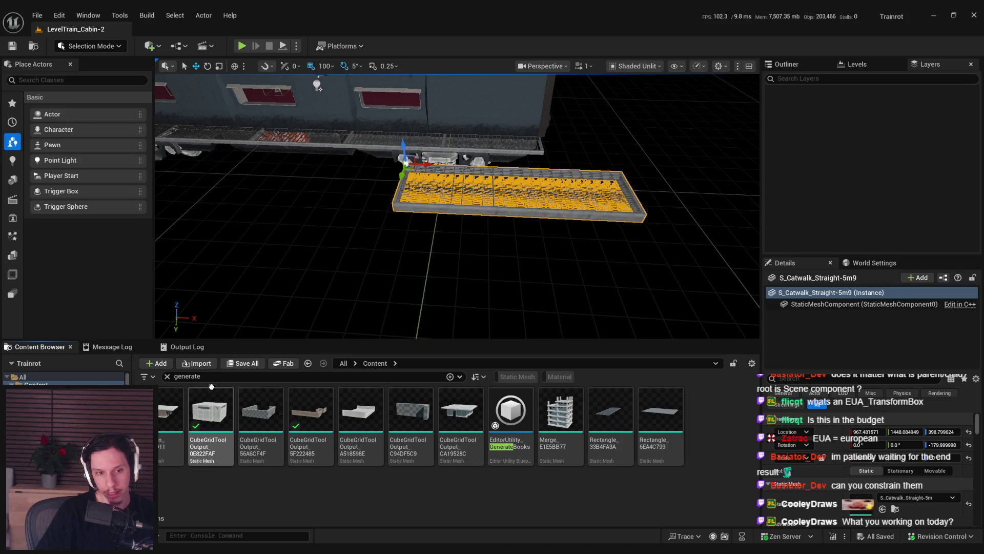
pyautogui.click(167, 376)
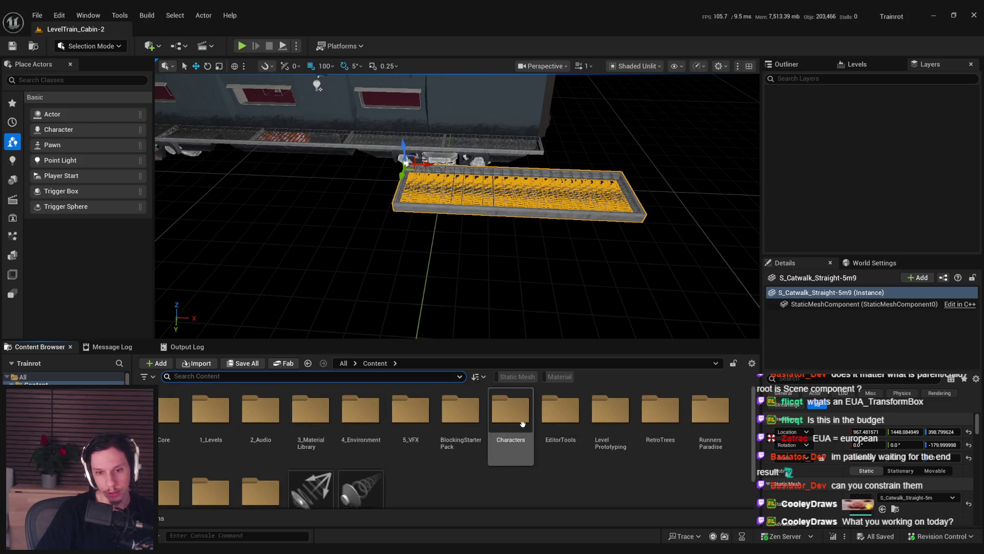
pyautogui.doubleClick(560, 413)
pyautogui.click(260, 416)
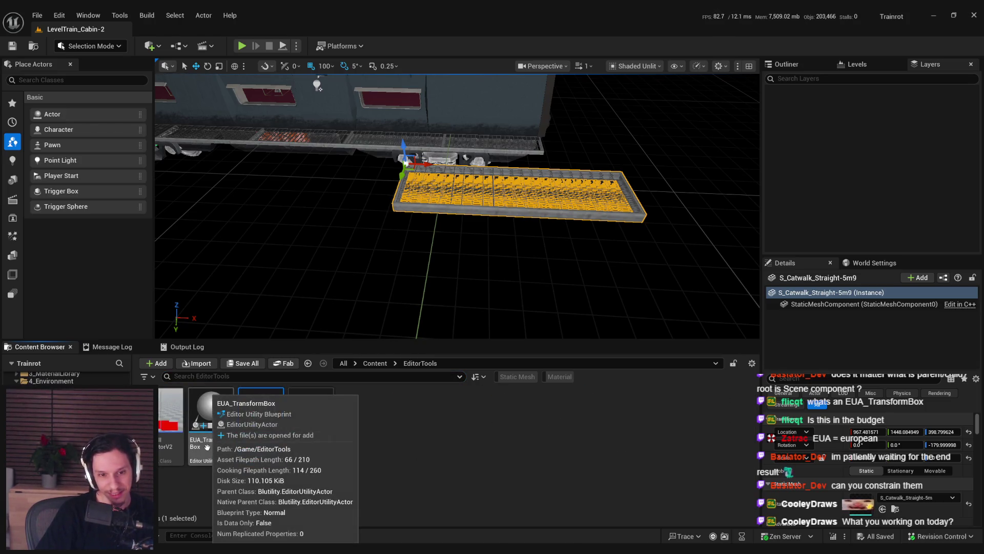
pyautogui.press('Delete')
pyautogui.press('Escape')
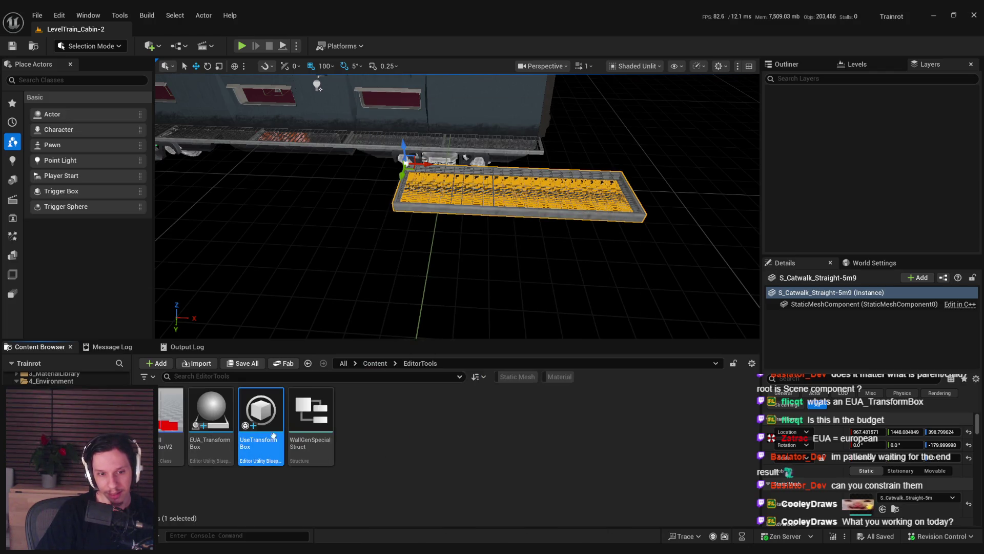
# Step: Create and save a Blueprint Class based on ActorActionUtility named UseTransformBox
pyautogui.rightClick(322, 435)
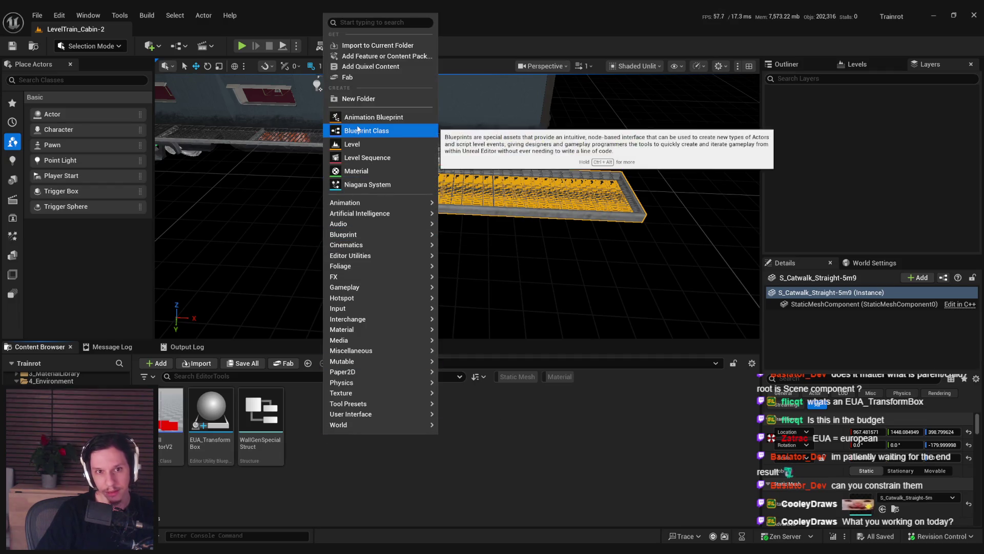
pyautogui.click(358, 130)
pyautogui.write('actor ac')
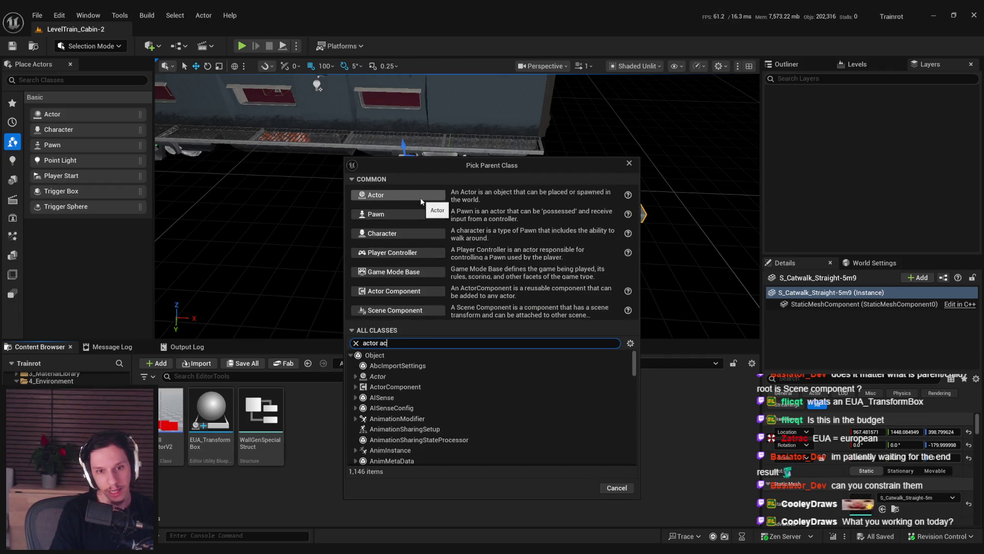
pyautogui.write('tion')
pyautogui.click(408, 376)
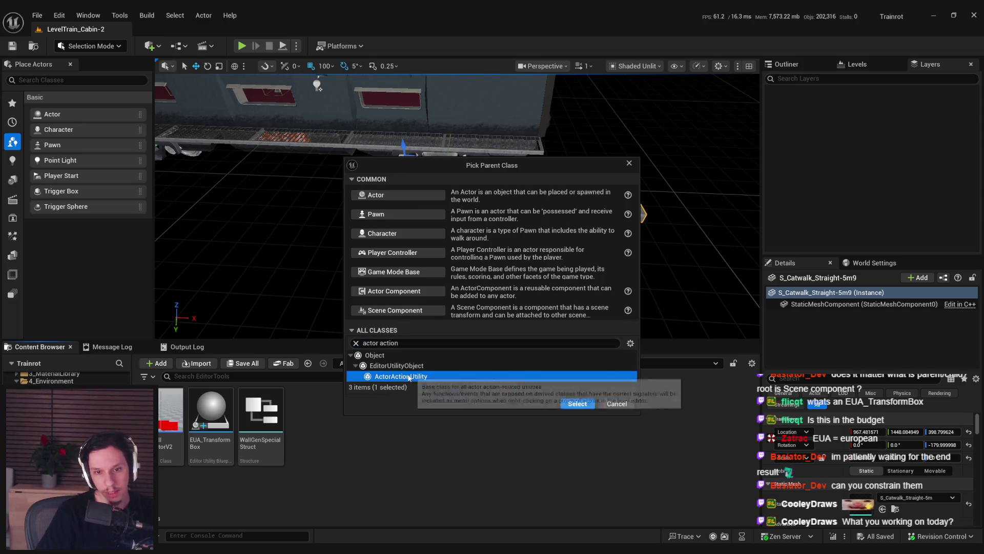
pyautogui.click(577, 403)
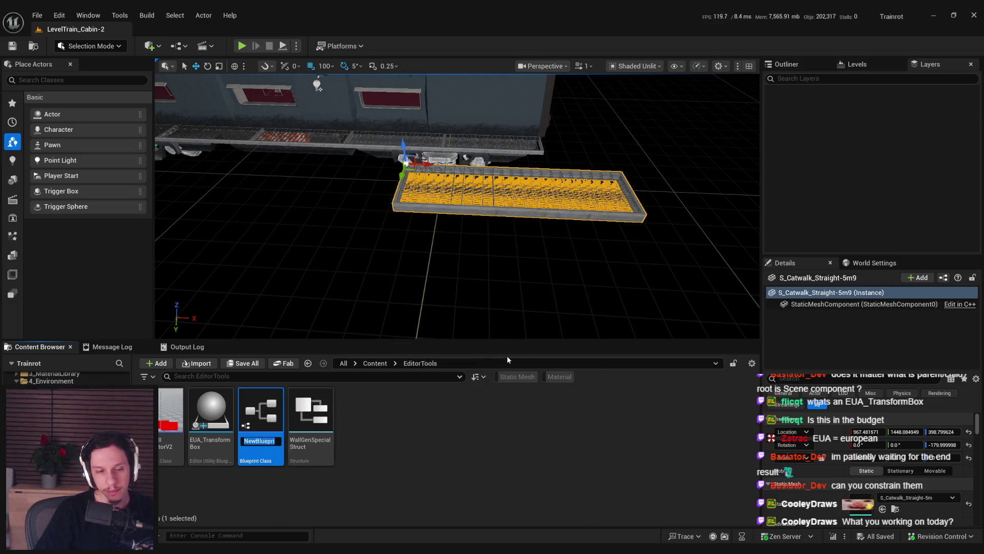
pyautogui.write('UseTransformBox')
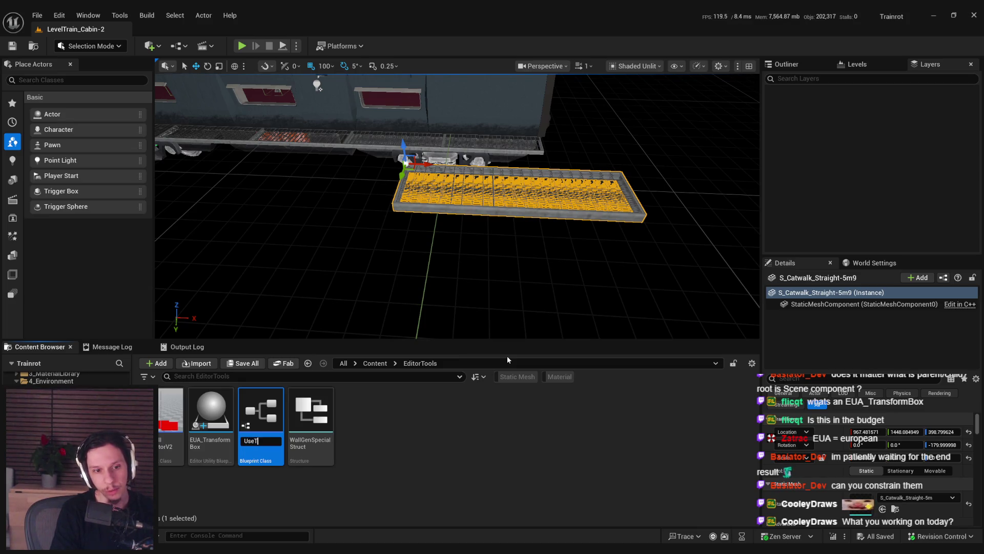
pyautogui.press('Return')
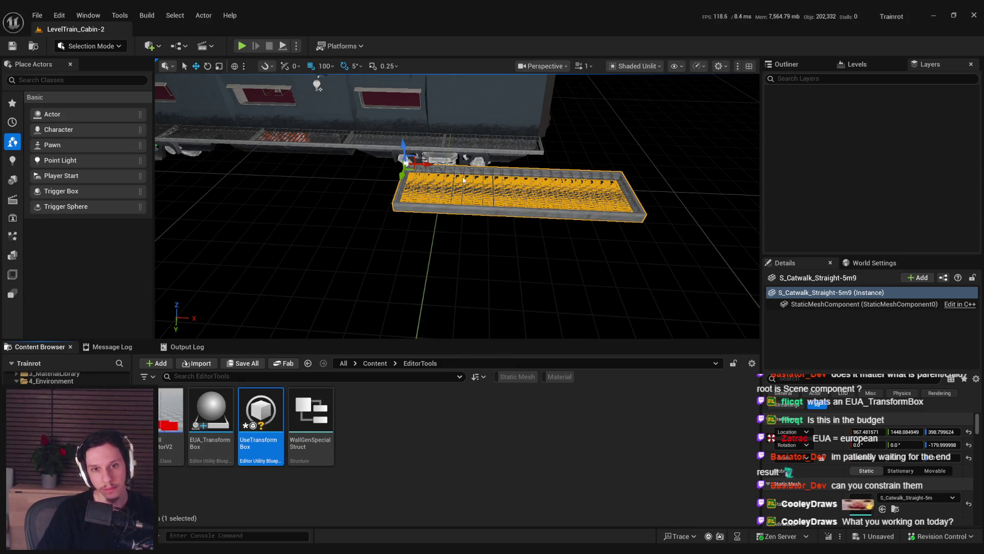
pyautogui.hotkey('ctrl', 's')
pyautogui.rightClick(447, 195)
# Step: Add StaticMeshActor as UseTransformBox's supported class, then compile and save
pyautogui.moveTo(505, 472)
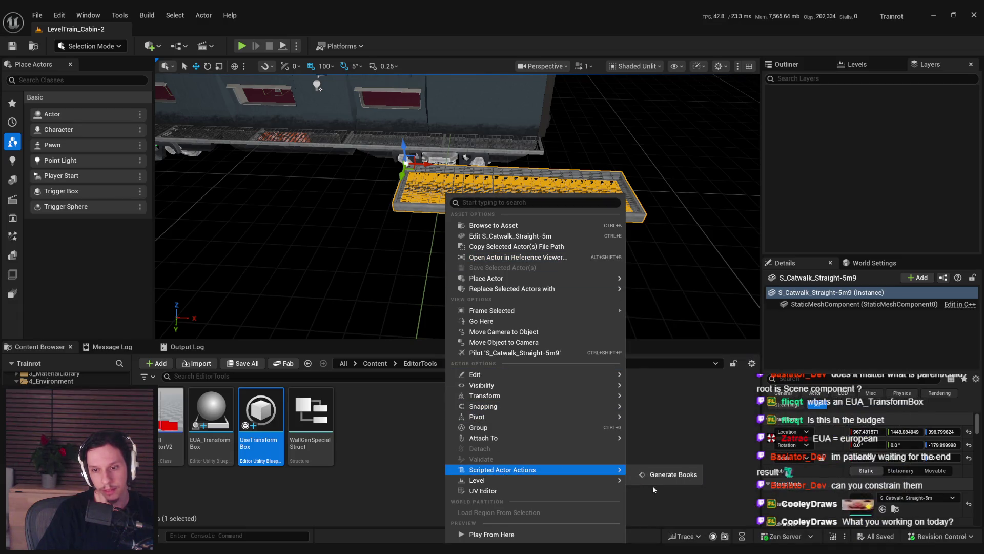
pyautogui.click(263, 450)
pyautogui.doubleClick(263, 450)
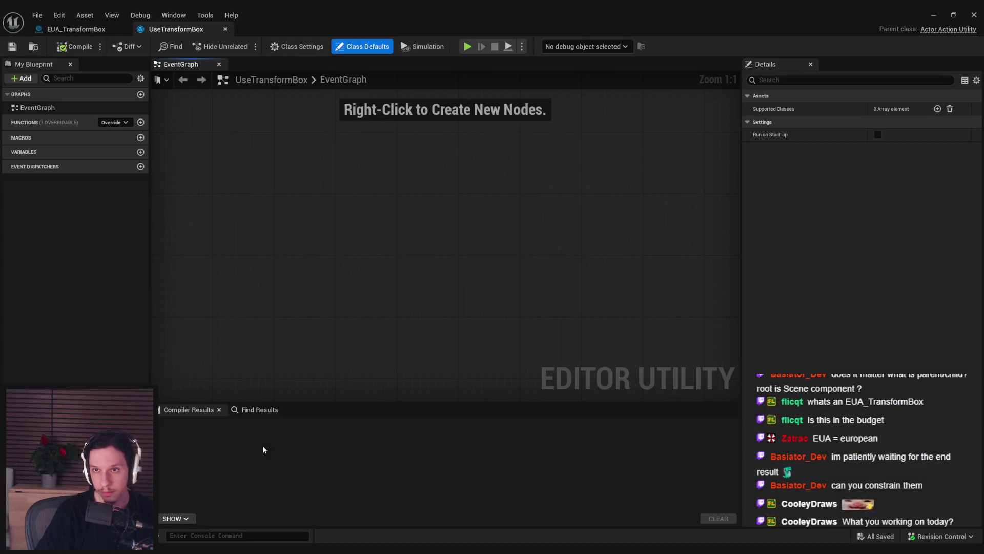
pyautogui.click(937, 109)
pyautogui.click(886, 122)
pyautogui.write('static mesh actor')
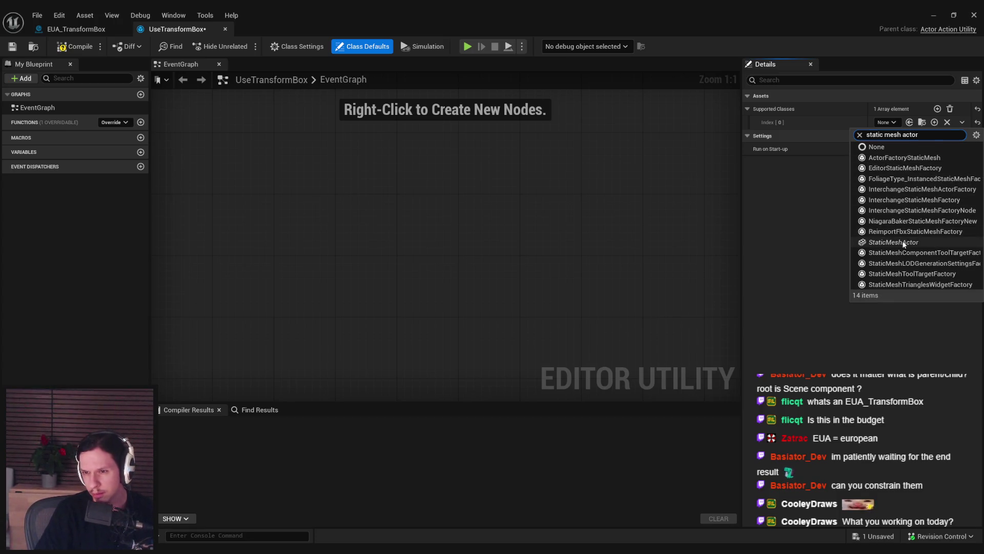
pyautogui.click(904, 243)
pyautogui.press('F7')
pyautogui.hotkey('ctrl', 's')
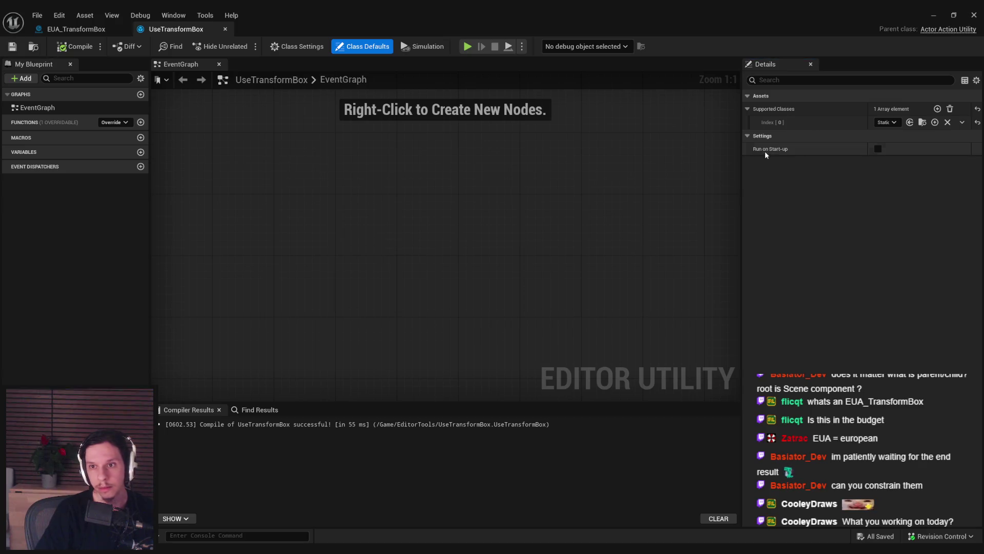
# Step: Check the catwalk's action menu, then add an Event Run override to UseTransformBox
pyautogui.click(933, 15)
pyautogui.rightClick(452, 211)
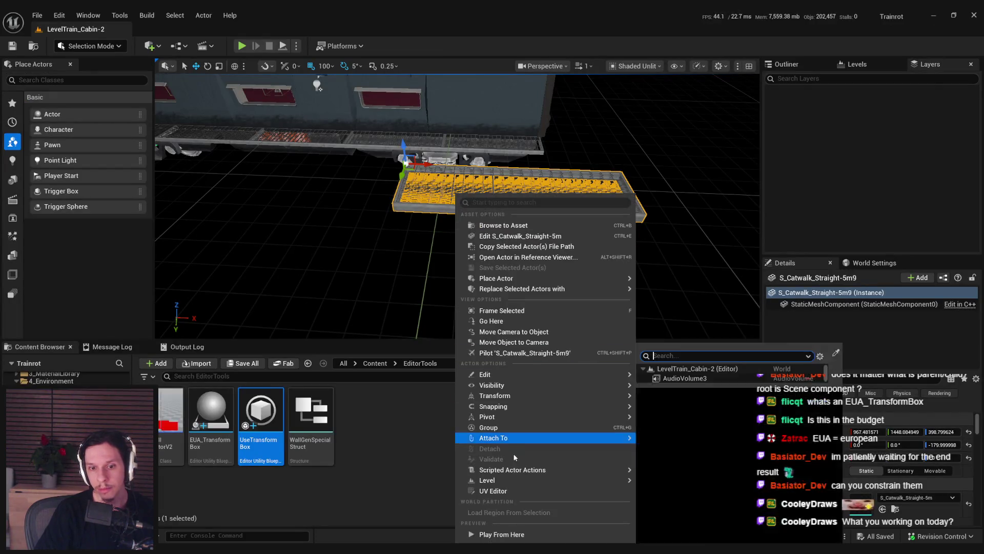
pyautogui.moveTo(516, 472)
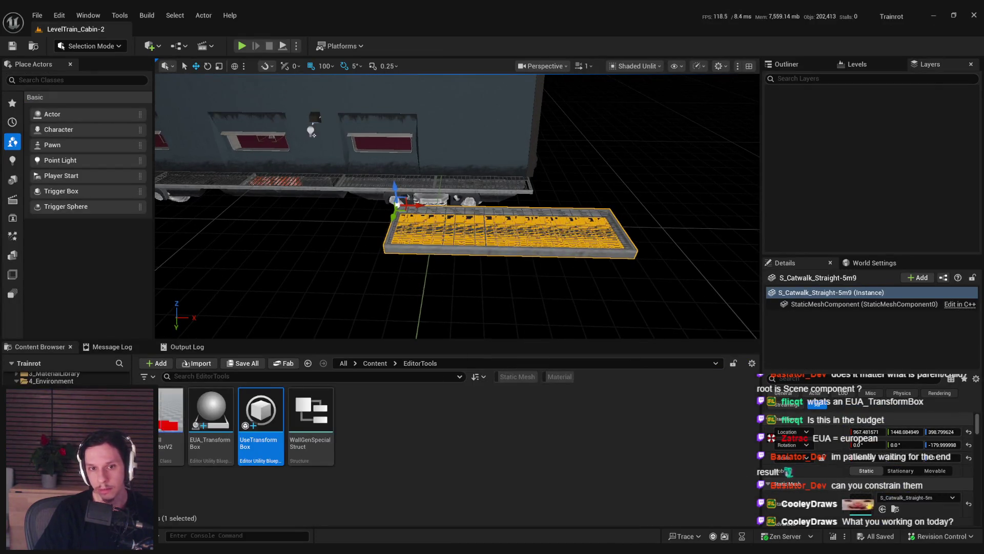
pyautogui.rightClick(436, 194)
pyautogui.doubleClick(256, 451)
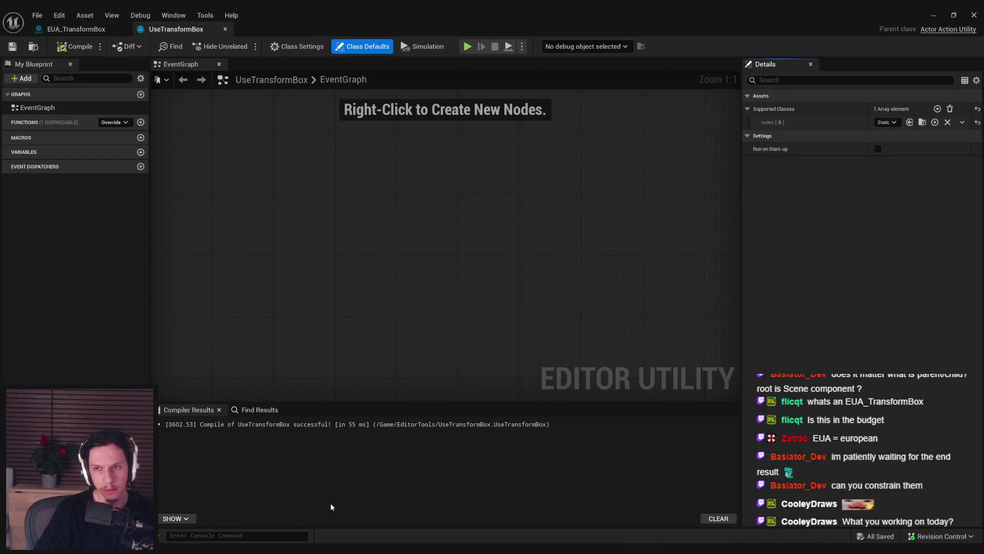
pyautogui.click(114, 122)
pyautogui.click(128, 150)
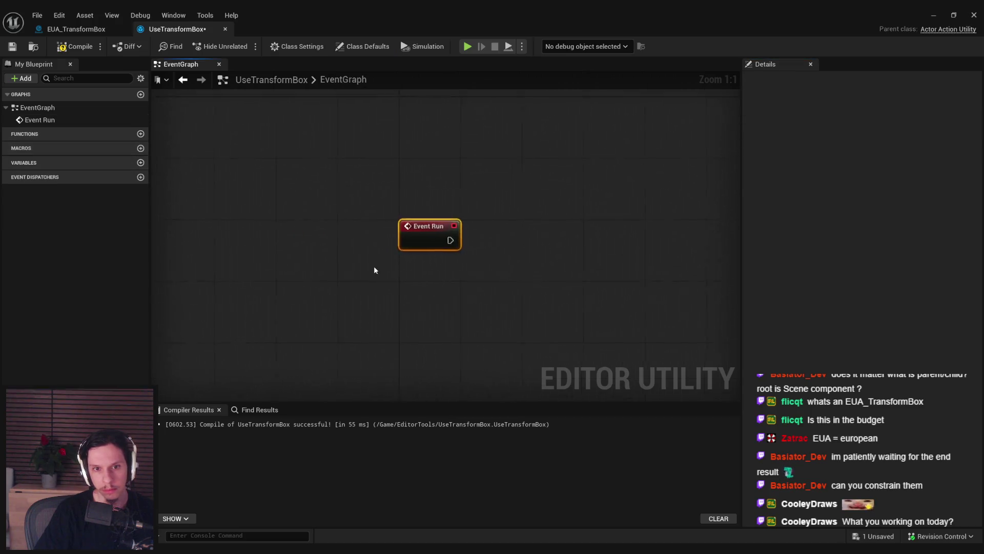
# Step: Open EditorUtility_GenerateBooks and inspect its GenerateBooks function settings
pyautogui.click(974, 15)
pyautogui.click(368, 376)
pyautogui.write('g')
pyautogui.press('BackSpace')
pyautogui.press('BackSpace')
pyautogui.press('BackSpace')
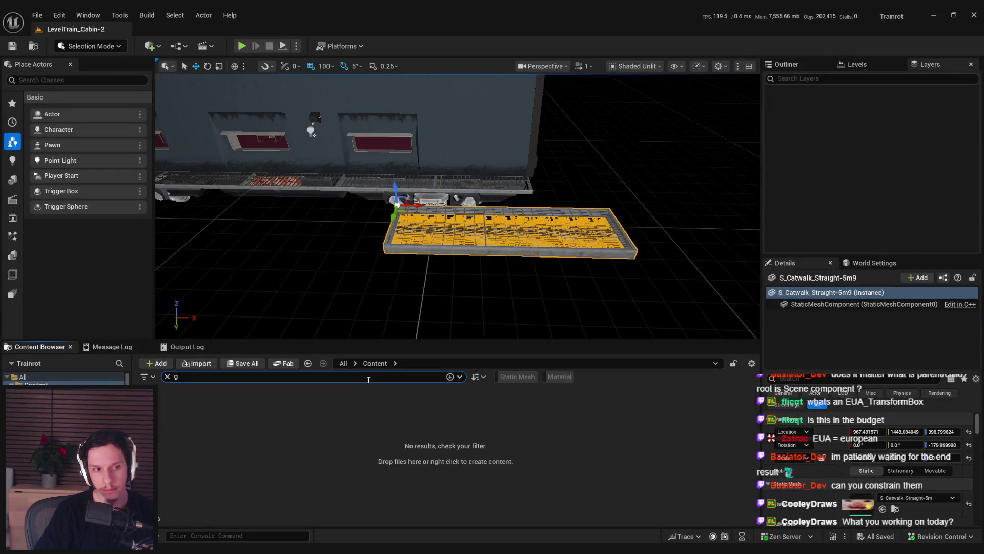
pyautogui.doubleClick(560, 425)
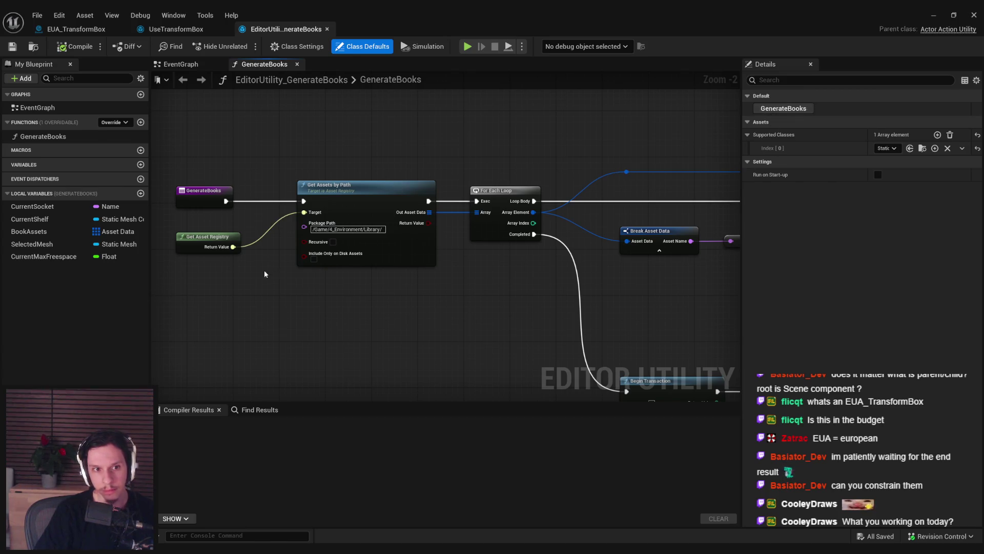
pyautogui.click(51, 137)
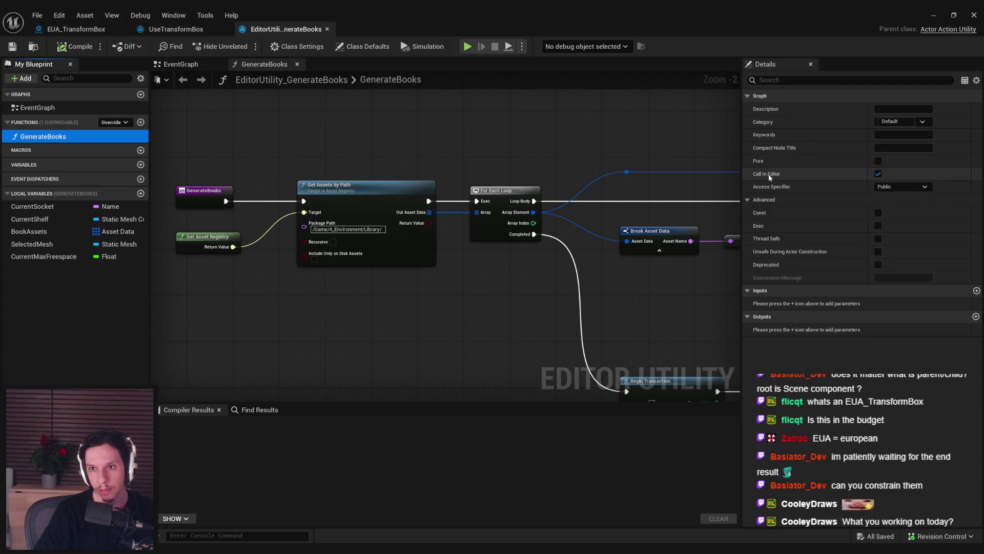
# Step: Add a function named UseTransformBox to the utility, then compile and save
pyautogui.click(175, 29)
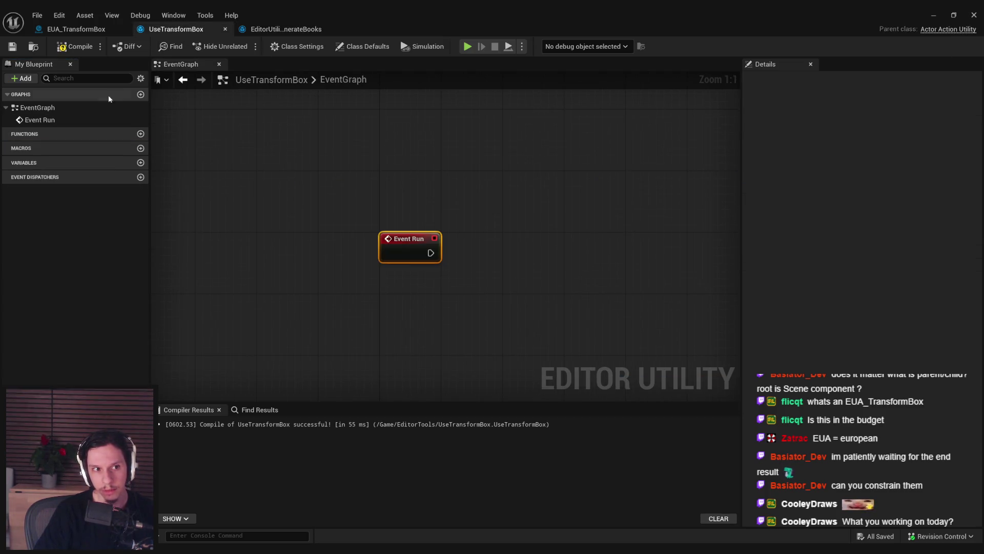
pyautogui.click(140, 134)
pyautogui.write('UseA')
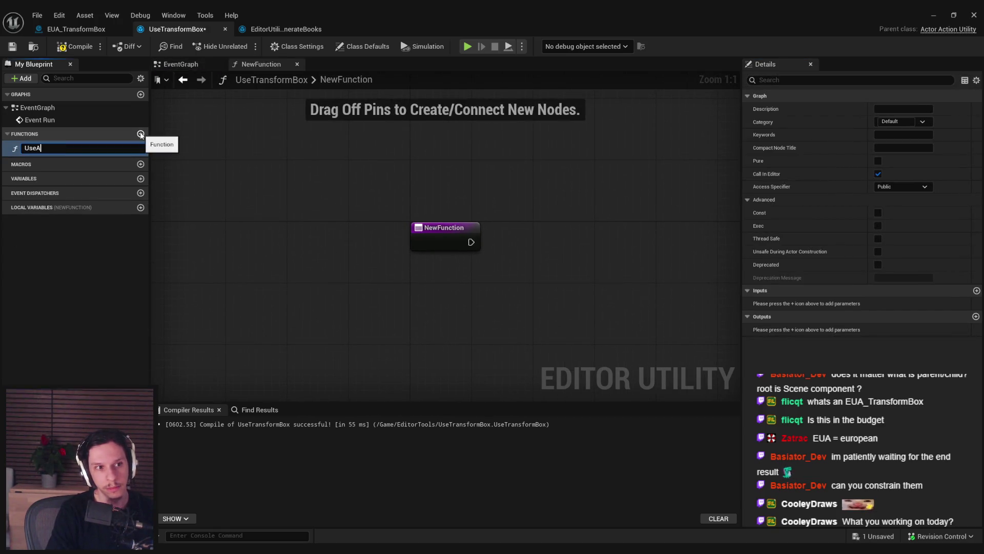
pyautogui.write('ox')
pyautogui.press('Return')
pyautogui.hotkey('ctrl', 's')
# Step: Check the catwalk's Scripted Actor Actions, then return to the EUA_TransformBox blueprint
pyautogui.click(937, 14)
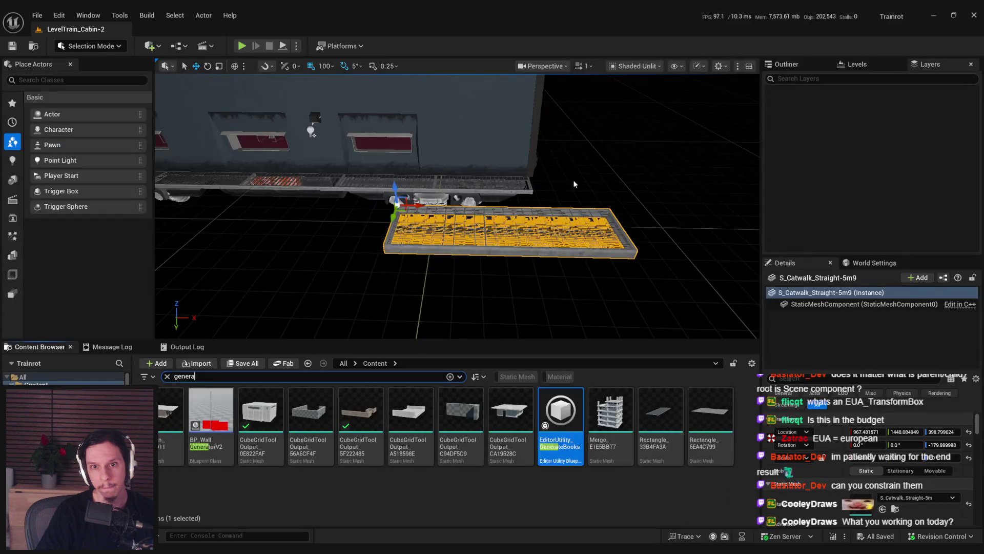
pyautogui.rightClick(487, 194)
pyautogui.moveTo(536, 471)
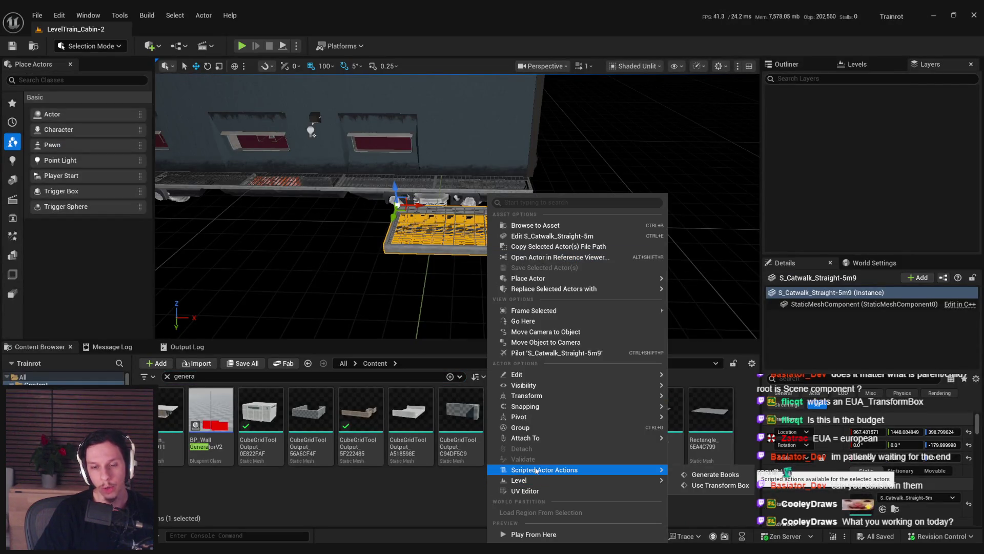
pyautogui.click(720, 485)
pyautogui.hotkey('alt', 'Tab')
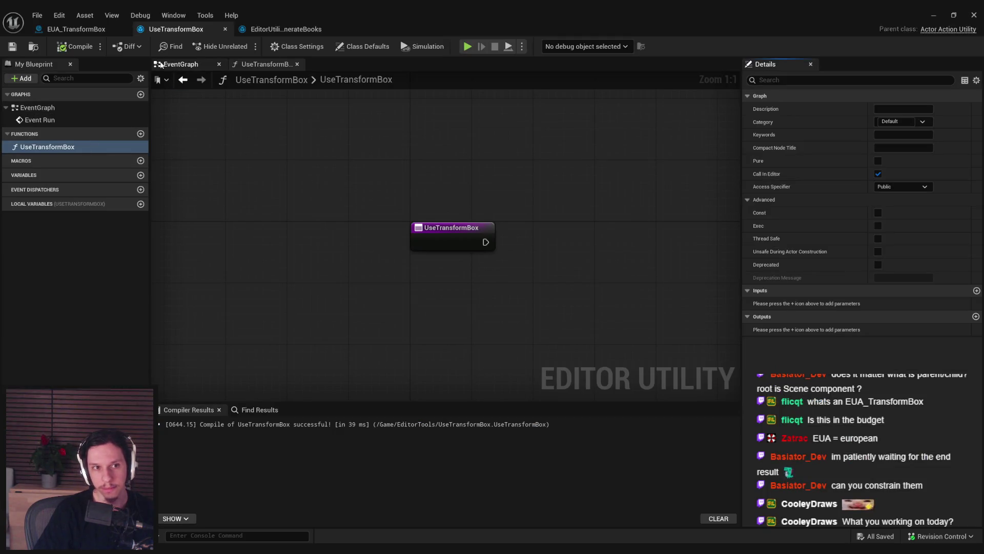
pyautogui.click(76, 29)
# Step: Make ModifyingActors instance editable, exposed on spawn, and an Actor array, then compile and save
pyautogui.click(176, 28)
pyautogui.click(76, 29)
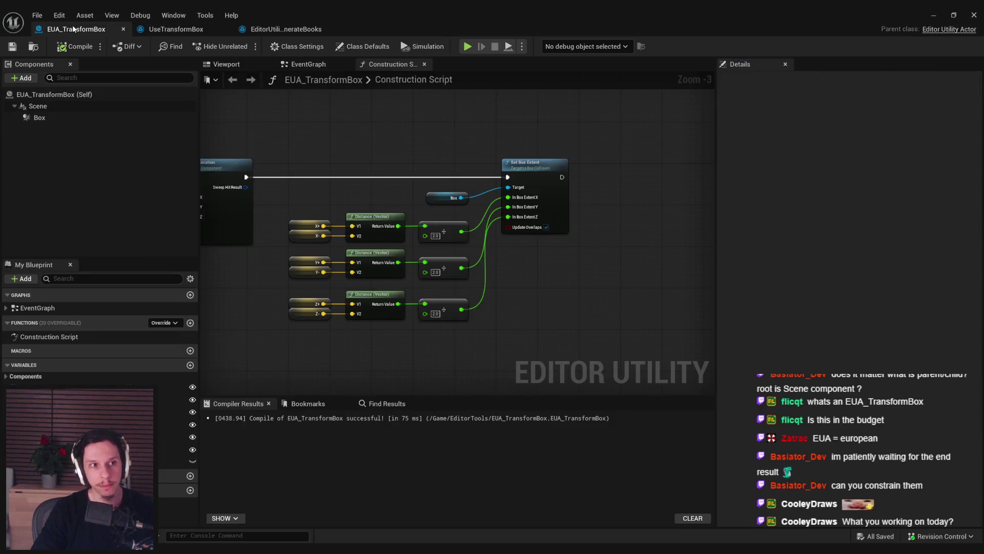
pyautogui.click(179, 461)
pyautogui.click(192, 462)
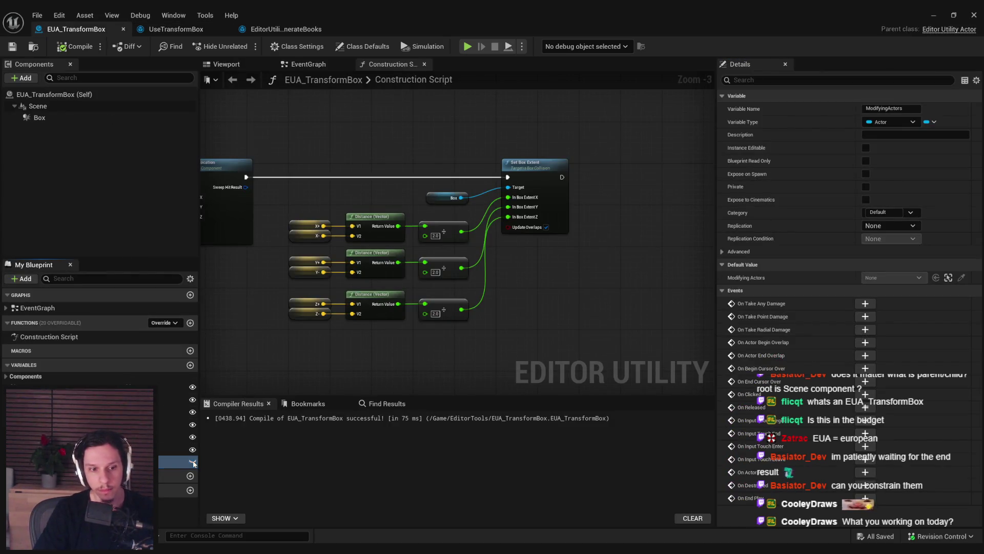
pyautogui.click(866, 173)
pyautogui.click(74, 46)
pyautogui.click(12, 47)
pyautogui.scroll(-2, 596, 302)
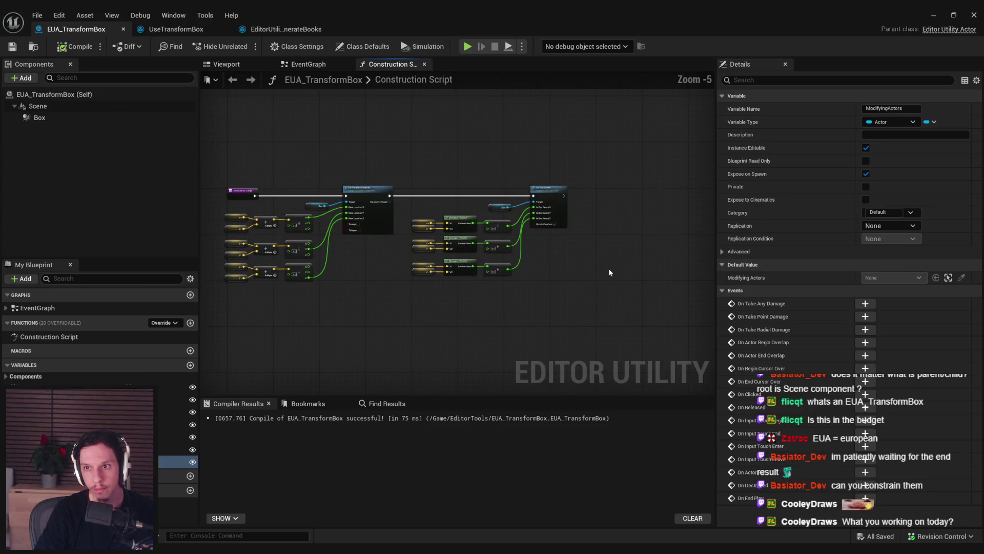
pyautogui.click(932, 122)
pyautogui.click(917, 150)
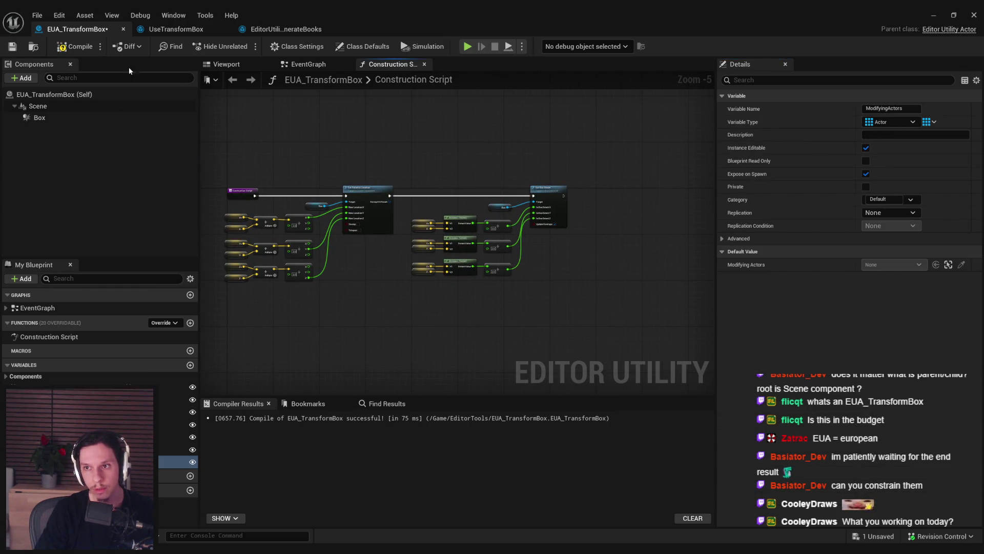
pyautogui.click(74, 46)
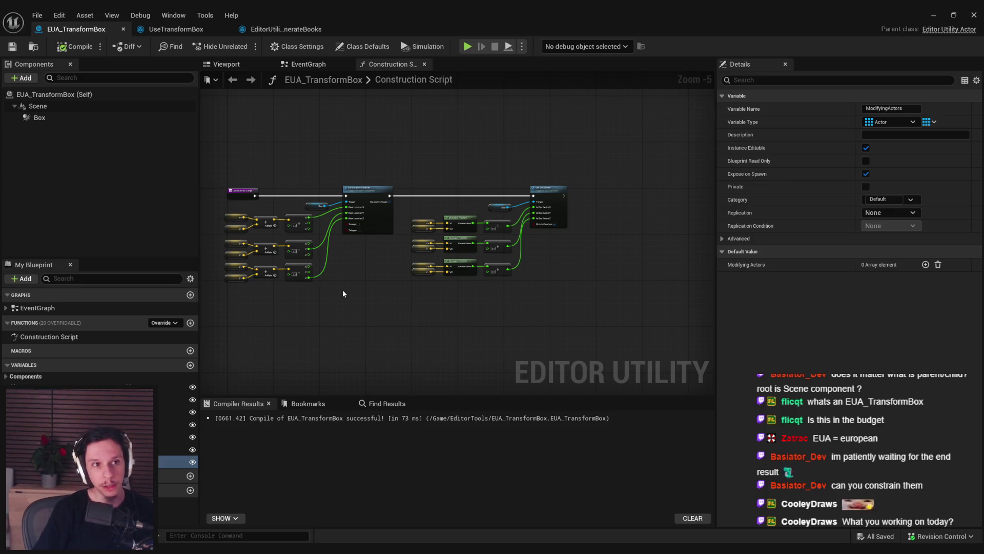
# Step: Align the location input and math nodes in the Construction Script and save
pyautogui.scroll(3, 310, 219)
pyautogui.moveTo(515, 352); pyautogui.dragTo(330, 208)
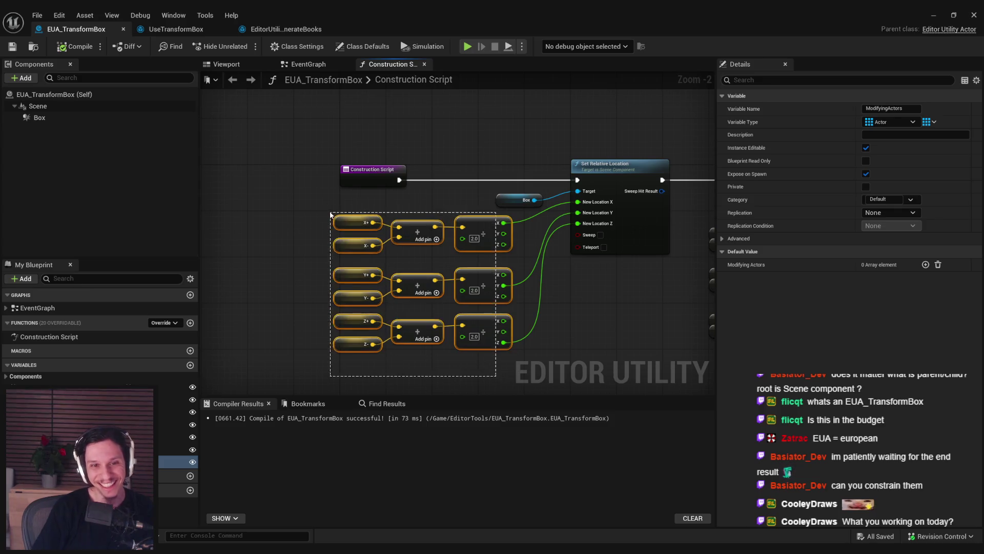
pyautogui.moveTo(420, 217); pyautogui.dragTo(427, 216)
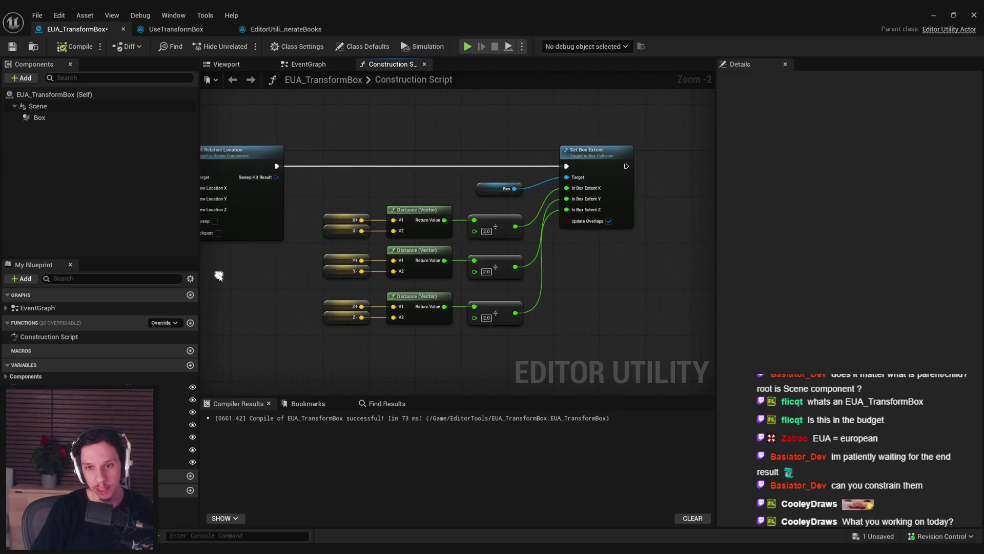
pyautogui.click(536, 131)
pyautogui.hotkey('ctrl', 's')
pyautogui.scroll(-1, 364, 250)
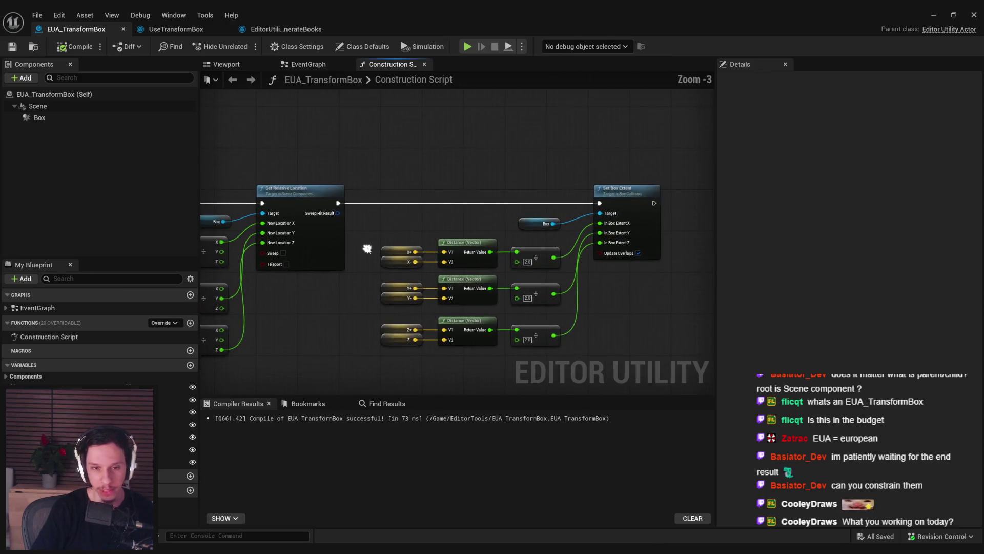
pyautogui.moveTo(401, 254); pyautogui.dragTo(589, 261)
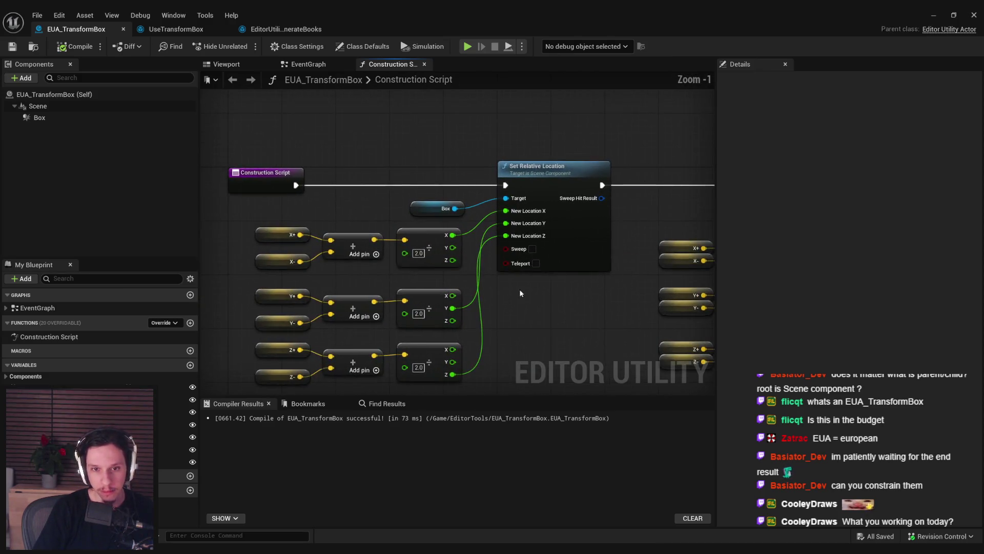
pyautogui.scroll(3, 385, 275)
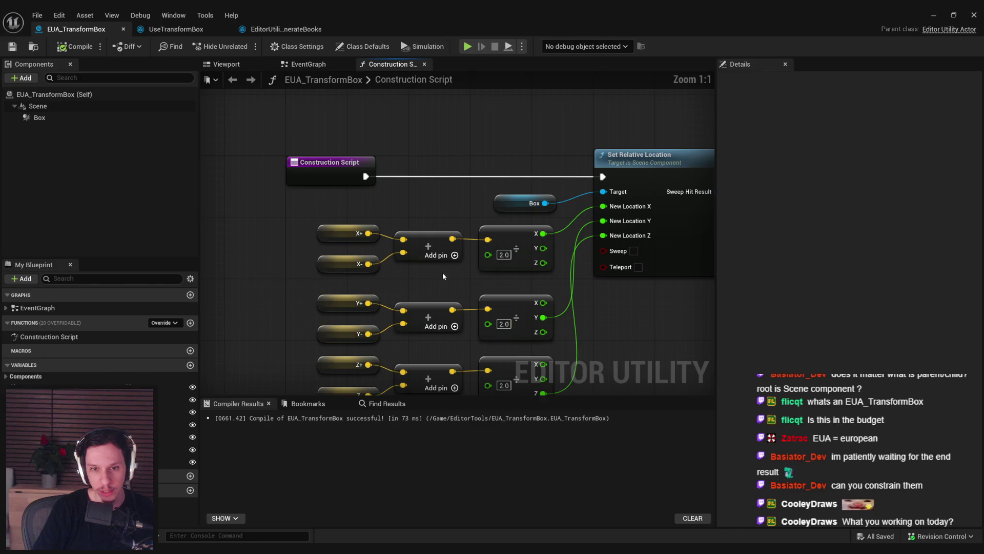
pyautogui.scroll(-1, 349, 273)
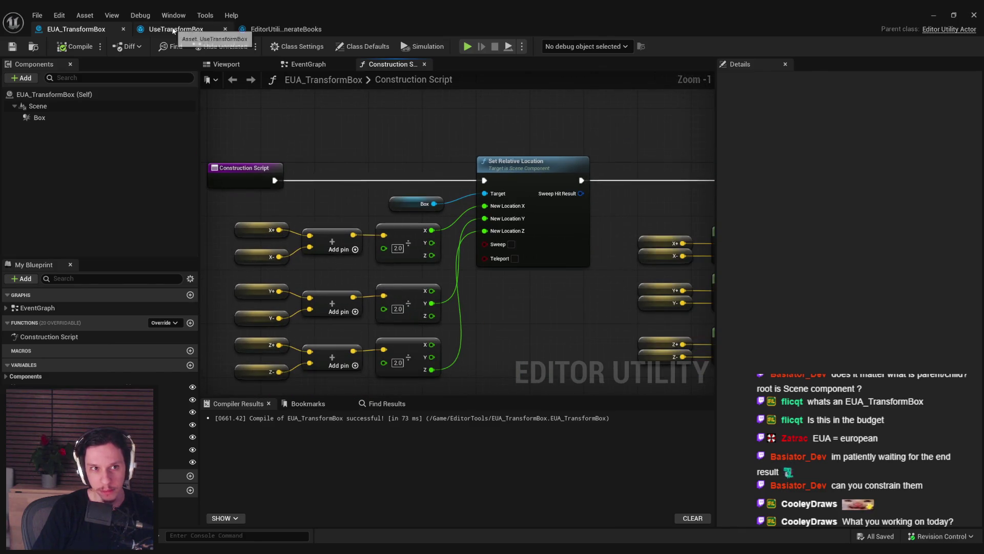